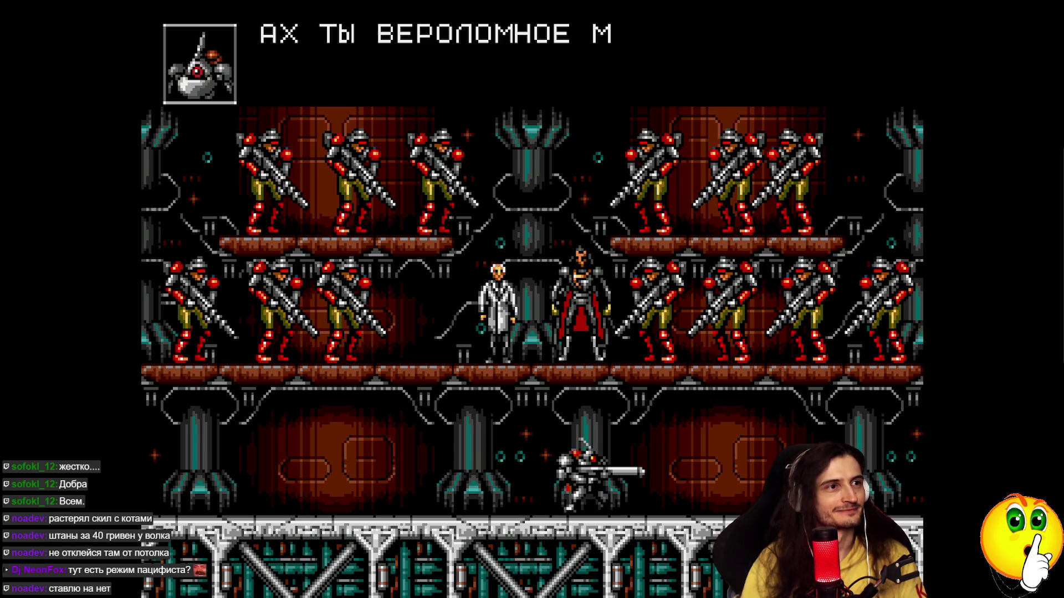
# Skip through the Contra: Hard Corps cutscene lines until the scientist announces his invention
pyautogui.press('Return')
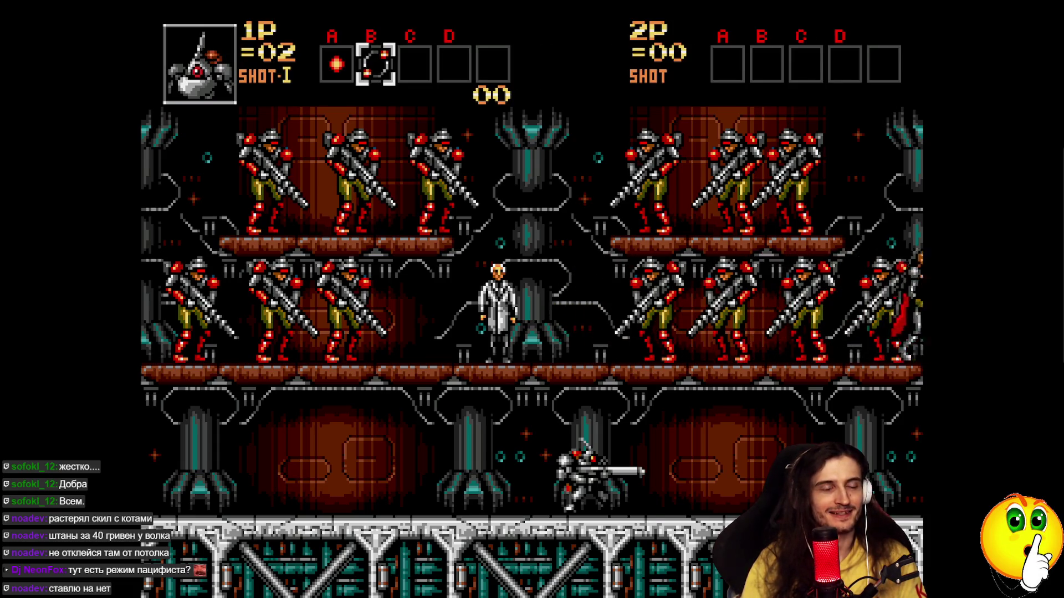
pyautogui.press('Return')
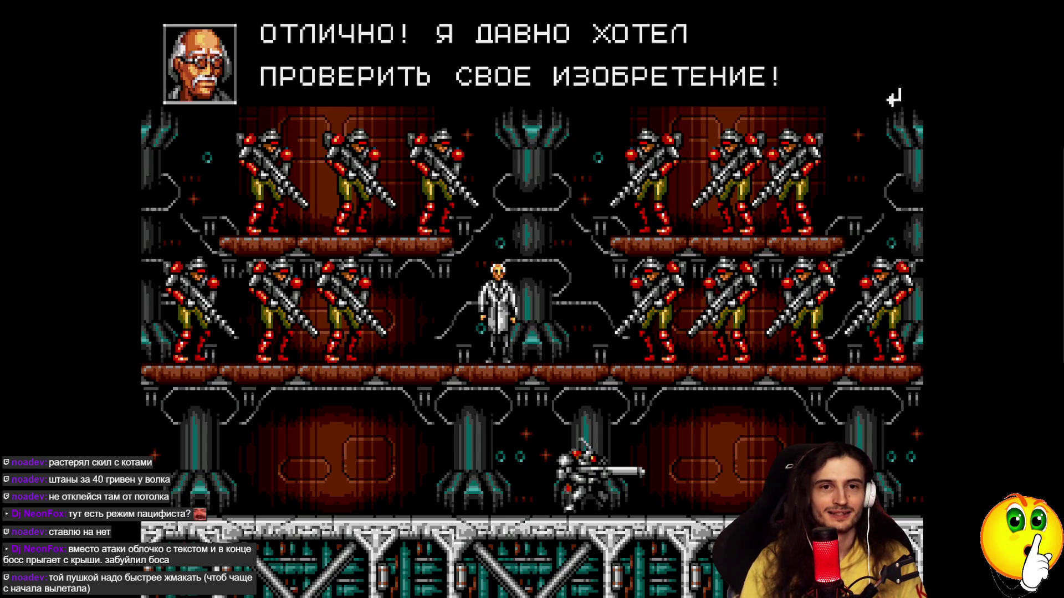
pyautogui.press('Return')
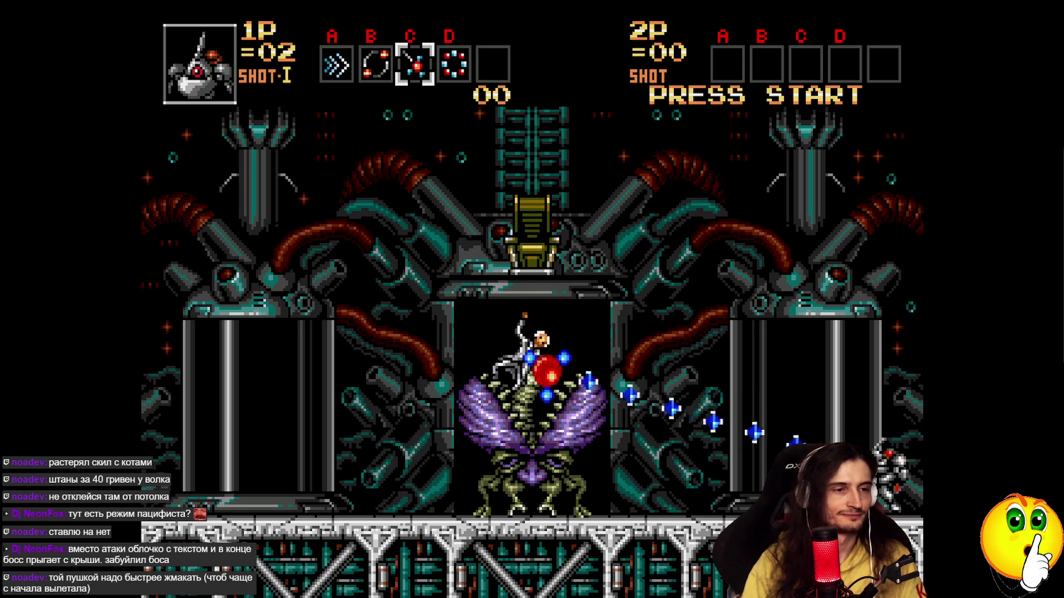
# Fight the boss with the slot D weapon until game over at 50342, then pick Sheena
pyautogui.press('c')
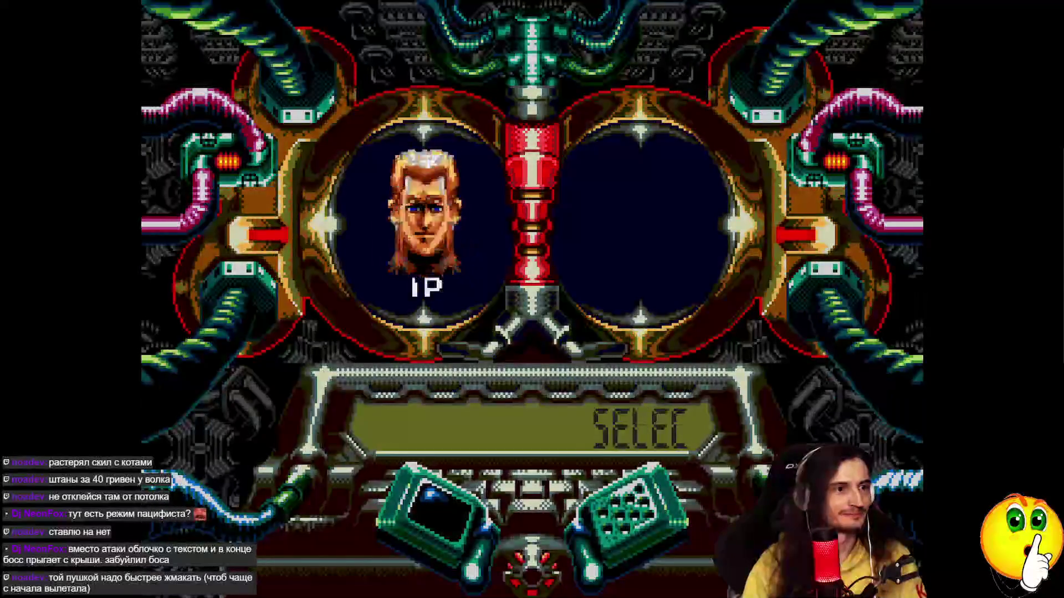
pyautogui.press('Right')
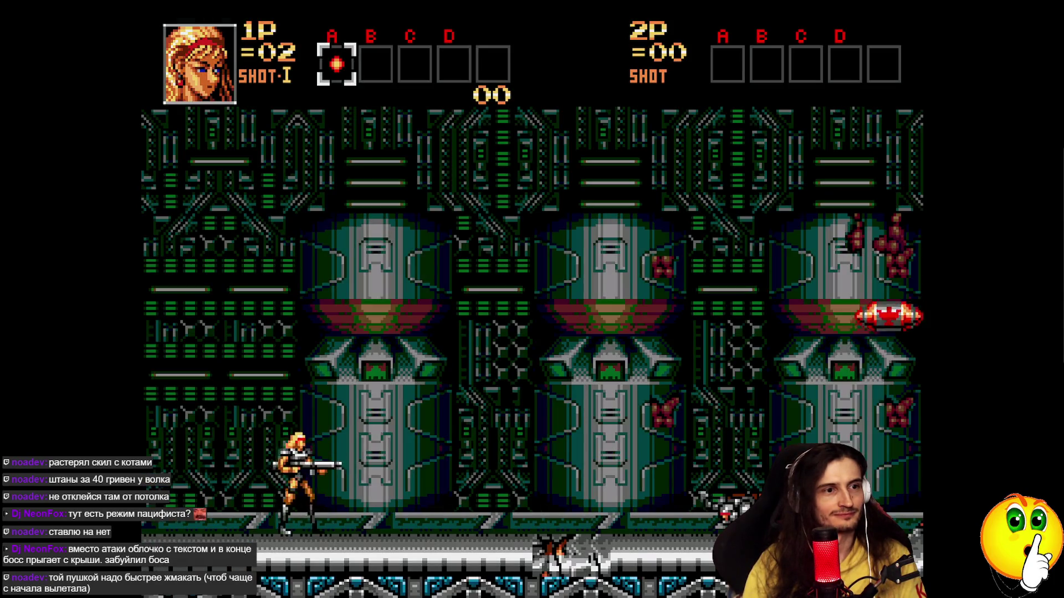
# Play Sheena's run rightward while firing until game over at 5950 points
pyautogui.press('Right')
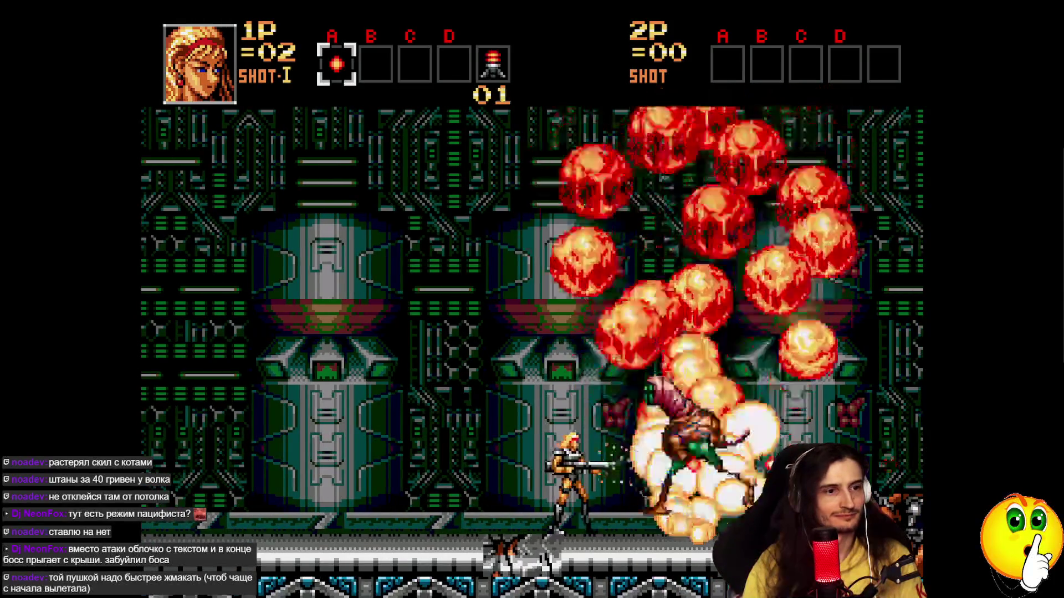
pyautogui.press('Right')
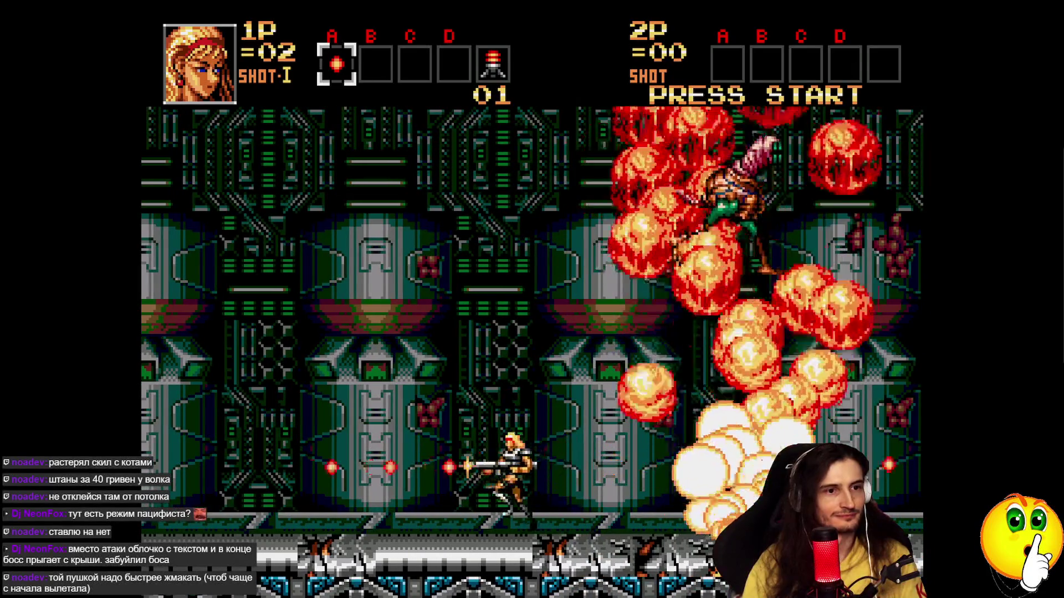
pyautogui.press('Right')
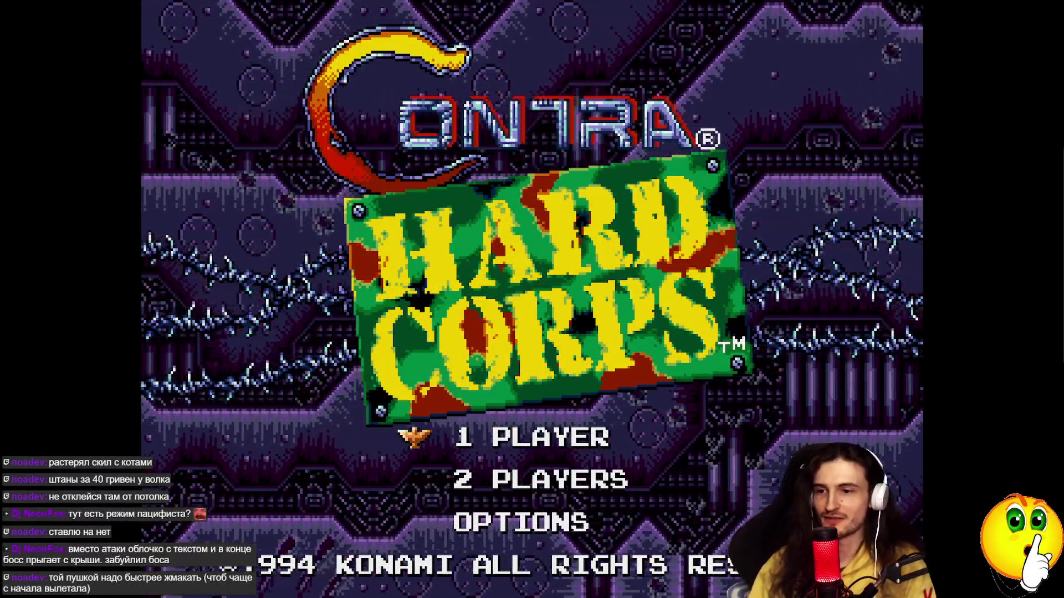
pyautogui.click(1013, 585)
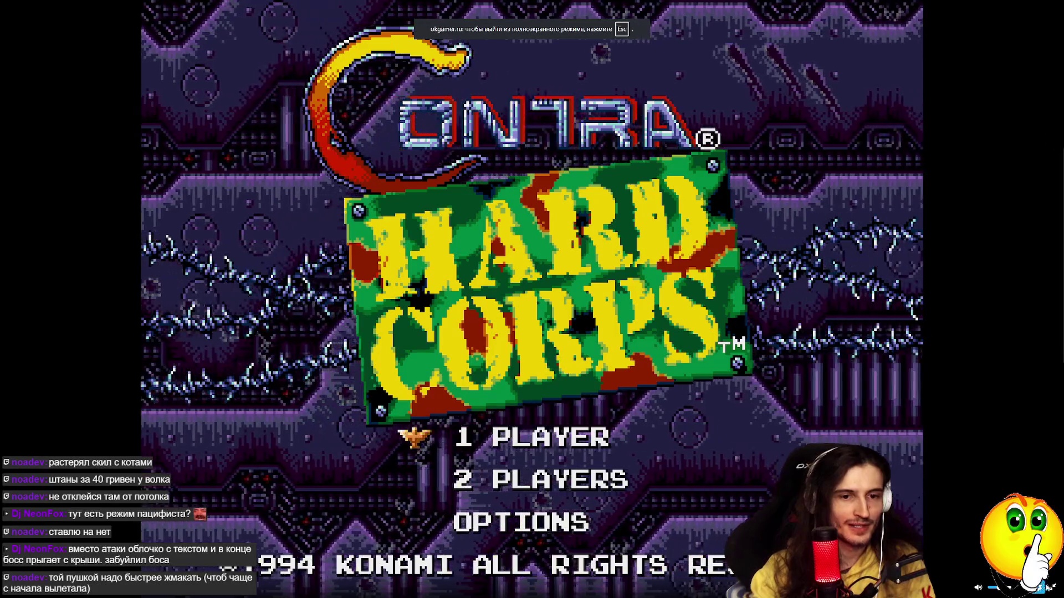
# Exit the emulator's fullscreen and open the Twitch reward queue bookmark in a new tab
pyautogui.press('Escape')
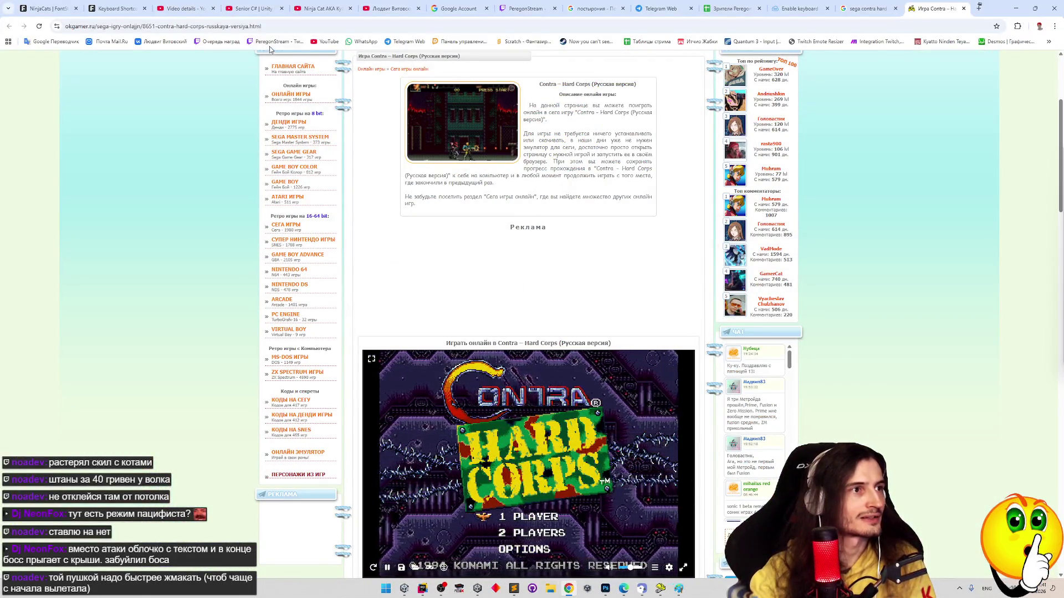
pyautogui.middleClick(218, 42)
pyautogui.click(930, 3)
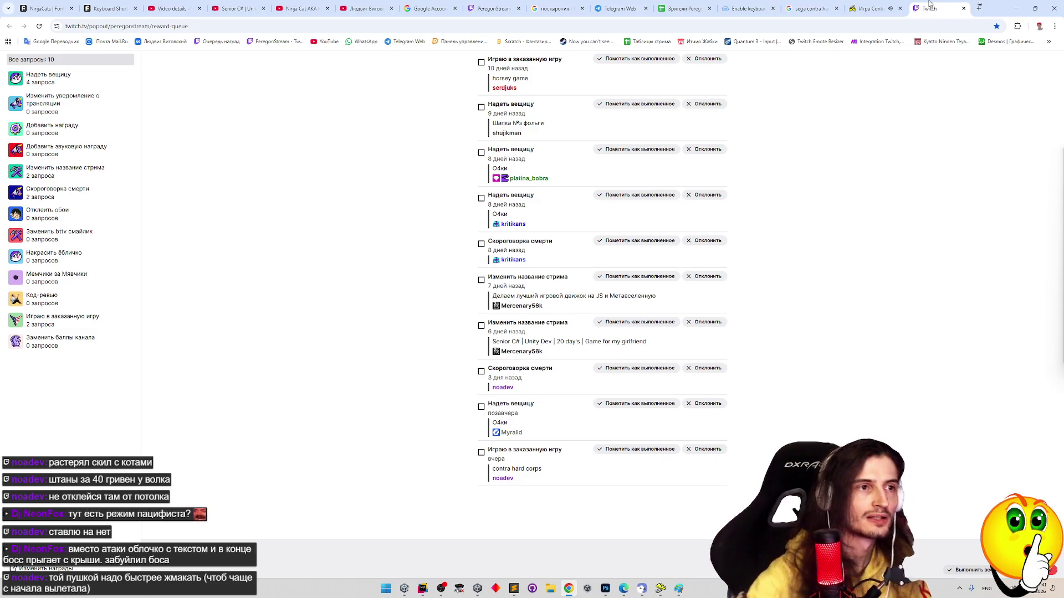
# Mark each pending request in the Twitch reward queue as completed
pyautogui.click(629, 59)
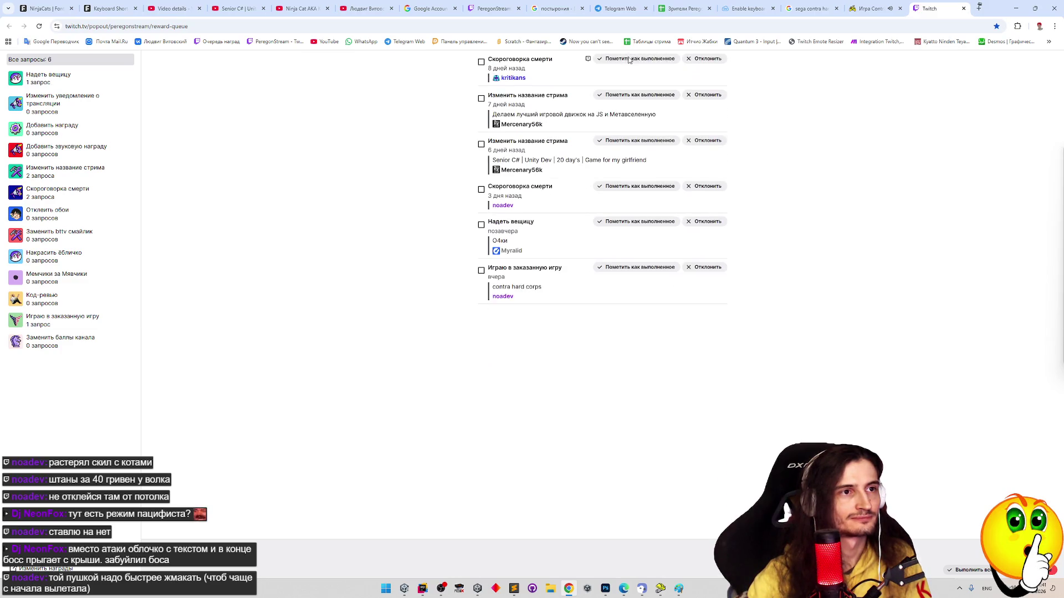
pyautogui.click(629, 59)
pyautogui.click(629, 59)
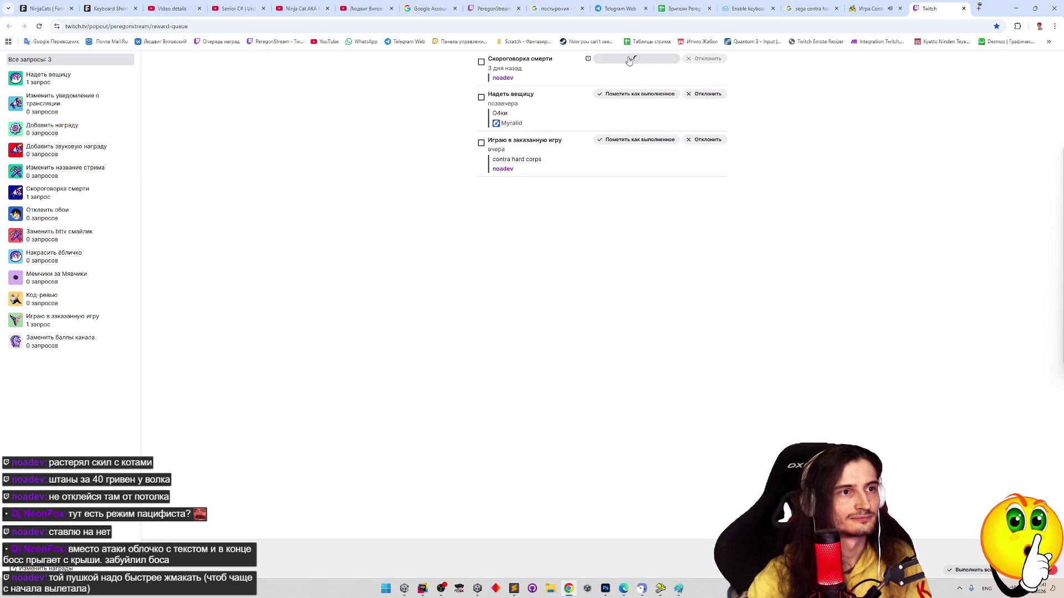
pyautogui.click(629, 59)
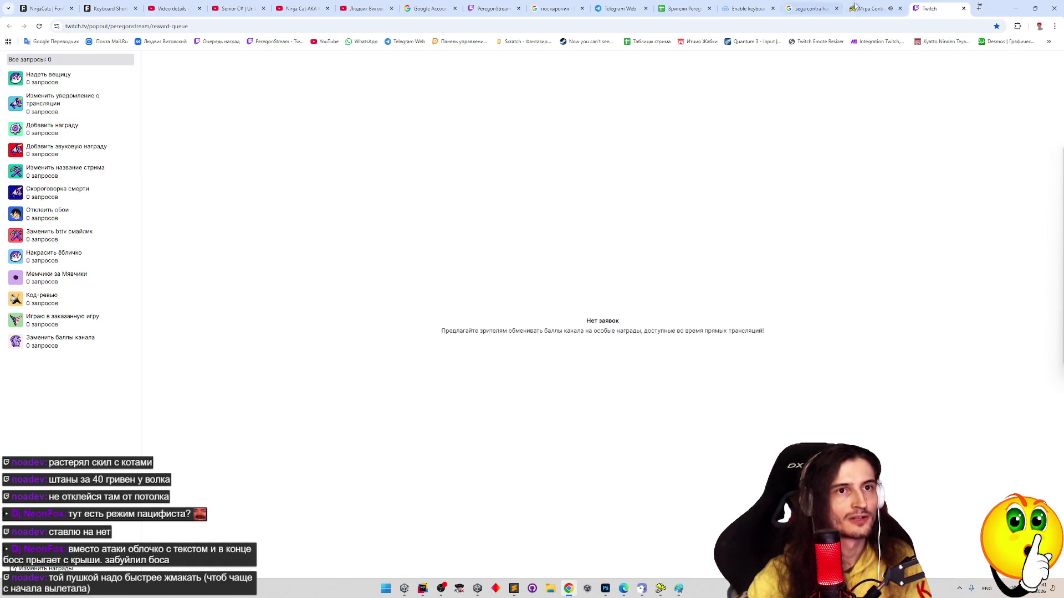
# Close the Contra game tab
pyautogui.click(870, 8)
pyautogui.scroll(-1, 407, 436)
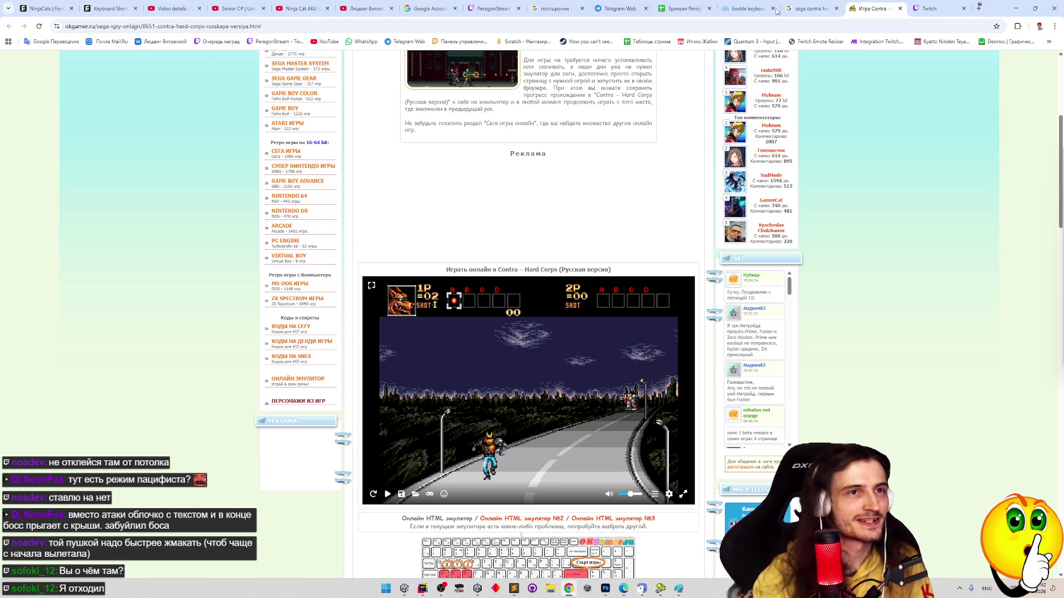
pyautogui.click(900, 8)
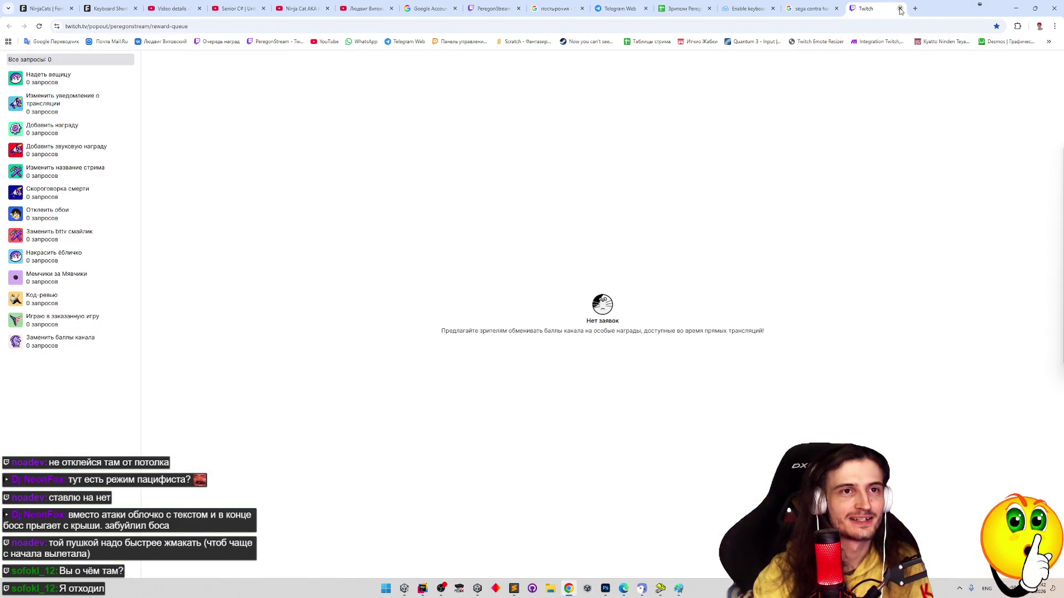
# Close the reward queue, video details, live stream, Ninja Cat video and channel tabs
pyautogui.click(900, 9)
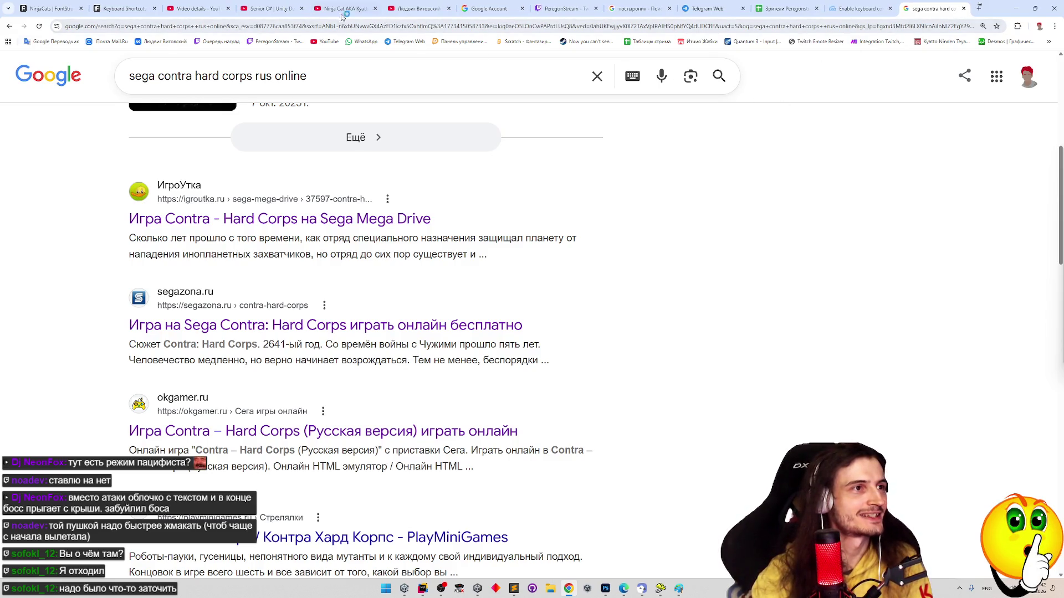
pyautogui.click(197, 5)
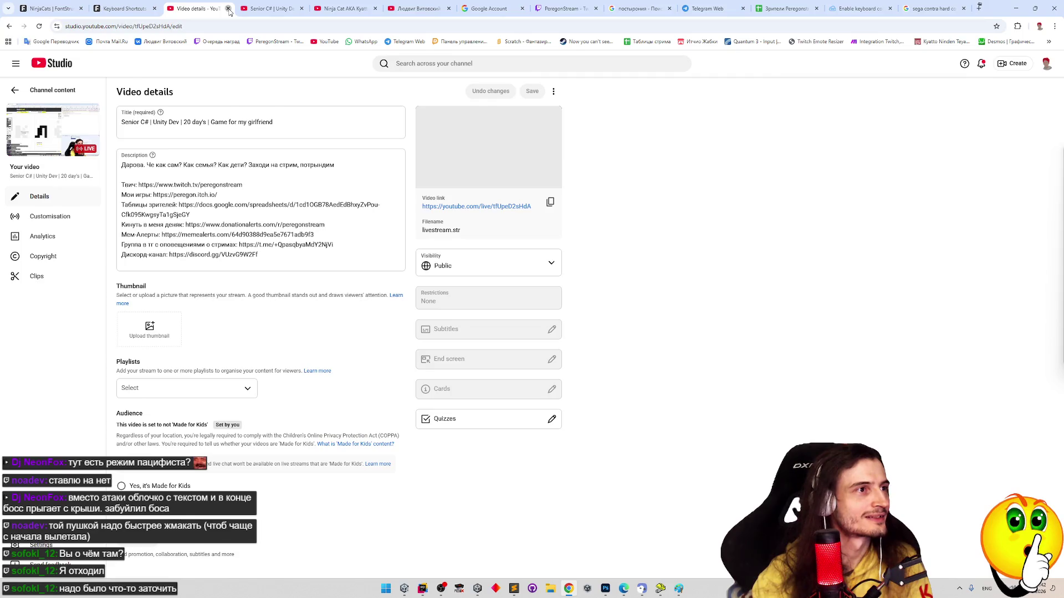
pyautogui.click(229, 9)
pyautogui.click(228, 9)
pyautogui.click(229, 10)
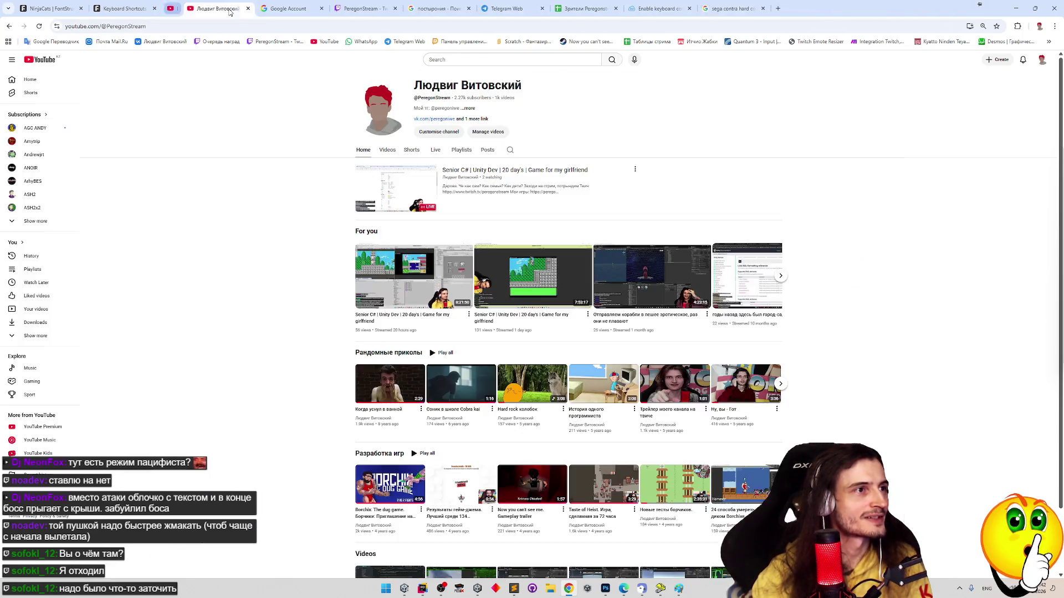
pyautogui.click(229, 10)
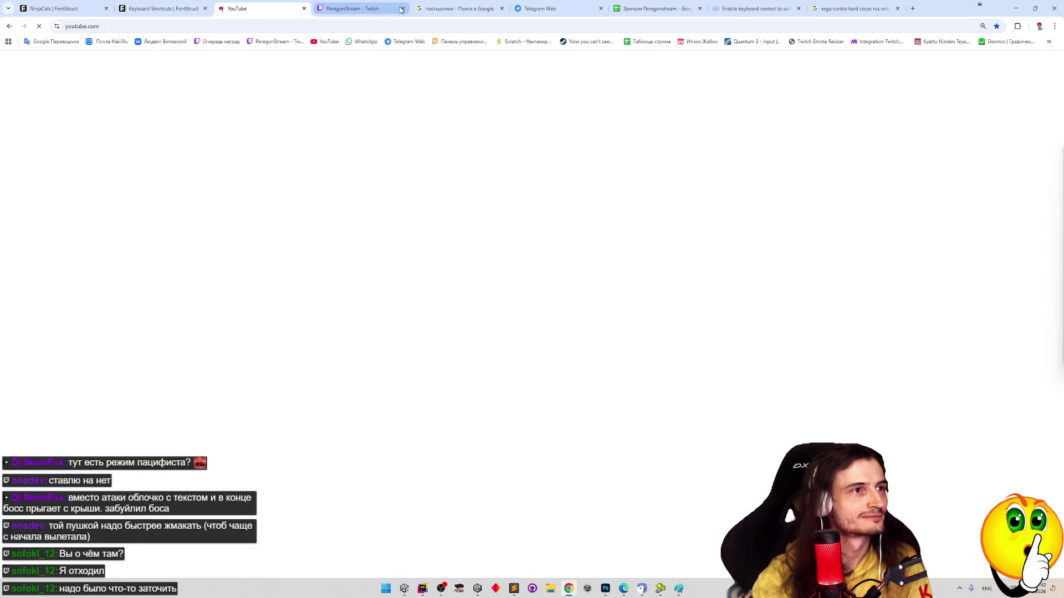
# Close the remaining extra tabs and play the 'Очень странная рыба' review video
pyautogui.click(402, 10)
pyautogui.click(402, 9)
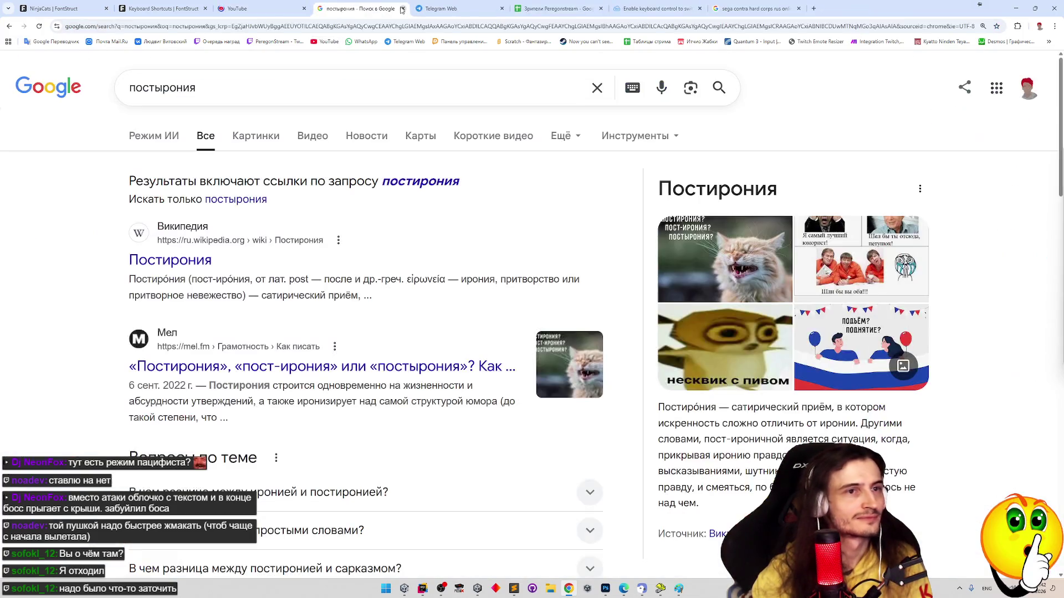
pyautogui.click(402, 10)
pyautogui.click(402, 10)
pyautogui.click(401, 9)
pyautogui.click(401, 10)
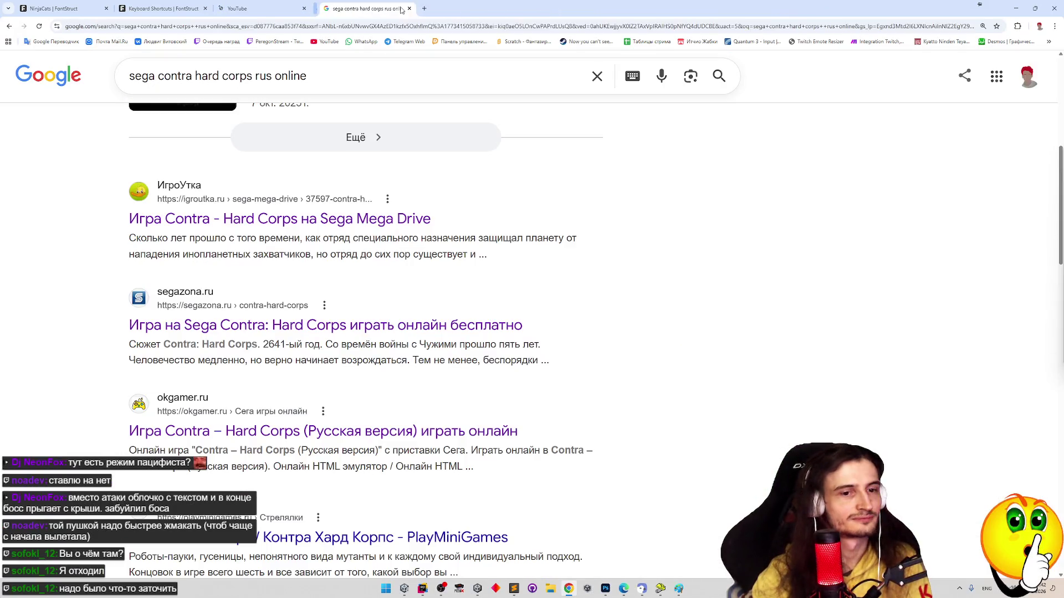
pyautogui.click(401, 9)
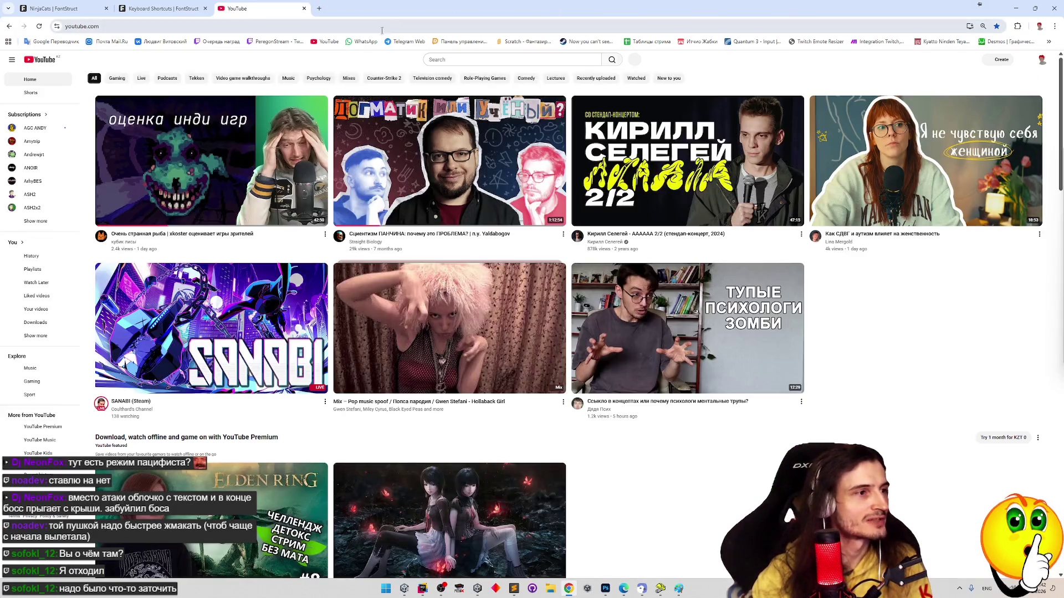
pyautogui.click(265, 145)
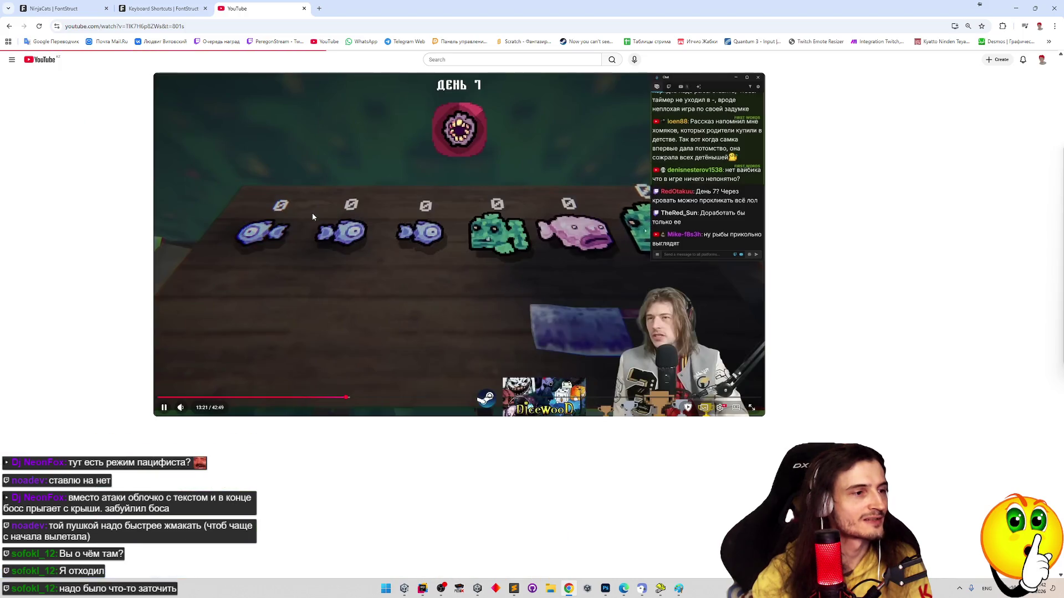
# Watch the review video fullscreen and skip ahead in it
pyautogui.press('f')
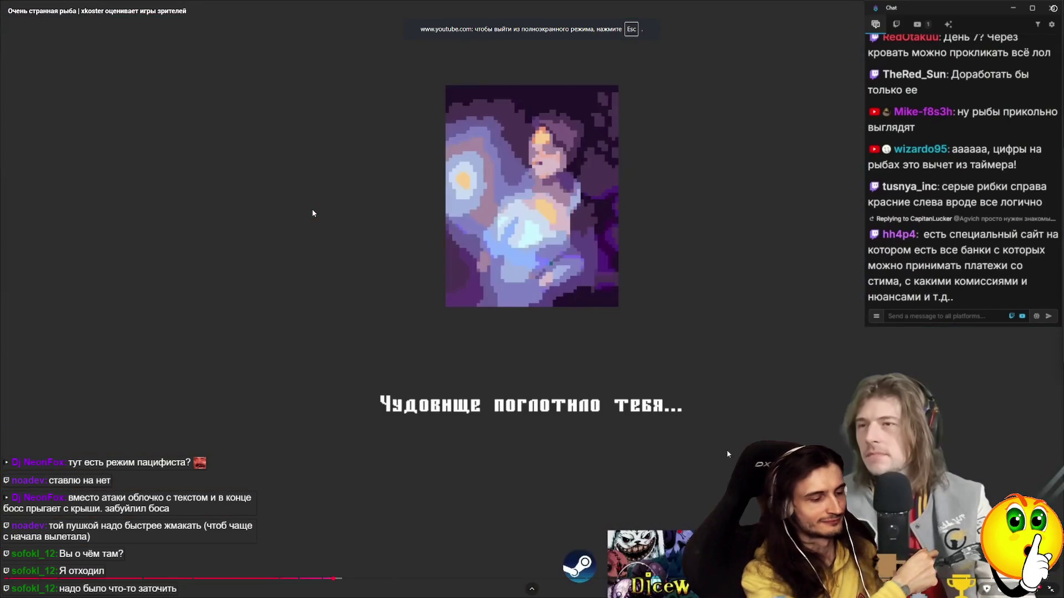
pyautogui.press('Escape')
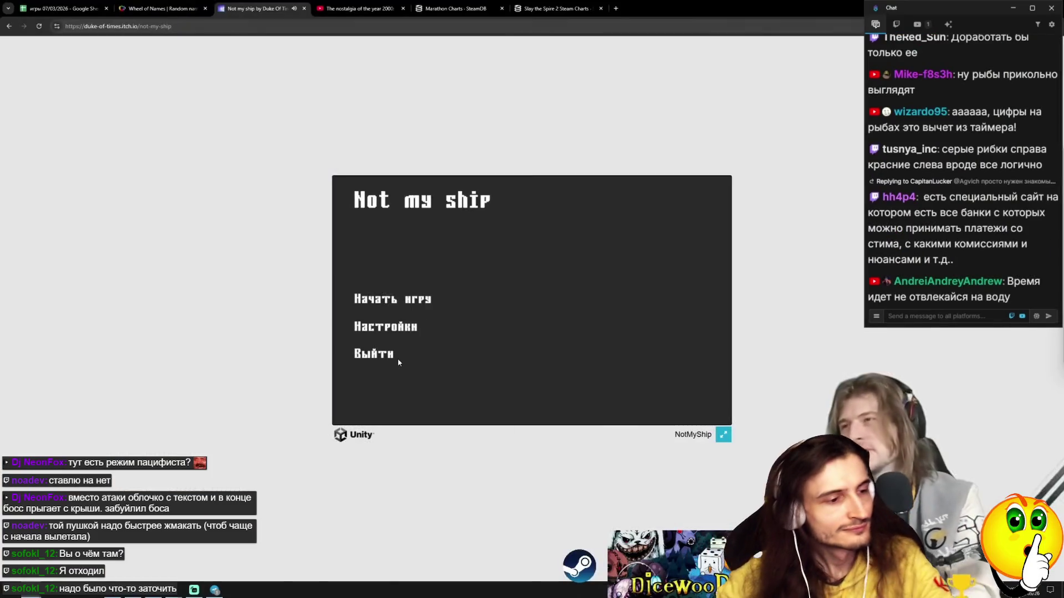
pyautogui.click(354, 8)
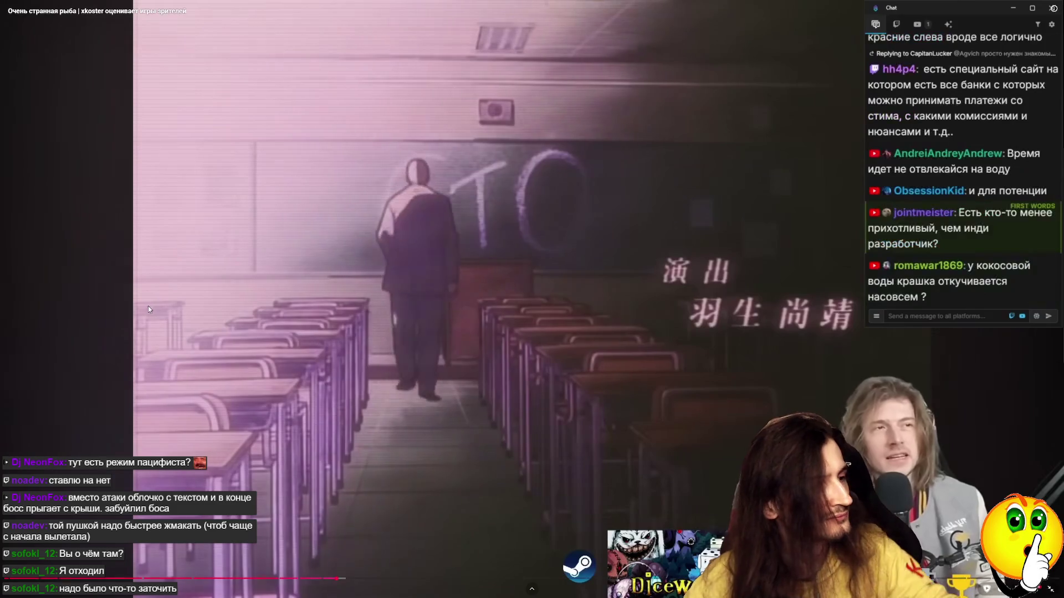
pyautogui.moveTo(30, 596)
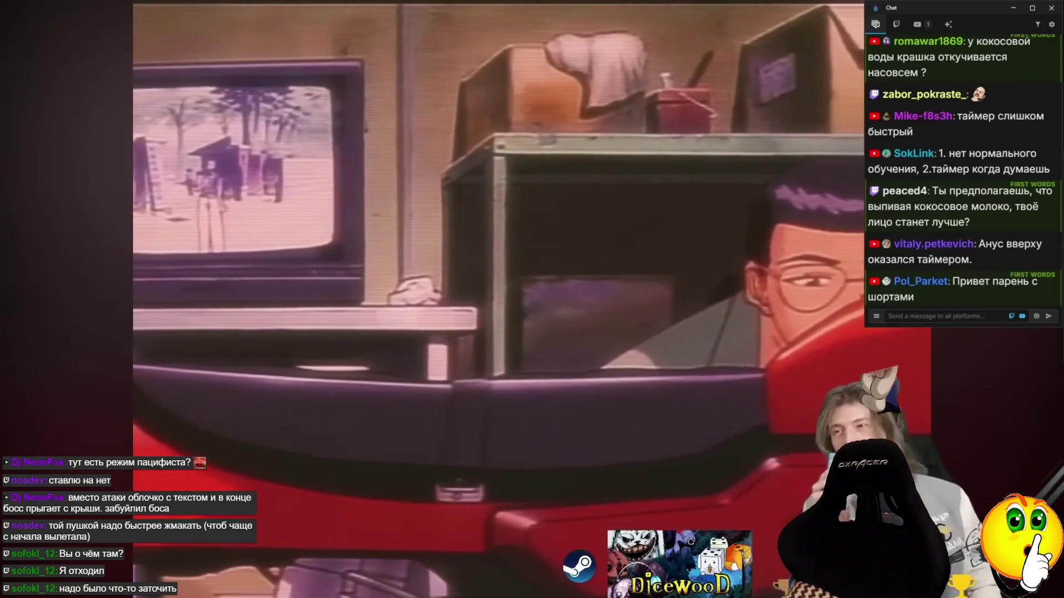
# Leave fullscreen and bring the Feed the Monster itch.io tab to the front
pyautogui.press('Escape')
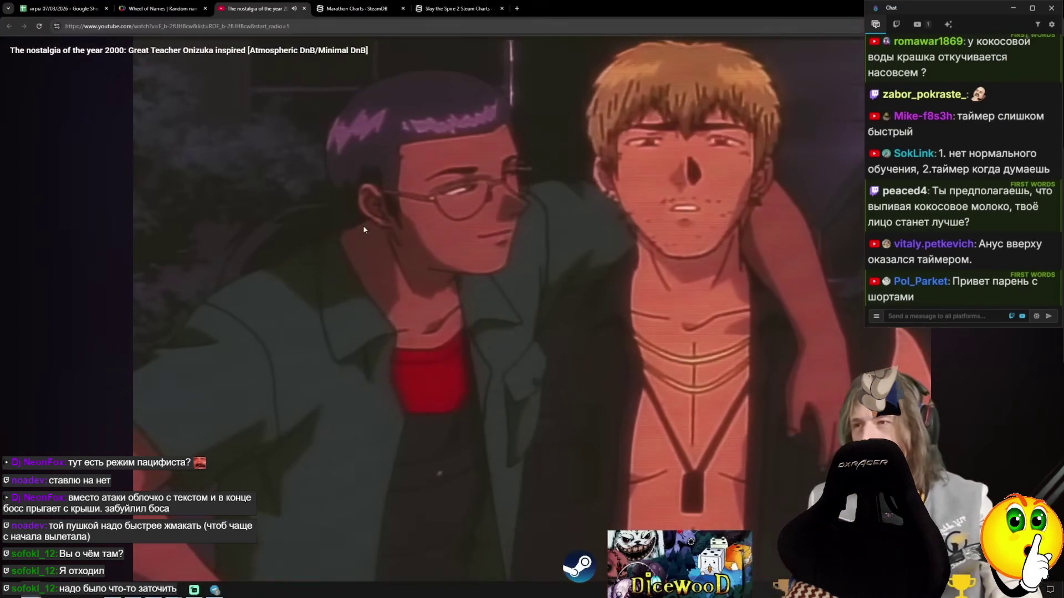
pyautogui.hotkey('ctrl', 'shift', 'Tab')
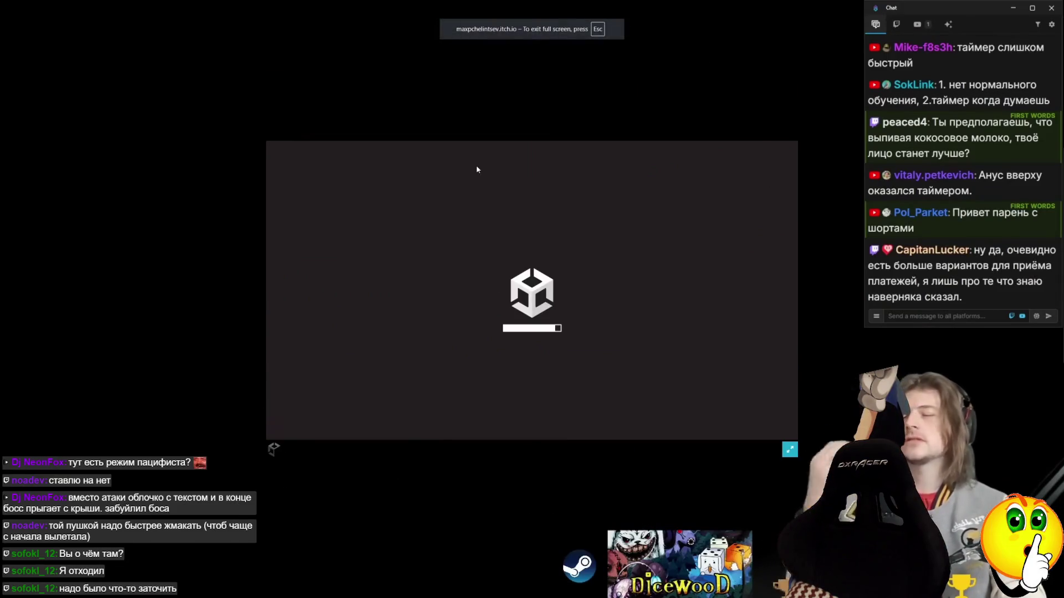
pyautogui.press('Escape')
pyautogui.hotkey('ctrl', 'Tab')
pyautogui.hotkey('ctrl', 'shift', 'Tab')
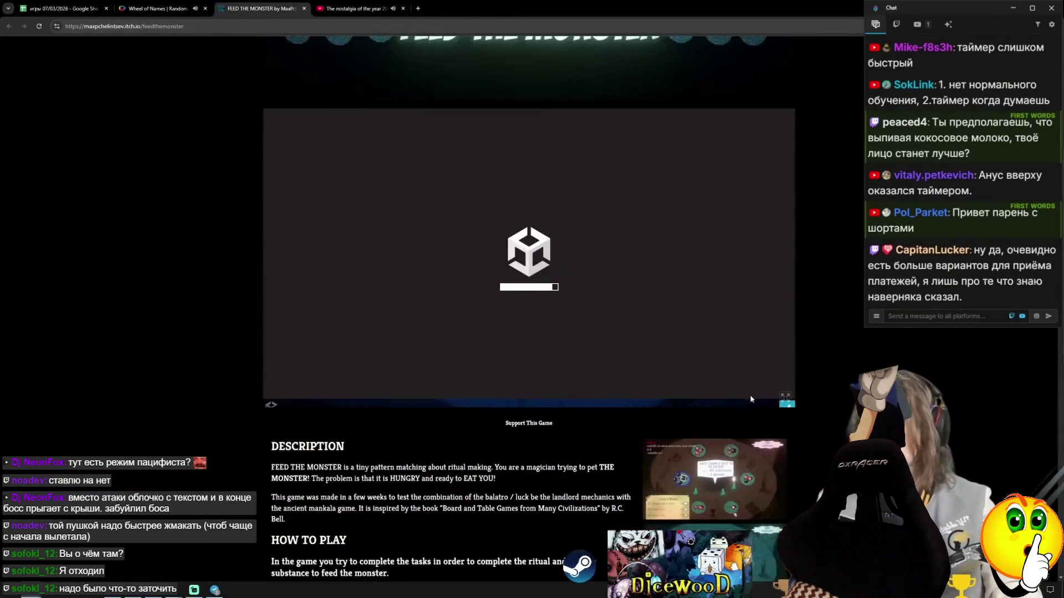
pyautogui.click(787, 408)
# Start Feed the Monster and pick up the right pit's runes
pyautogui.click(845, 297)
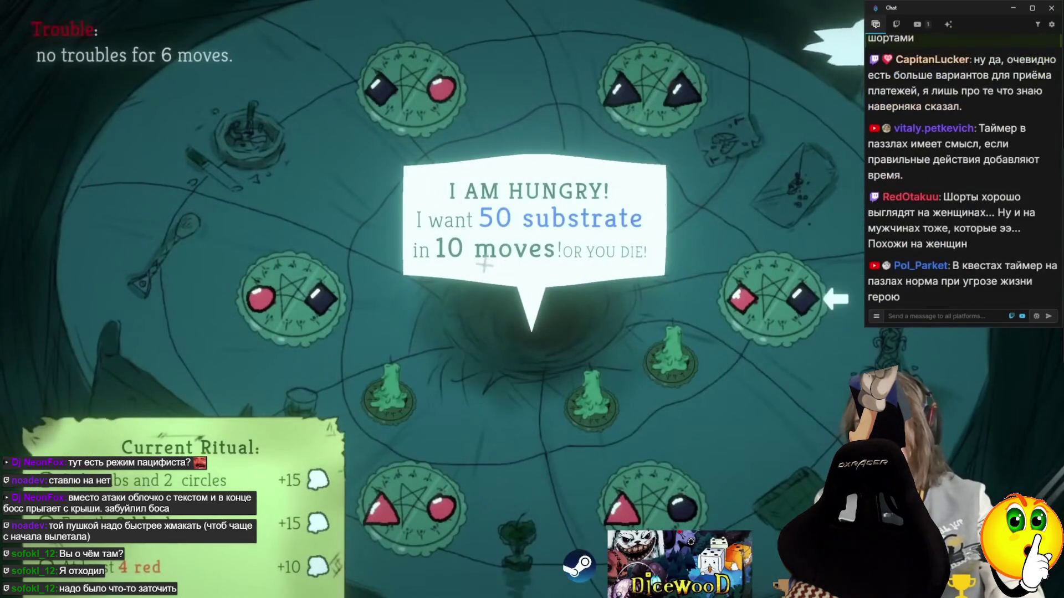
pyautogui.click(767, 296)
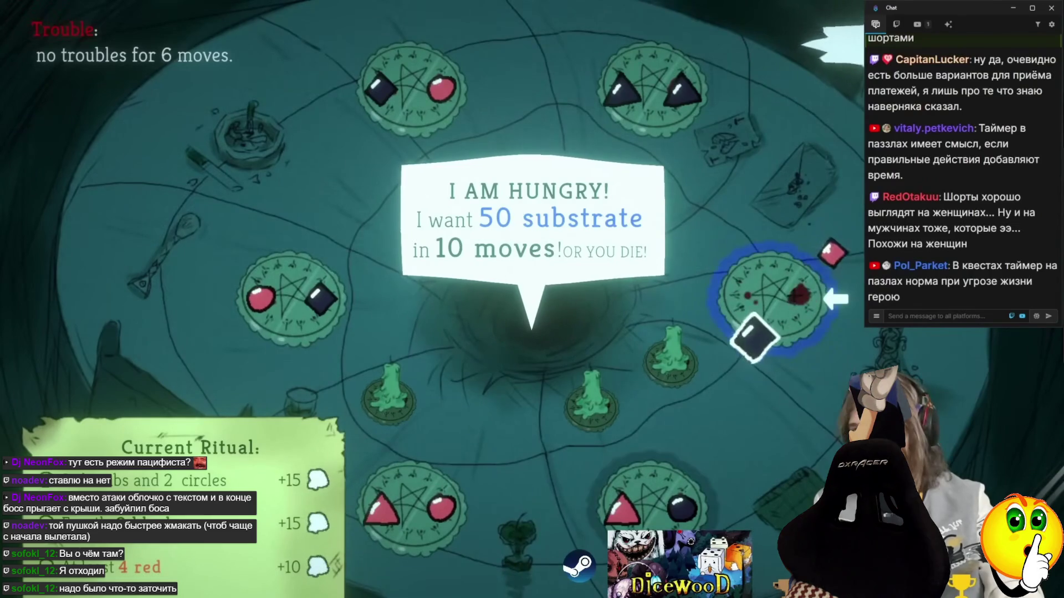
pyautogui.click(764, 292)
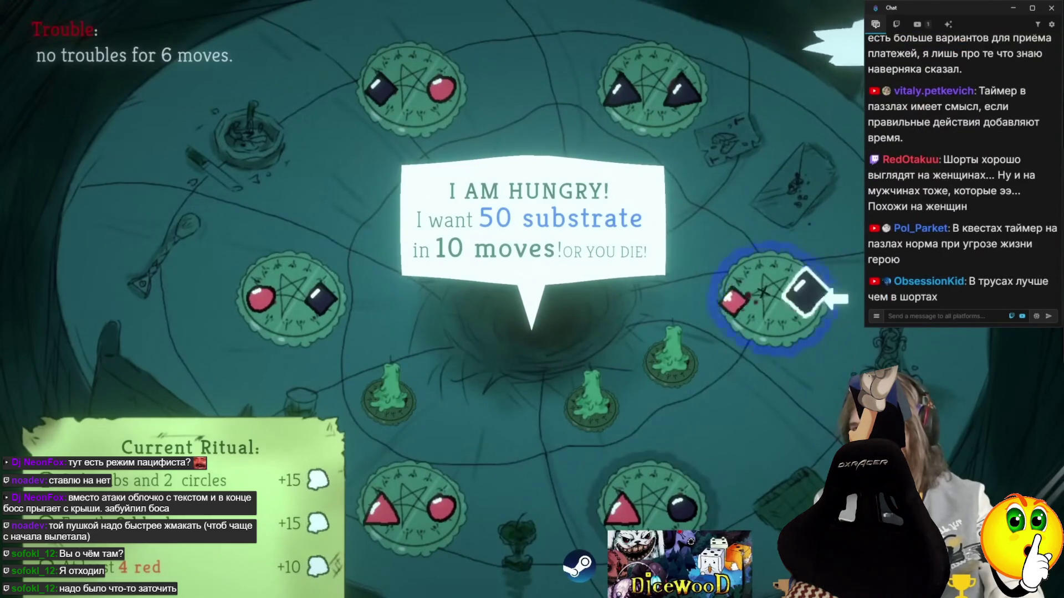
pyautogui.click(764, 293)
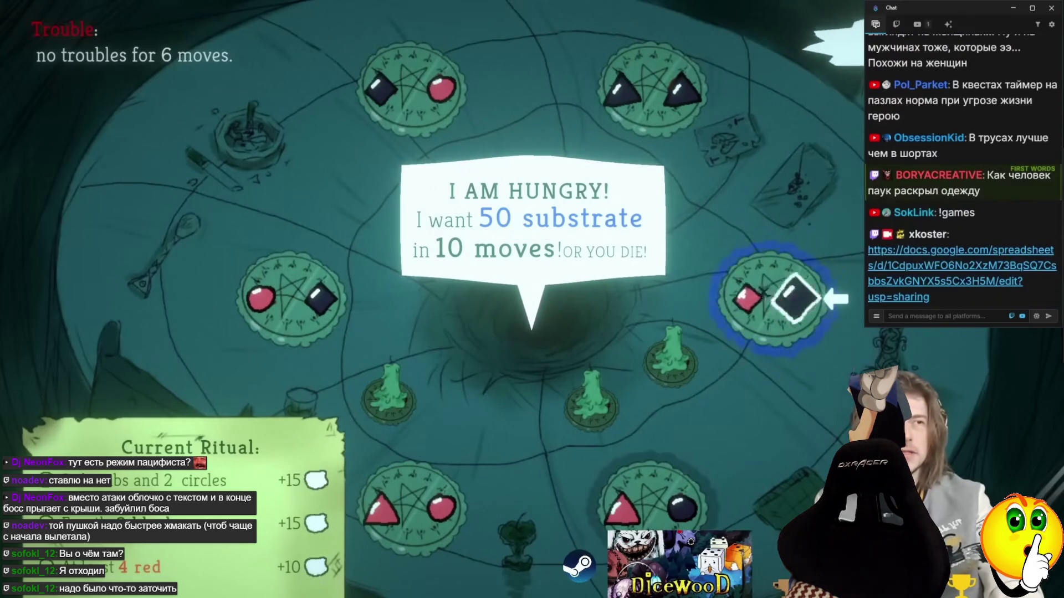
pyautogui.click(763, 292)
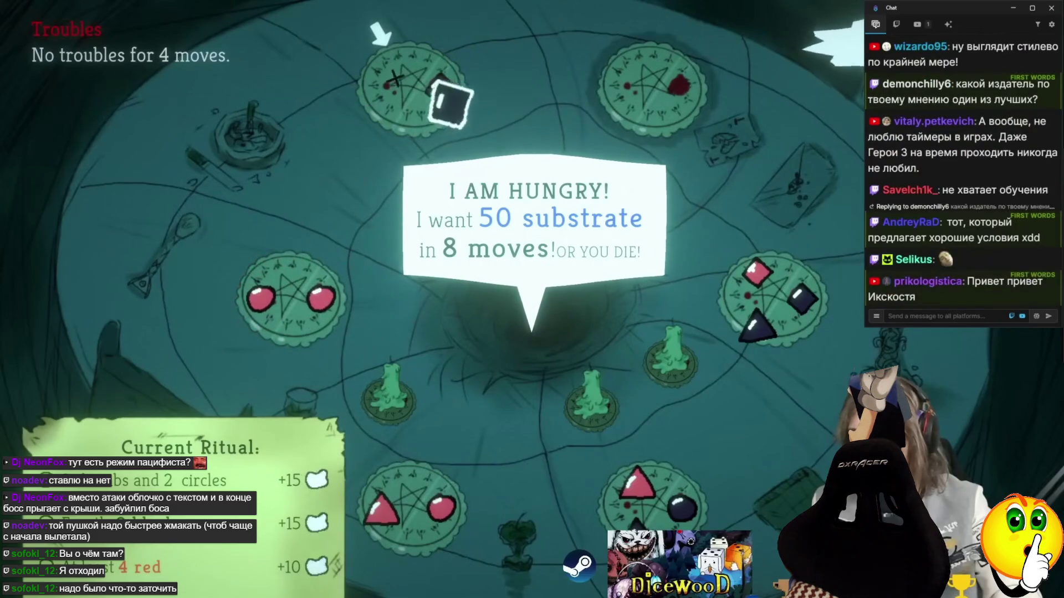
# Sow the left pit's runes into the bottom pits to finish a move
pyautogui.click(419, 505)
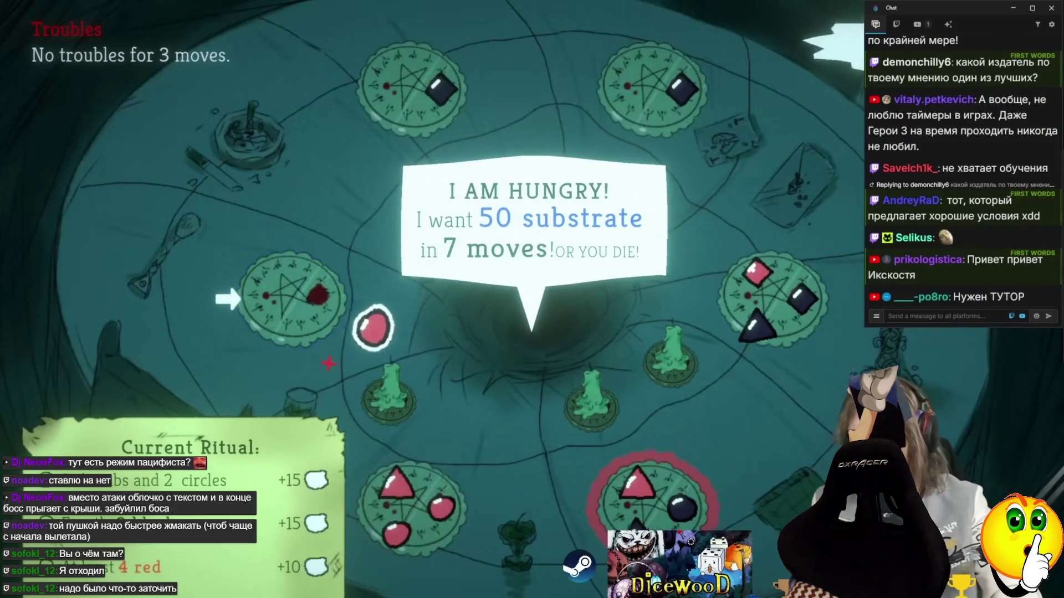
pyautogui.click(375, 555)
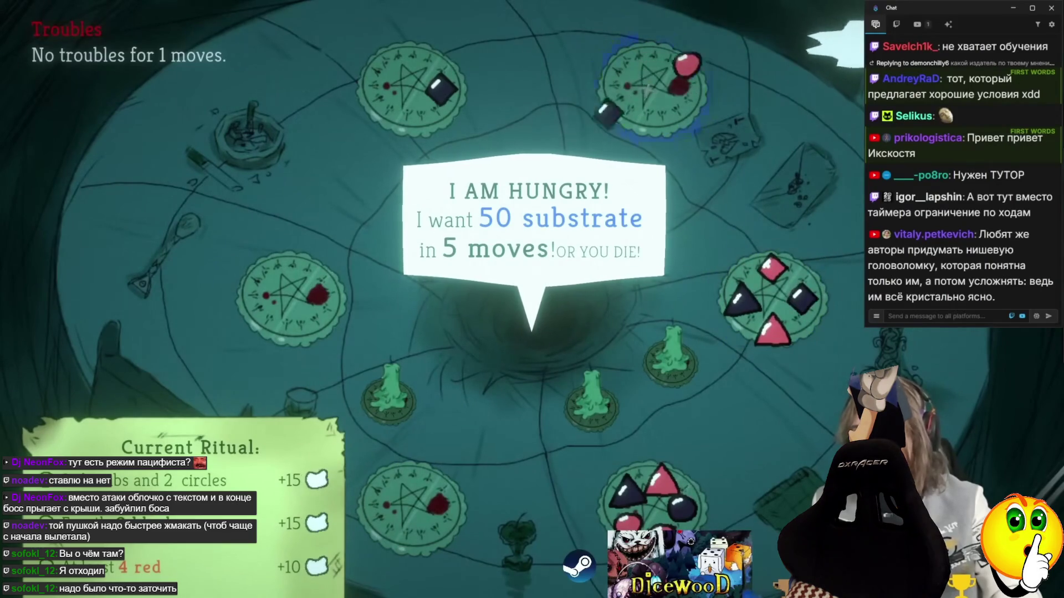
pyautogui.click(622, 454)
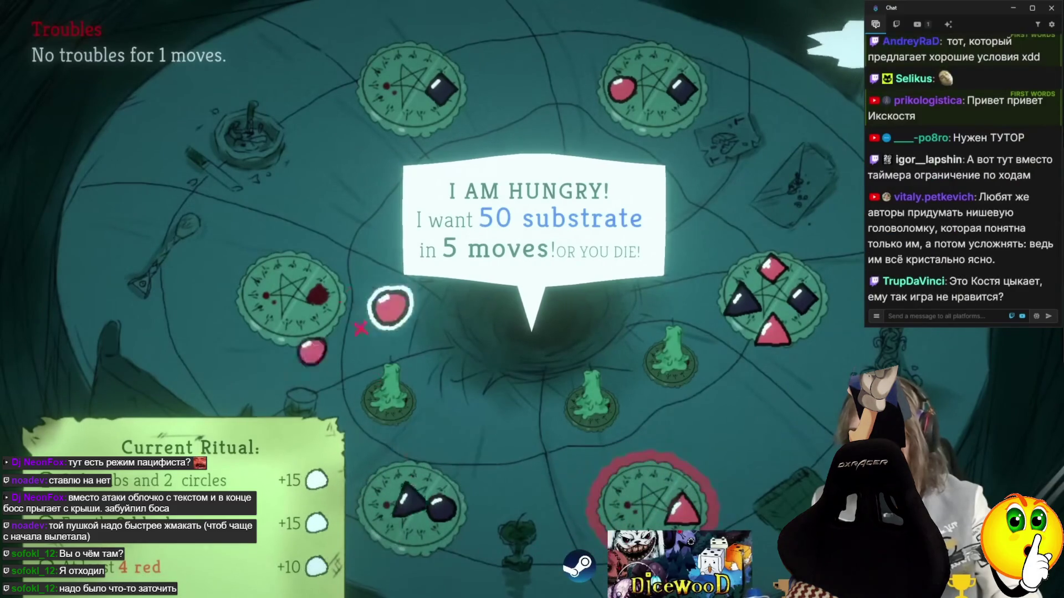
pyautogui.click(772, 302)
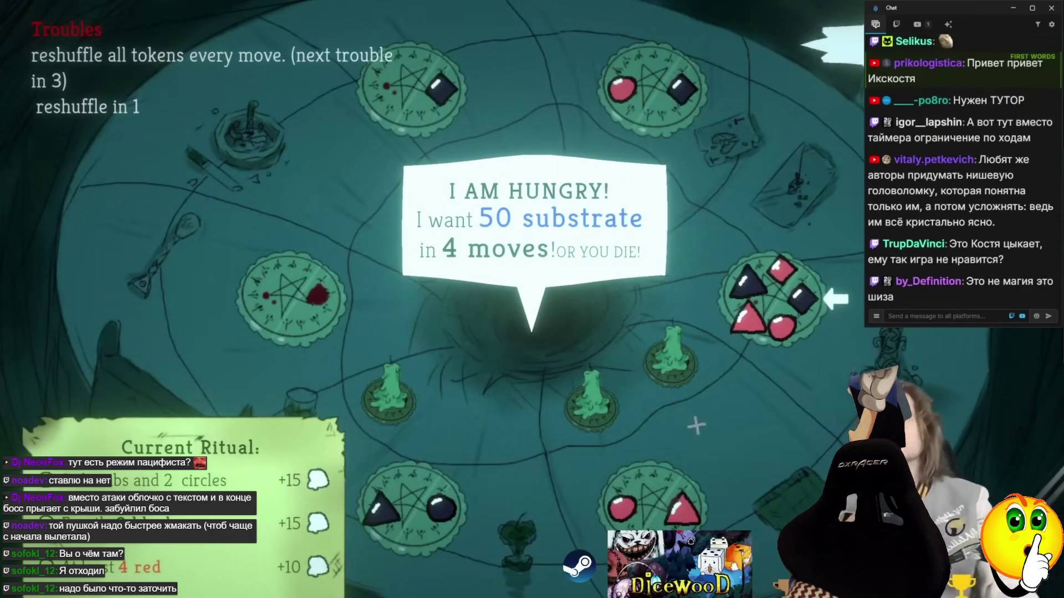
# Redistribute the right pit's runes, placing black diamonds and the red diamond
pyautogui.click(768, 294)
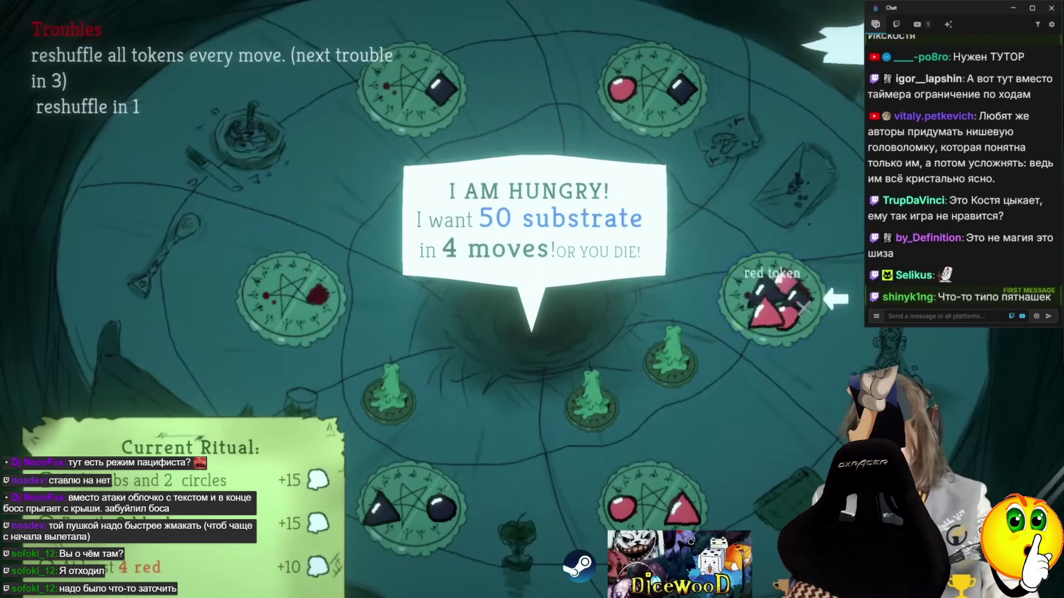
pyautogui.click(654, 89)
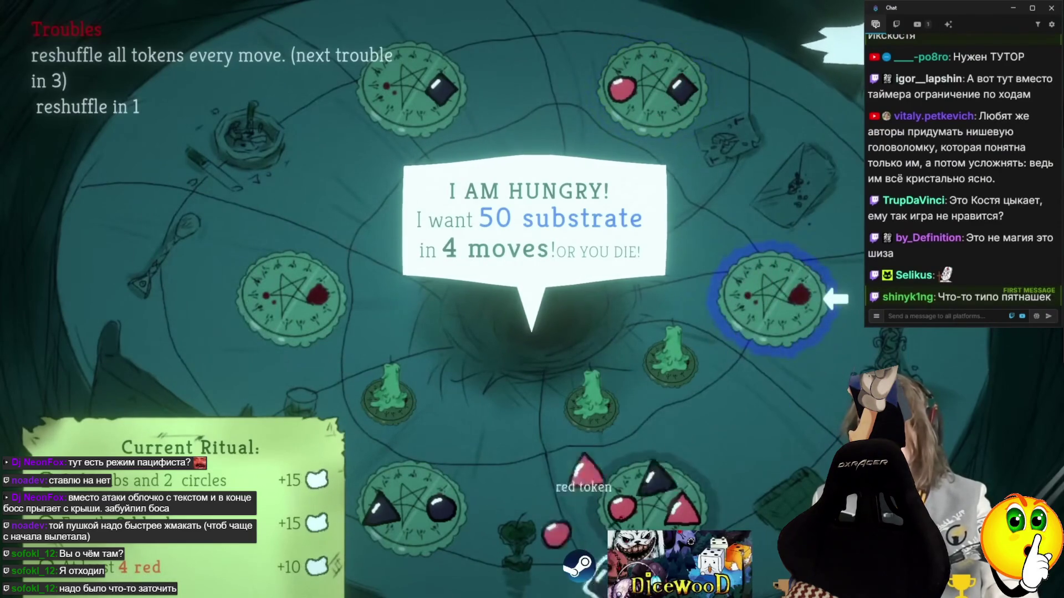
pyautogui.click(786, 310)
pyautogui.click(795, 341)
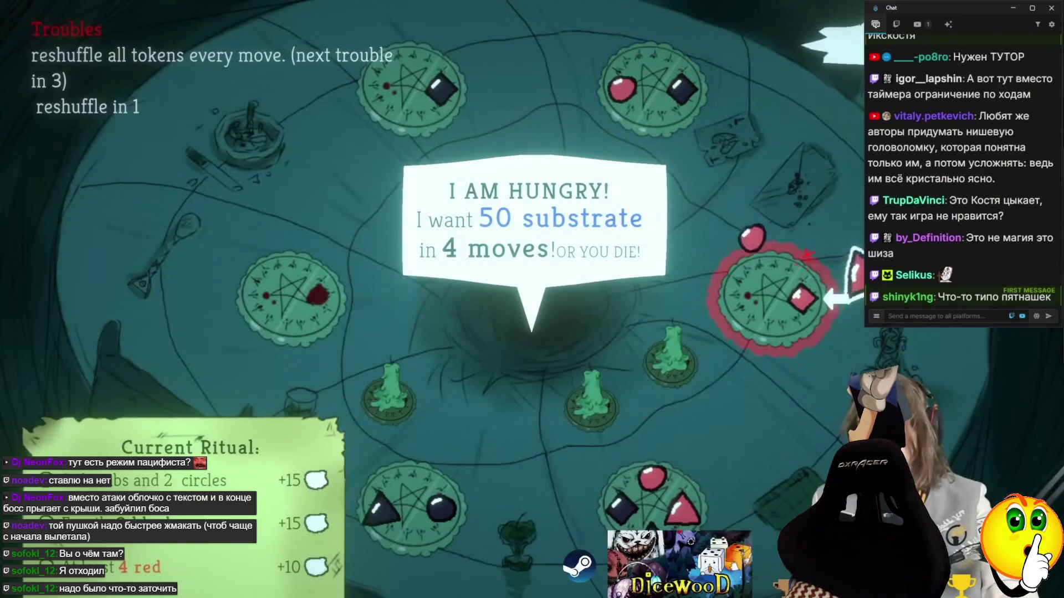
pyautogui.click(684, 47)
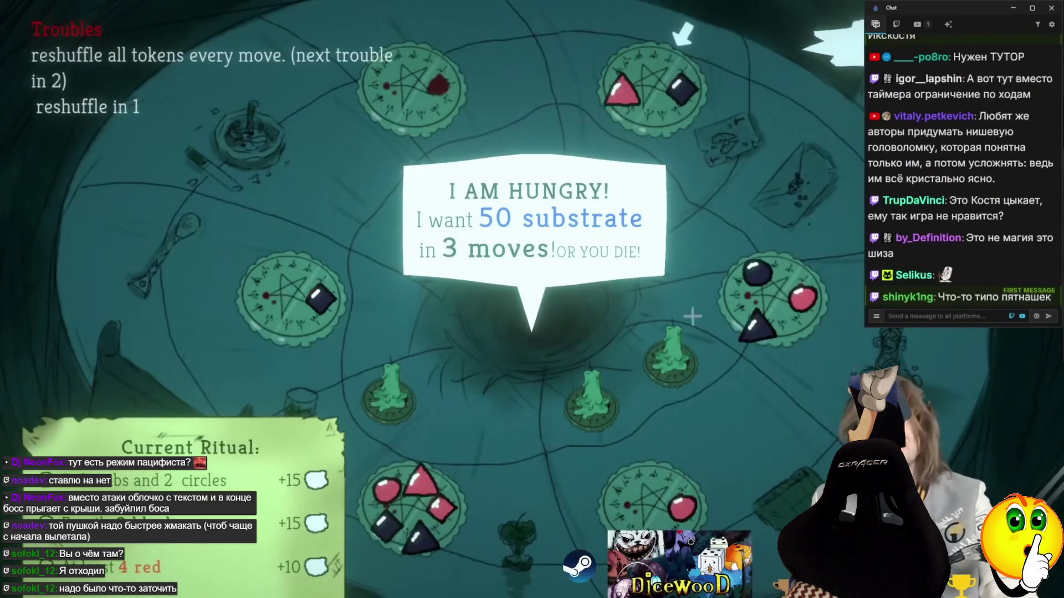
# Move the pink triangle onto the right pit, then exit fullscreen
pyautogui.moveTo(622, 89); pyautogui.dragTo(733, 266)
pyautogui.click(772, 296)
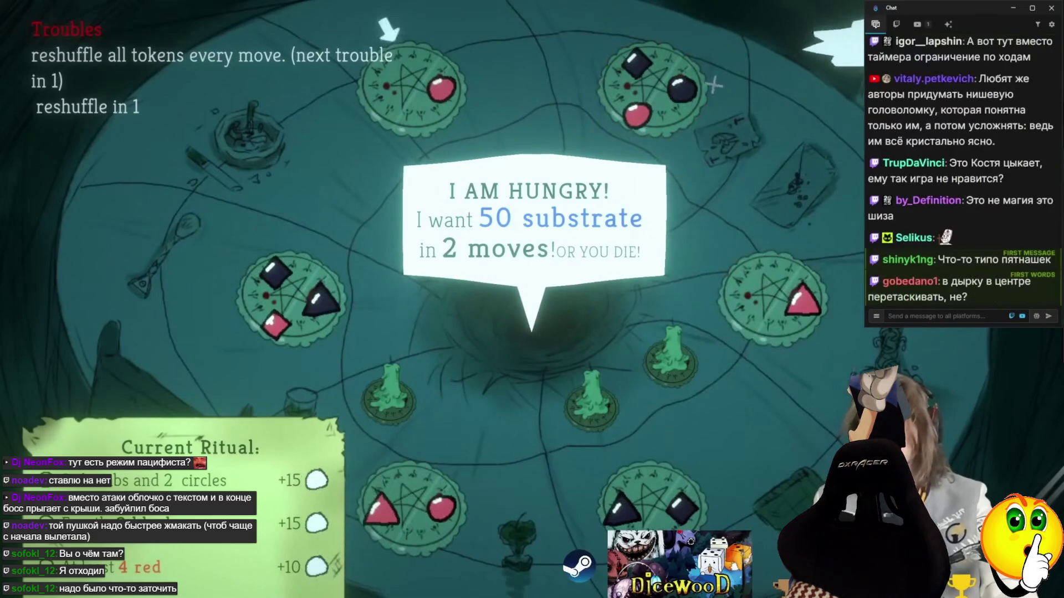
pyautogui.press('Escape')
pyautogui.scroll(-15, 485, 413)
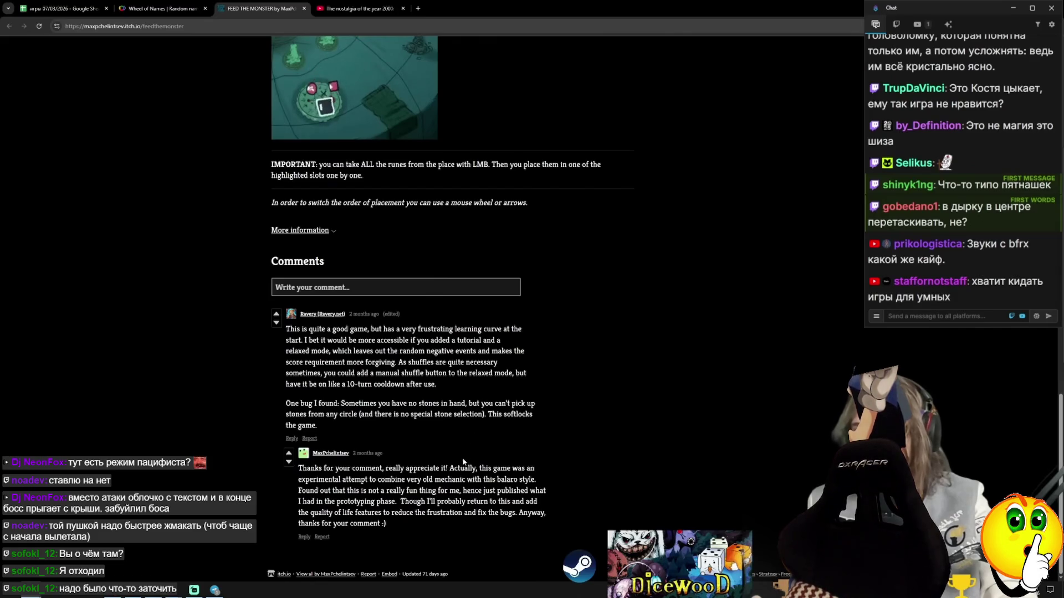
# Scroll back up to the rune-pattern rules and return the game to fullscreen
pyautogui.scroll(4, 463, 461)
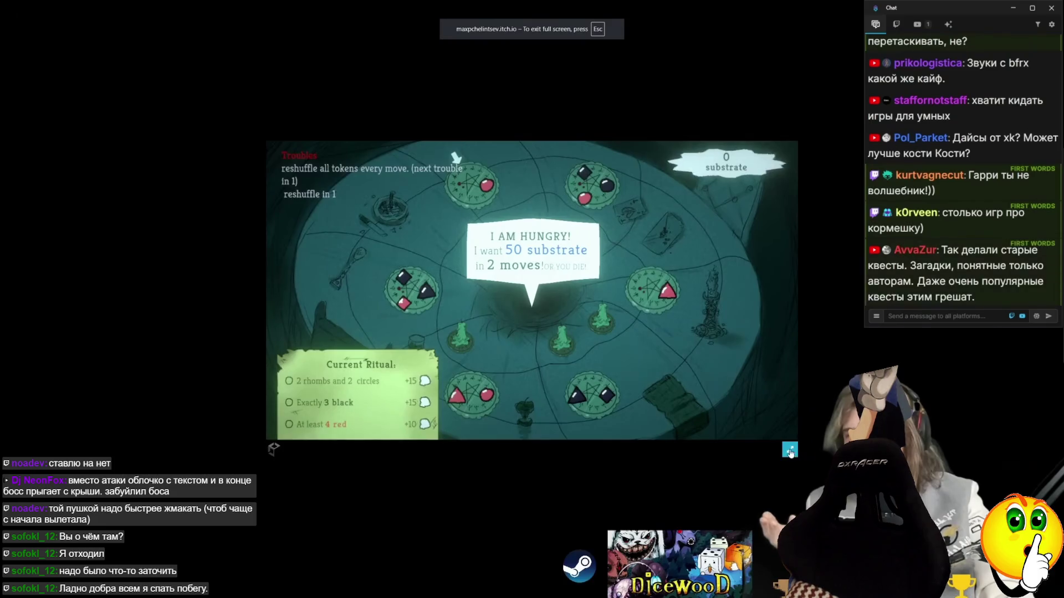
pyautogui.click(790, 452)
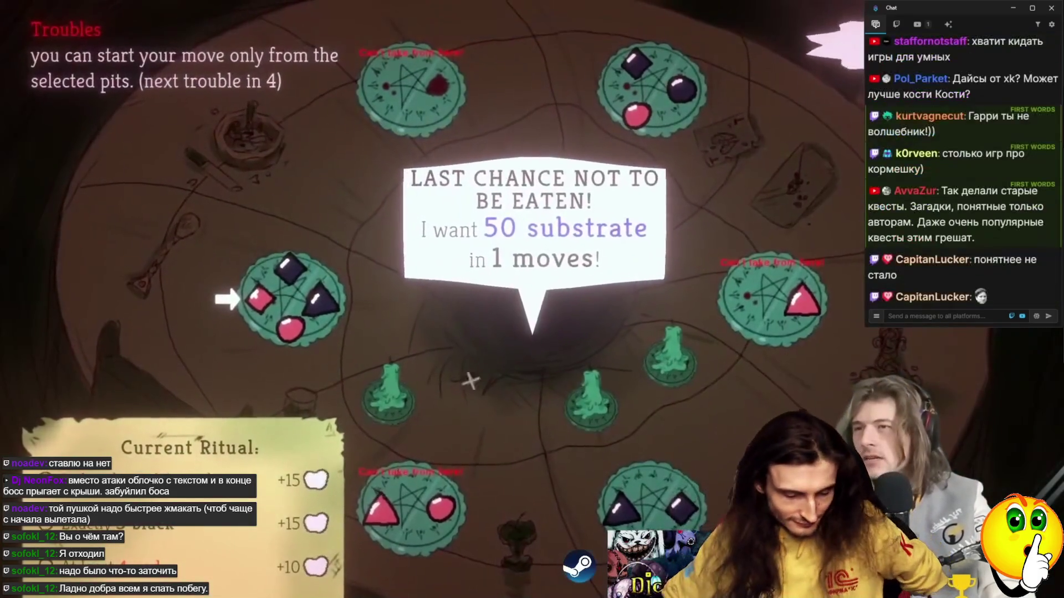
# Sow the left pit's runes for the final move, then restart after being eaten
pyautogui.click(288, 294)
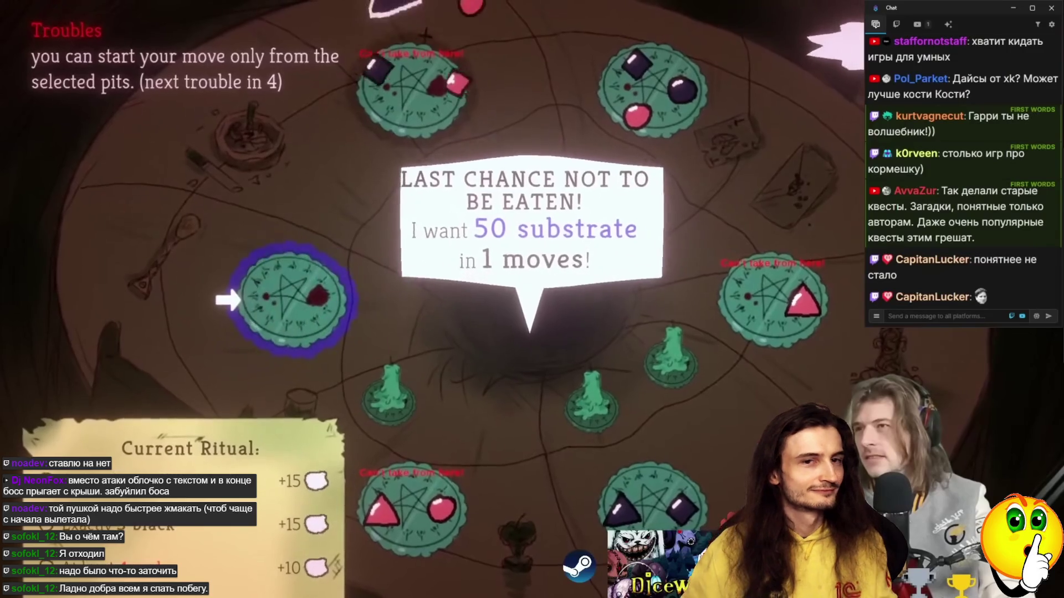
pyautogui.click(310, 282)
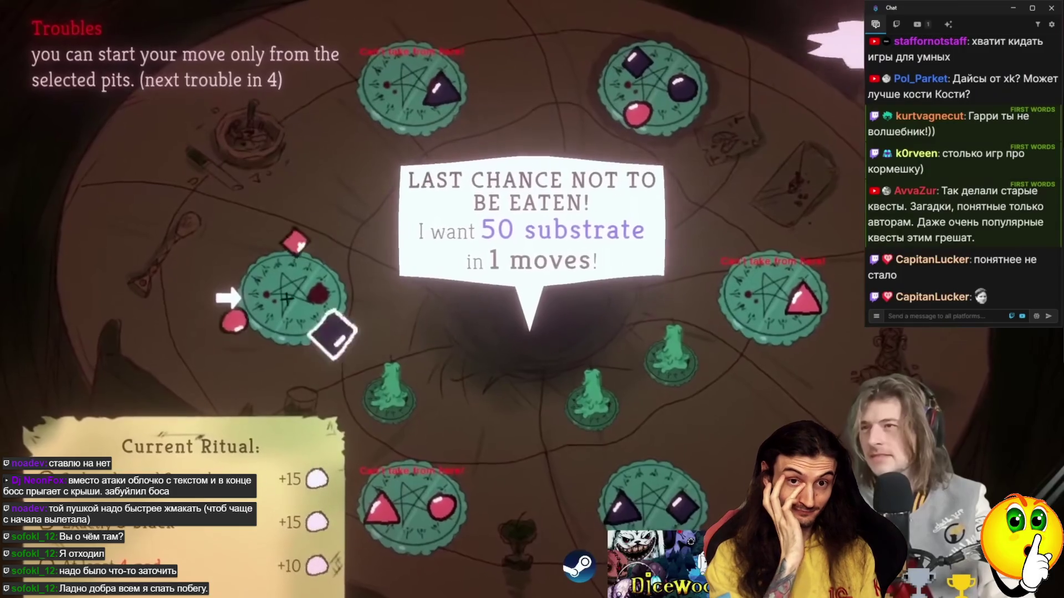
pyautogui.click(277, 280)
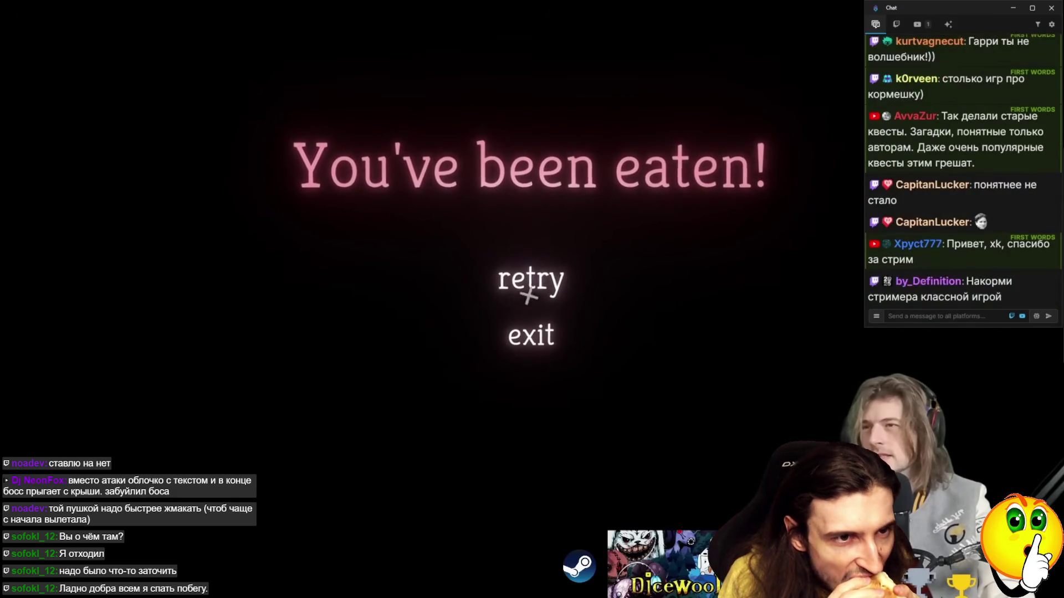
pyautogui.click(501, 280)
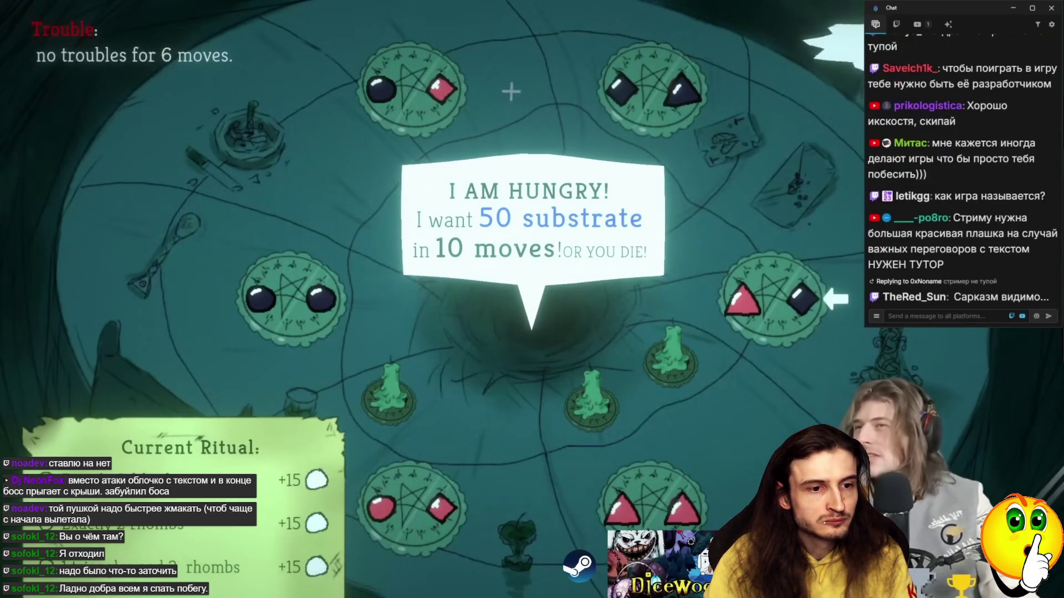
# Complete the pattern in the right pit, then pick up the black tokens from the left pit
pyautogui.click(723, 302)
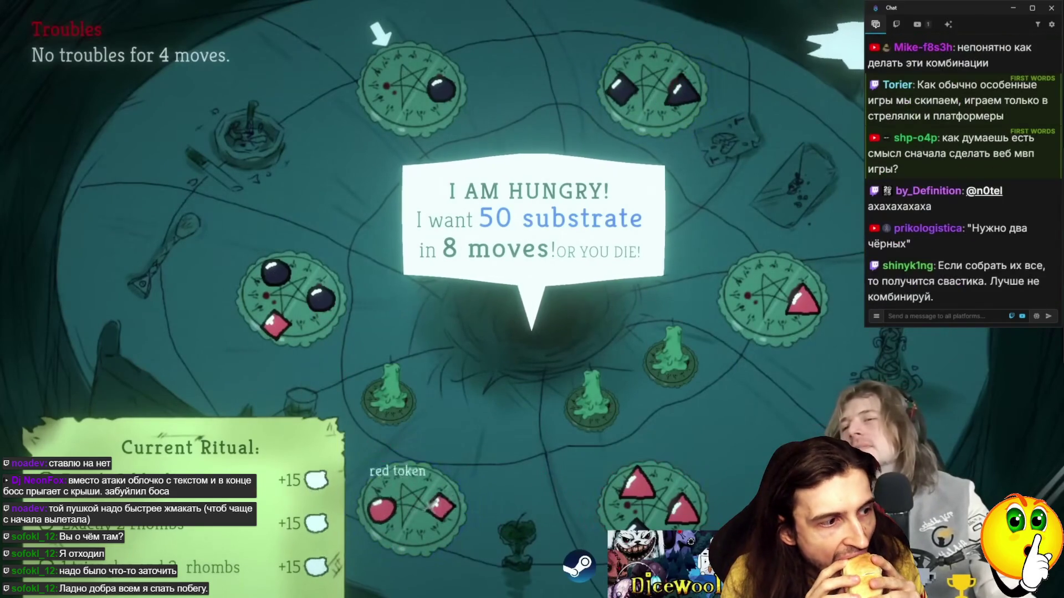
pyautogui.click(294, 302)
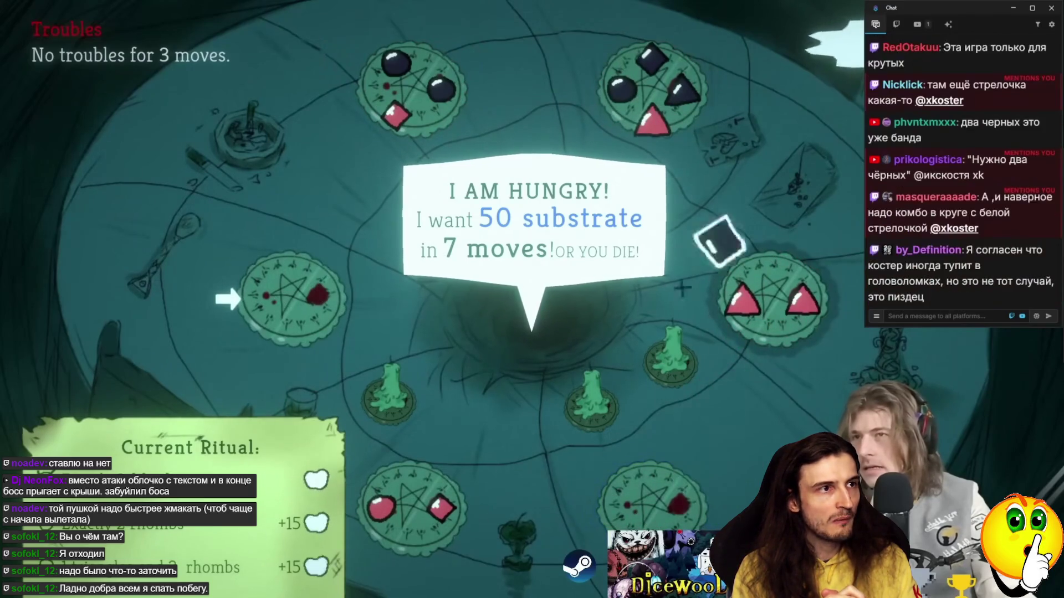
# Place the held black rhombus in the right and top-right pits, then sow the bottom-left and top-right pits
pyautogui.click(714, 284)
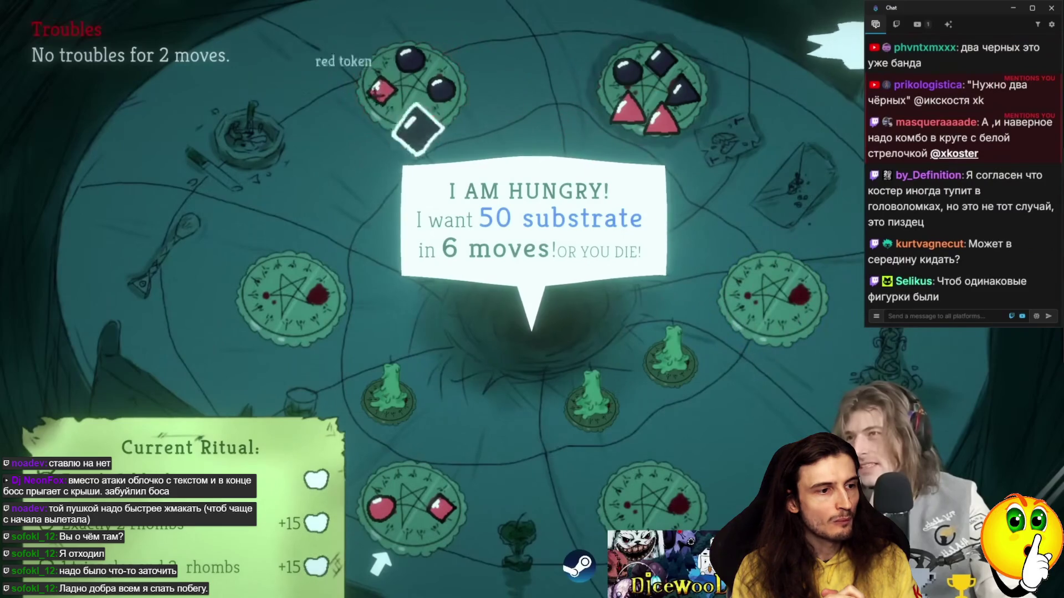
pyautogui.click(662, 113)
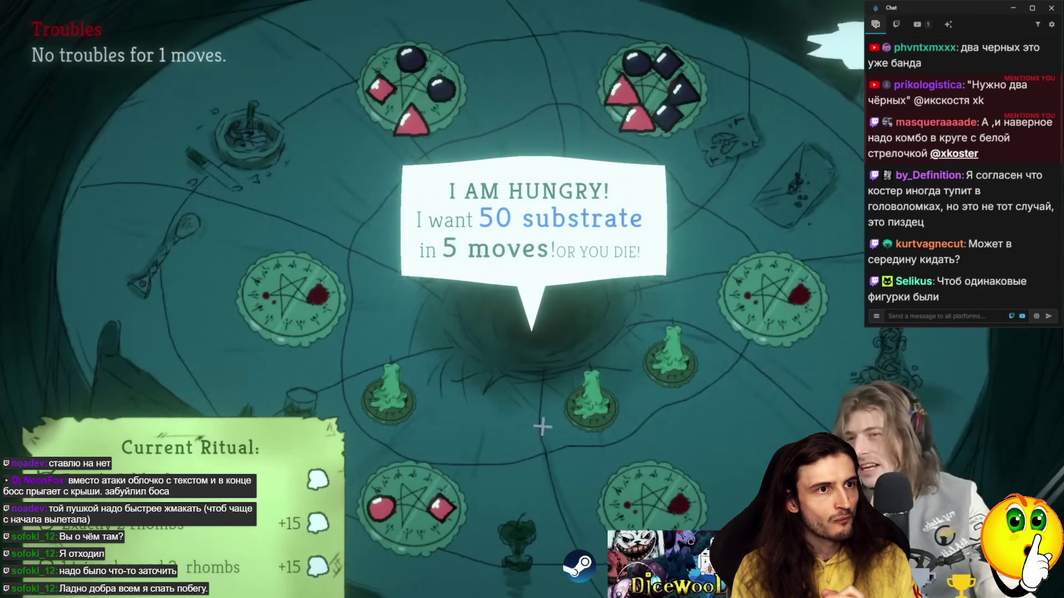
pyautogui.click(439, 493)
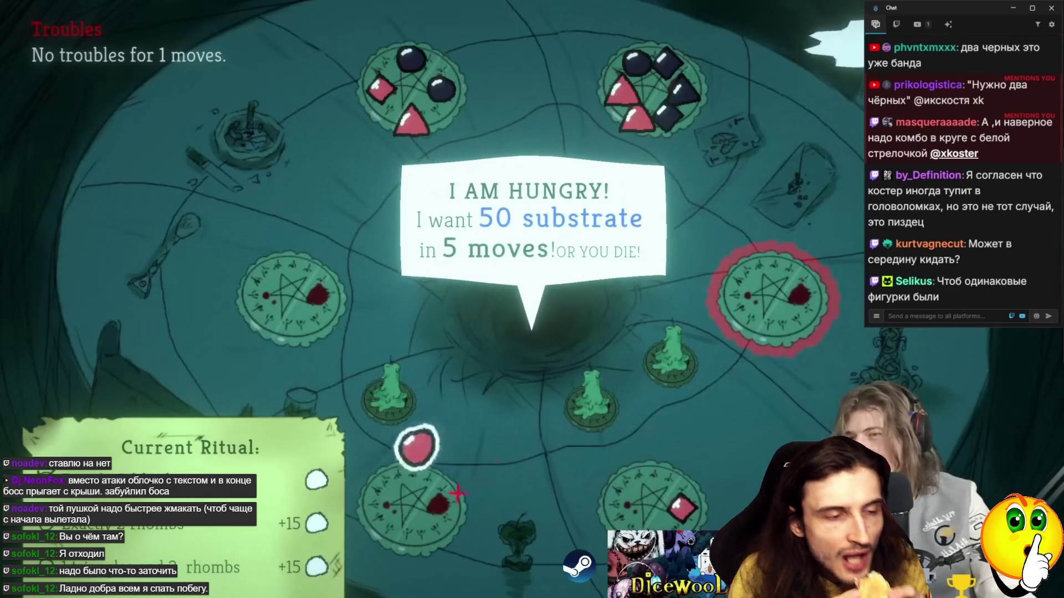
pyautogui.click(657, 111)
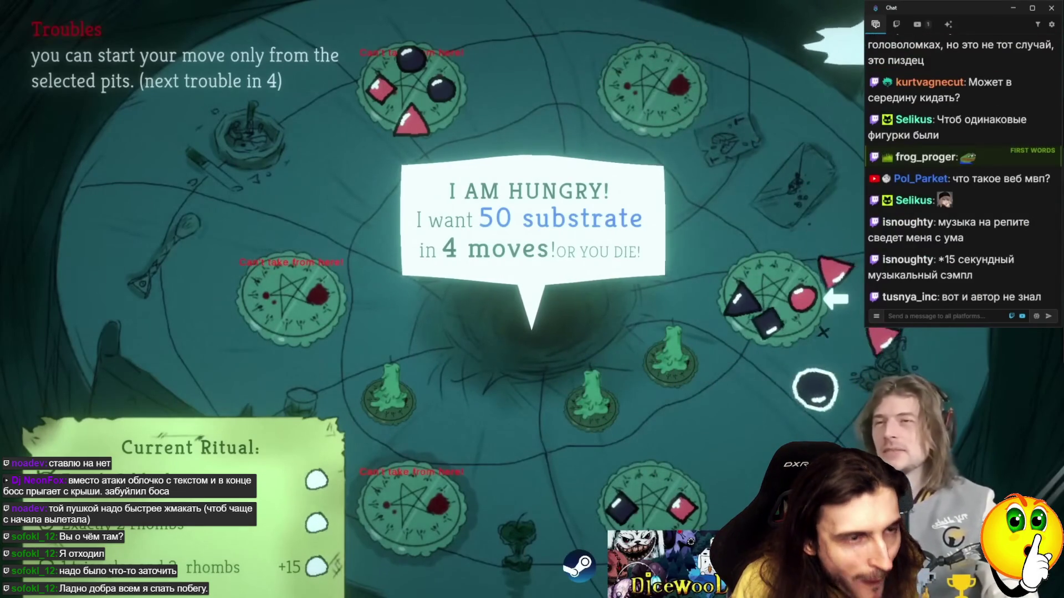
# Drop the floating ball, triangle and square into the bottom-left, right and bottom-right pits, then exit full screen
pyautogui.click(768, 322)
pyautogui.click(410, 501)
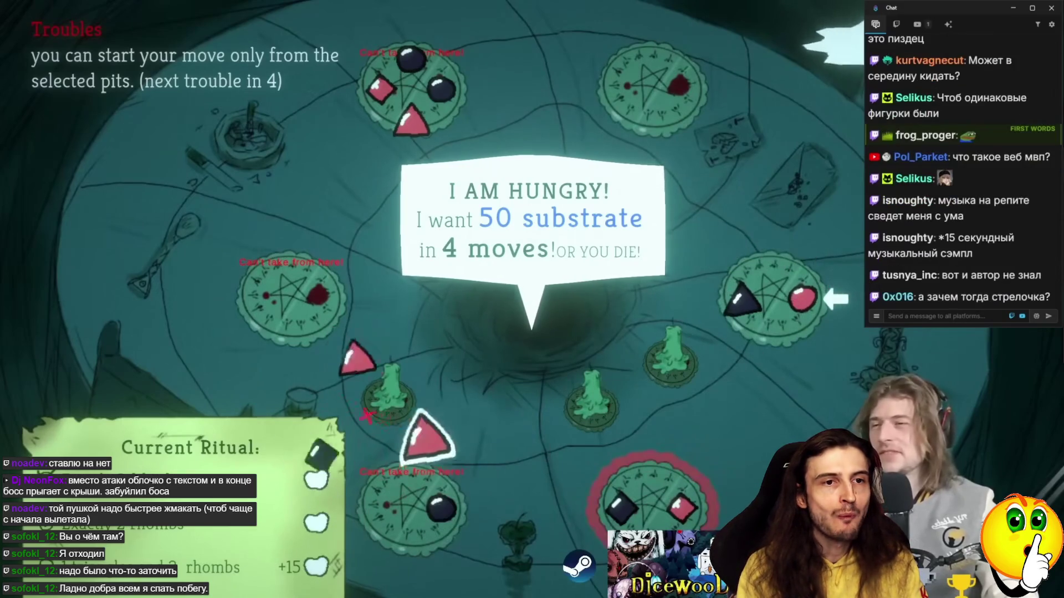
pyautogui.click(651, 496)
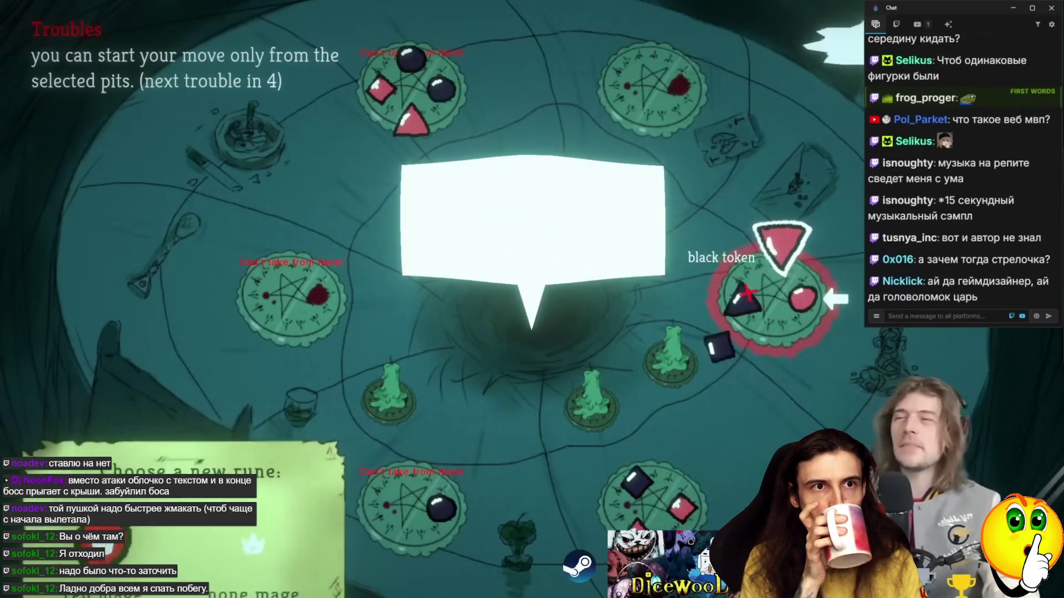
pyautogui.click(748, 294)
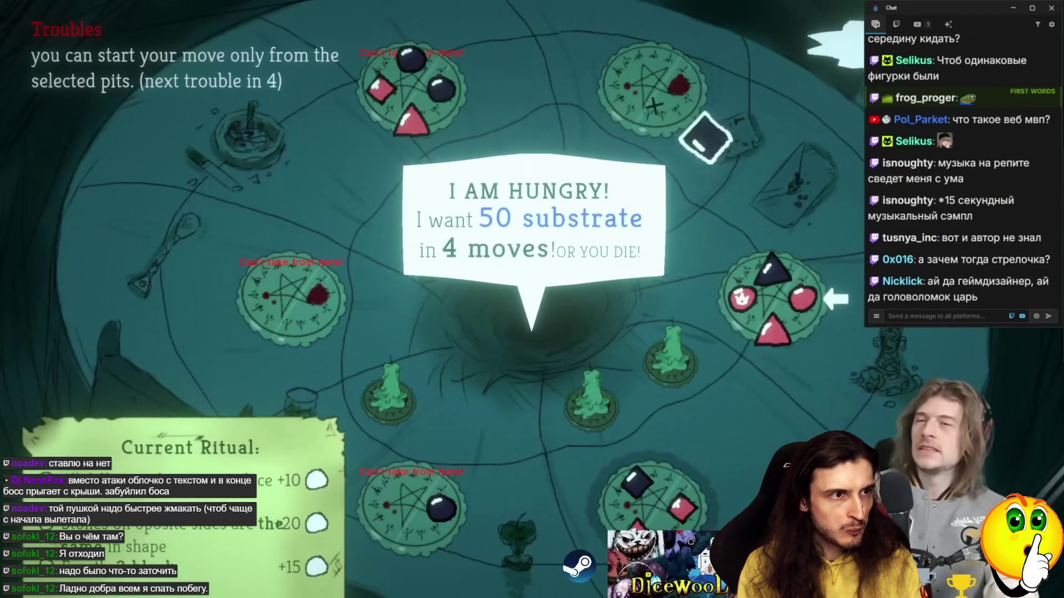
pyautogui.click(643, 488)
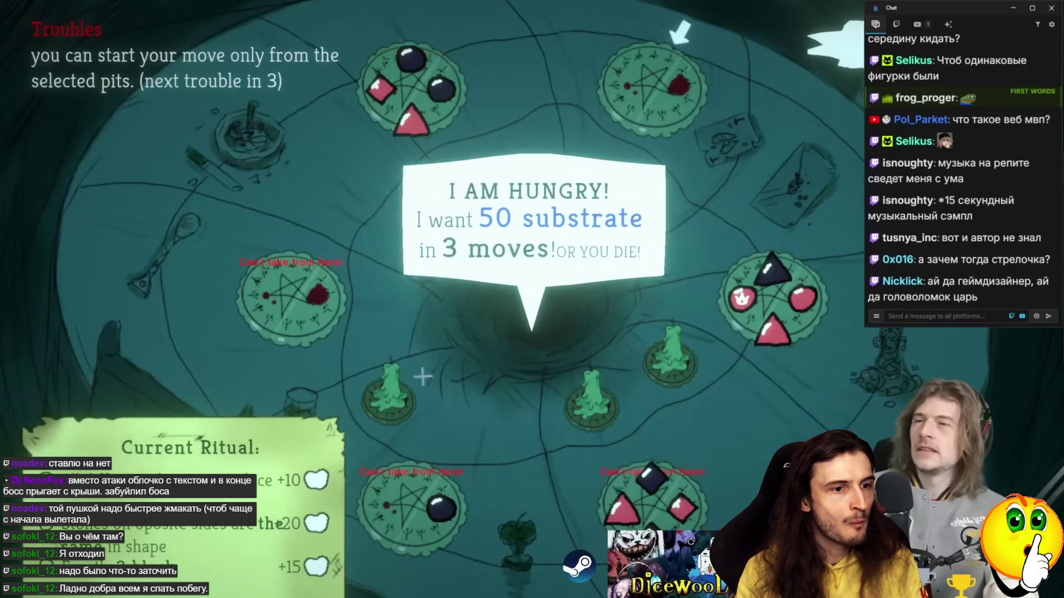
pyautogui.press('Escape')
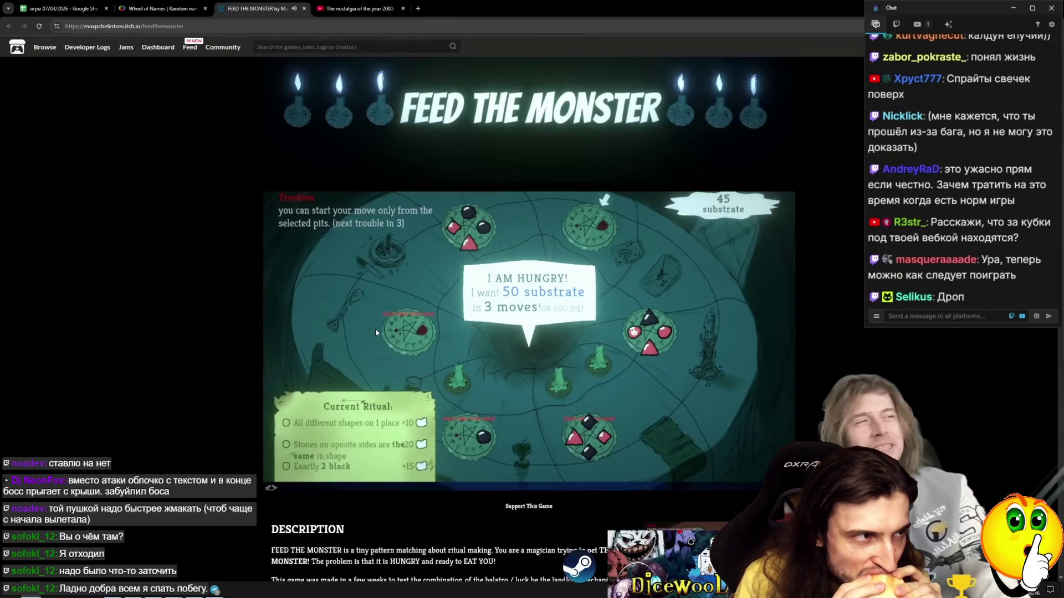
# Return the game to full screen, try moves from the top and right pits, then switch to Paint
pyautogui.press('f')
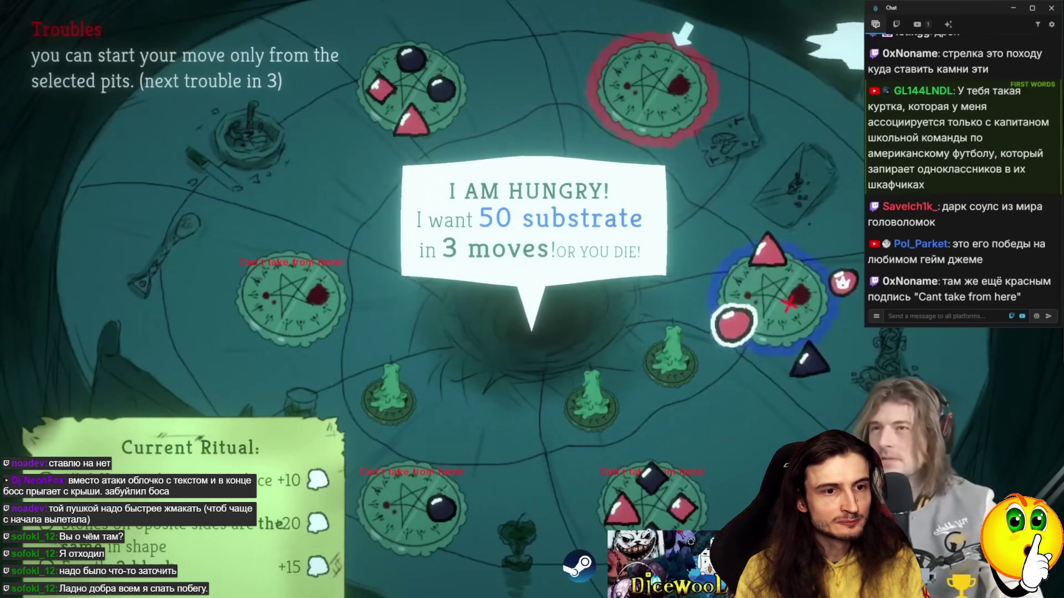
pyautogui.click(446, 98)
pyautogui.click(382, 225)
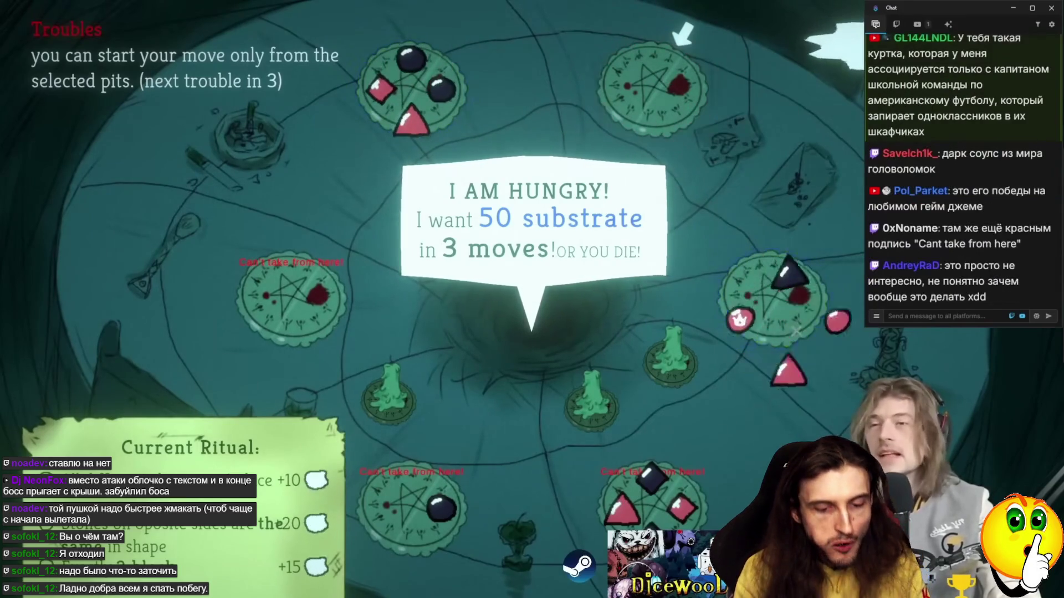
pyautogui.click(773, 299)
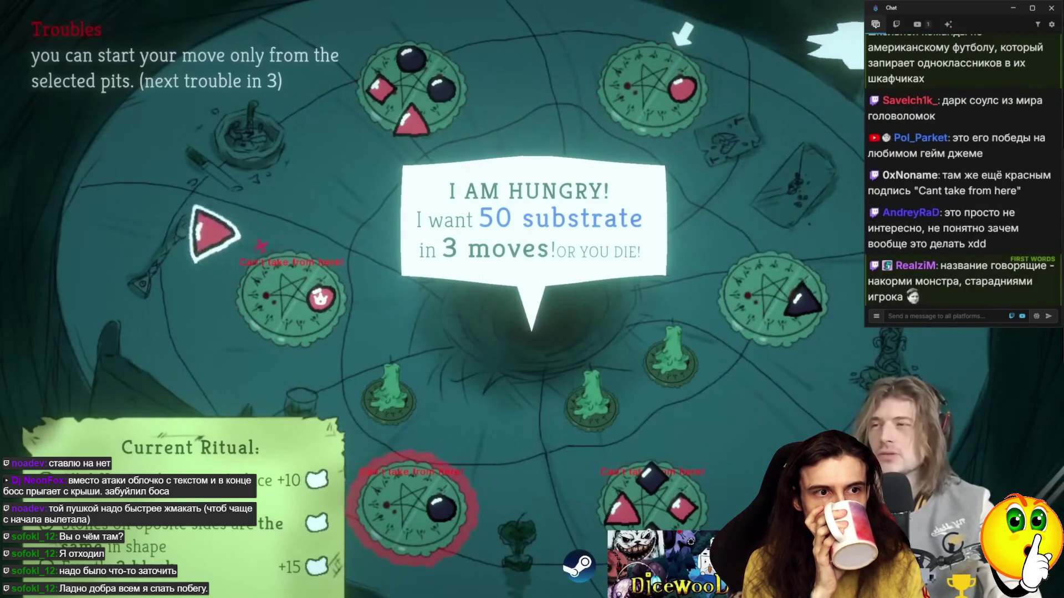
pyautogui.hotkey('alt', 'Tab')
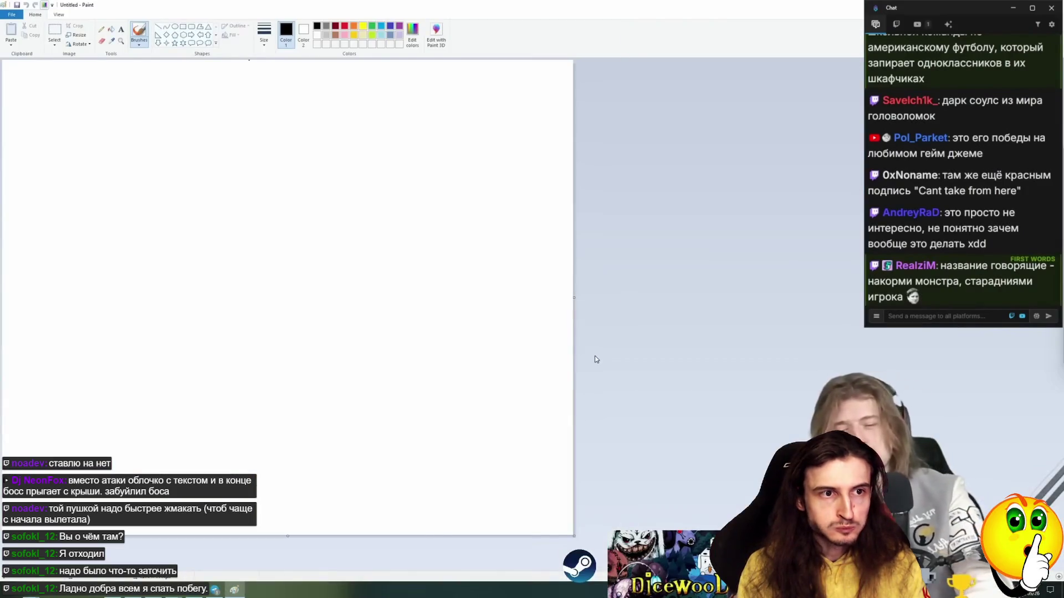
# Write CBA near the top of the canvas with a bracket line under 'cant be arsed'
pyautogui.click(121, 32)
pyautogui.click(181, 108)
pyautogui.write('С И Ф')
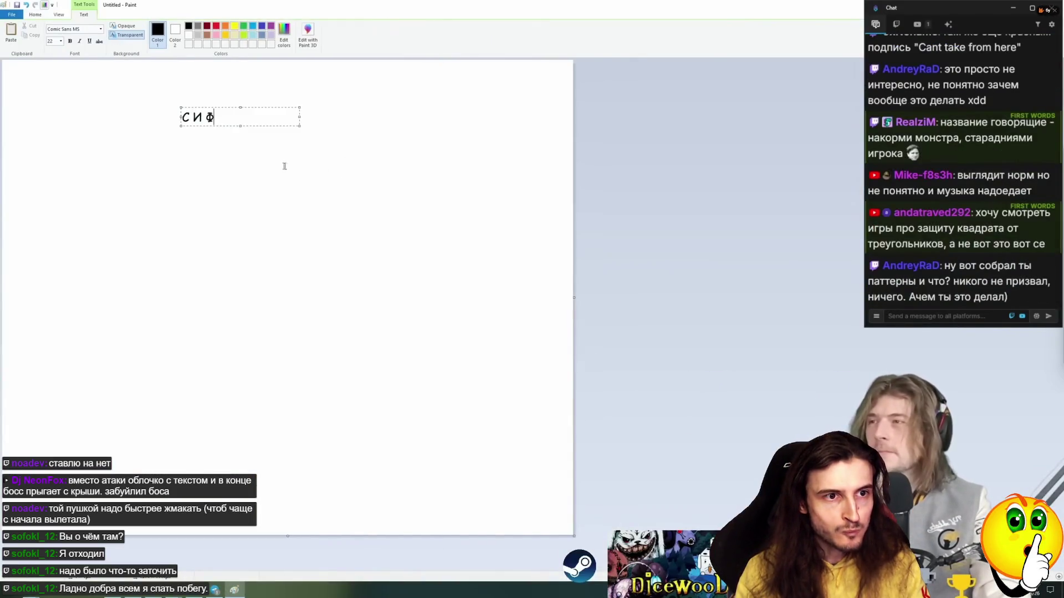
pyautogui.click(146, 33)
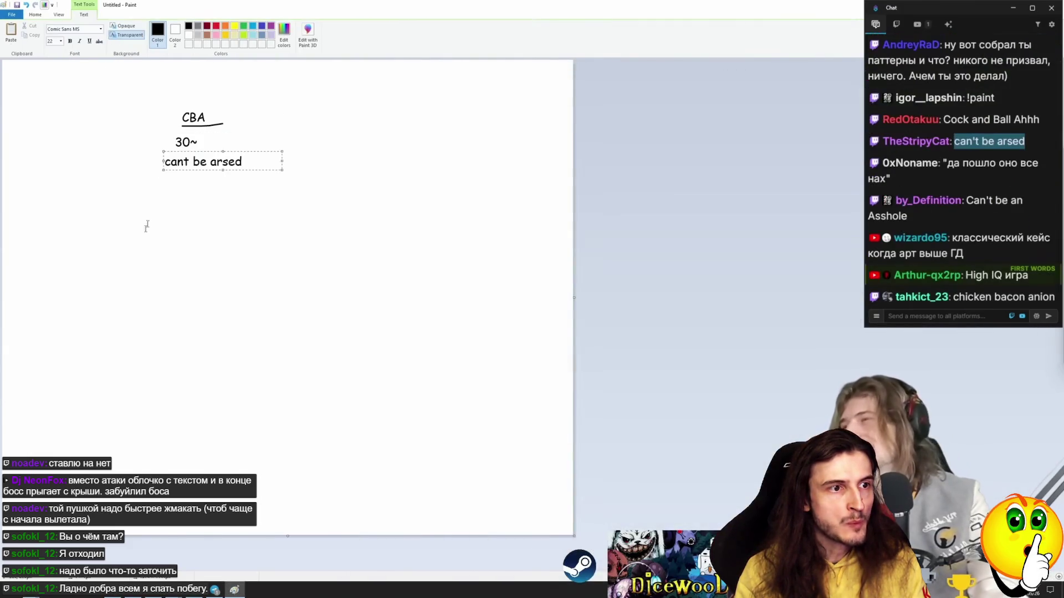
pyautogui.click(147, 224)
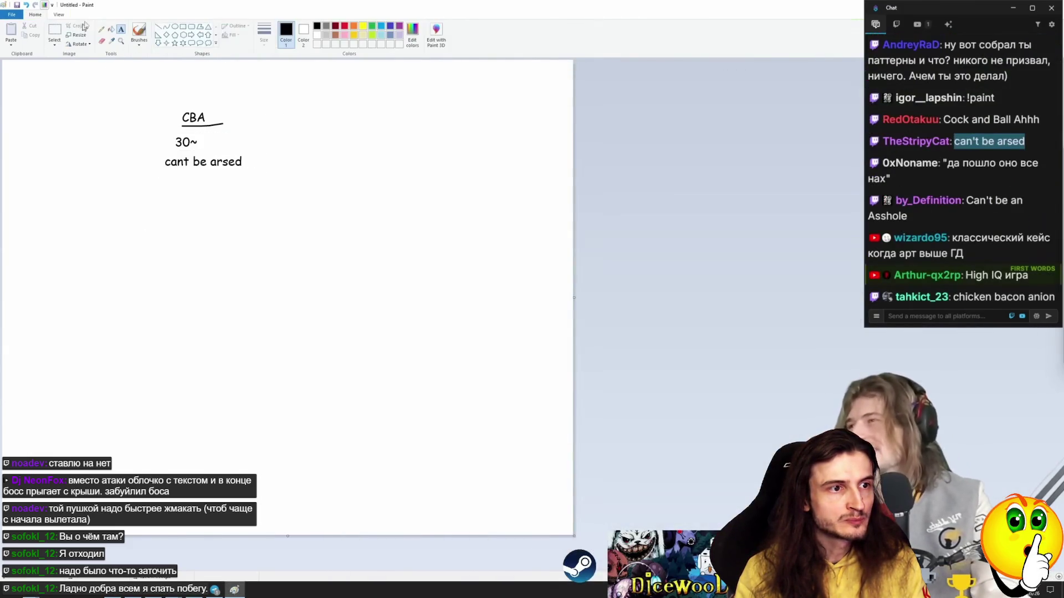
pyautogui.moveTo(159, 166)
pyautogui.mouseDown()
pyautogui.moveTo(166, 181)
pyautogui.moveTo(209, 182)
pyautogui.mouseUp()
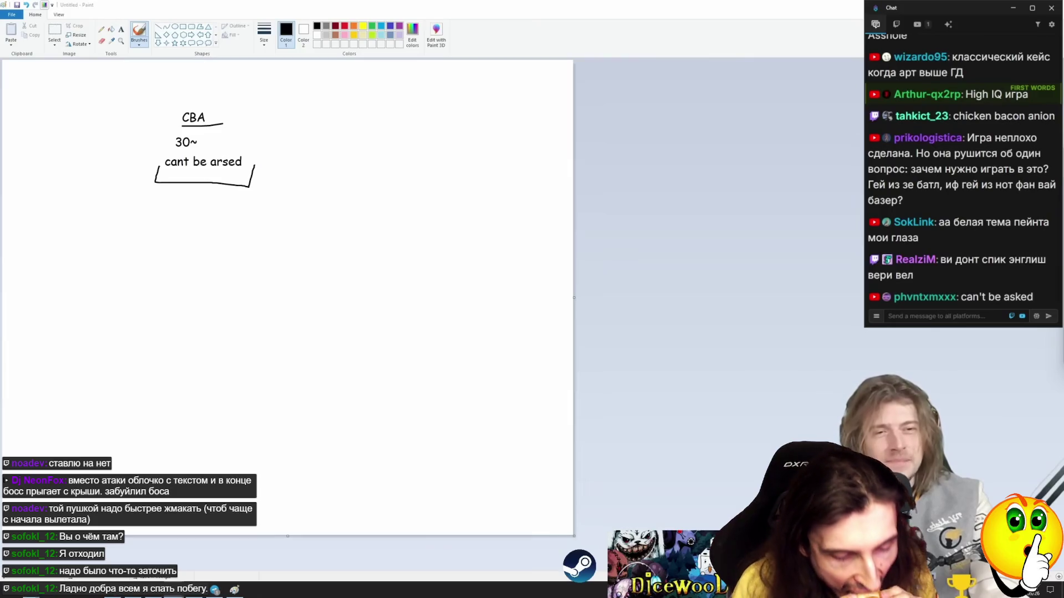
# Add IDGAF to the right of CBA with 'i dont give a fuck' beneath it
pyautogui.click(121, 29)
pyautogui.click(290, 105)
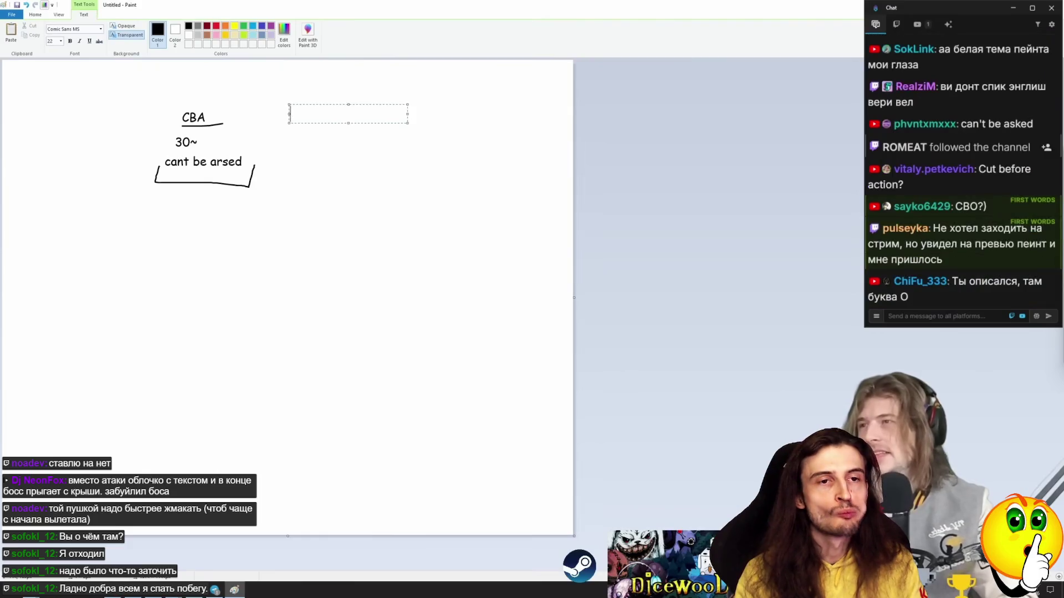
pyautogui.write('IDGAF')
pyautogui.click(944, 222)
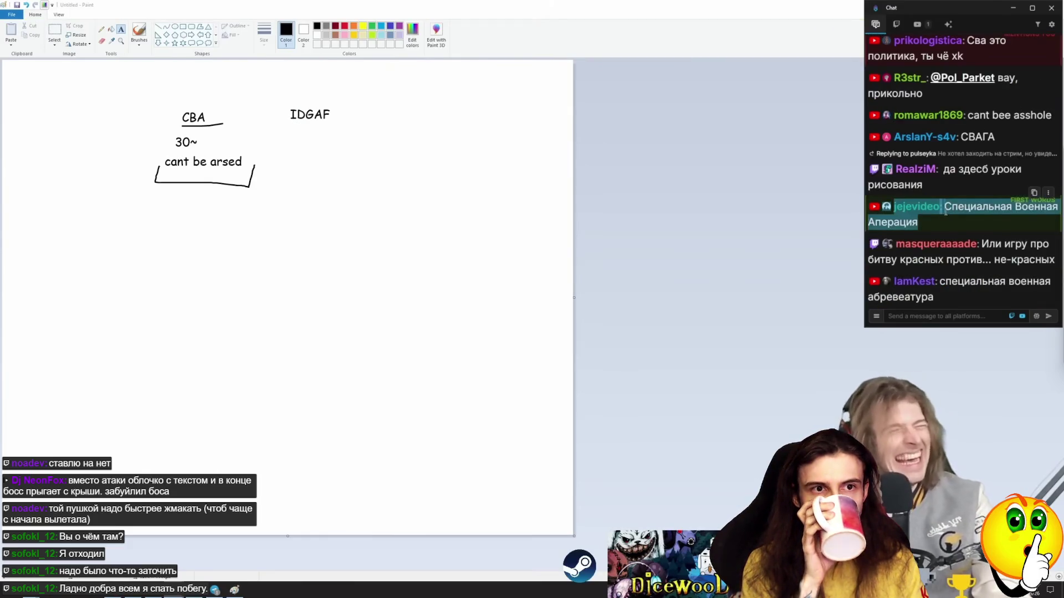
pyautogui.click(941, 231)
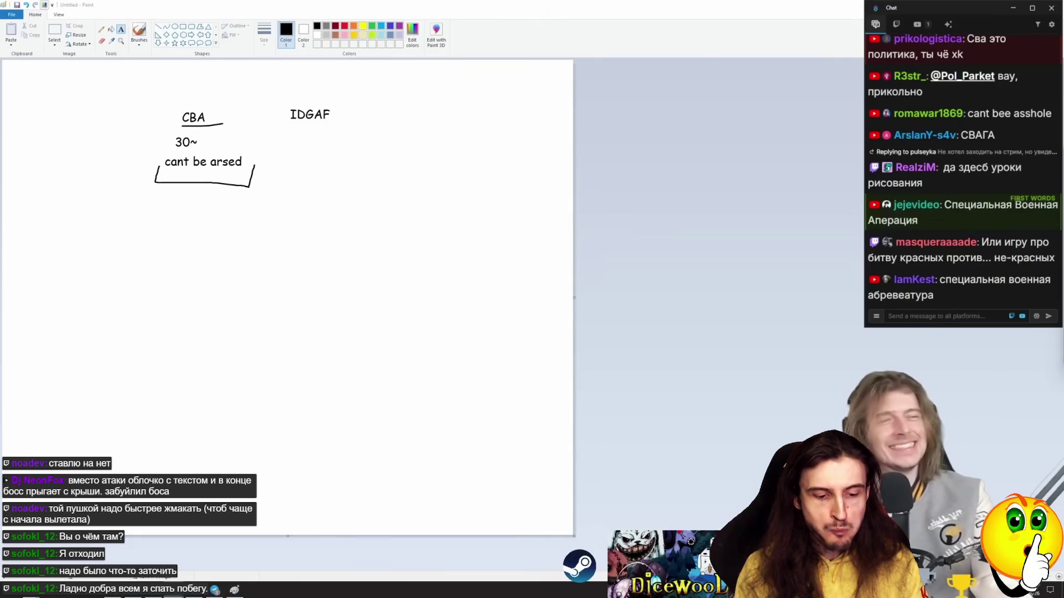
pyautogui.click(291, 128)
pyautogui.write('i dont give a')
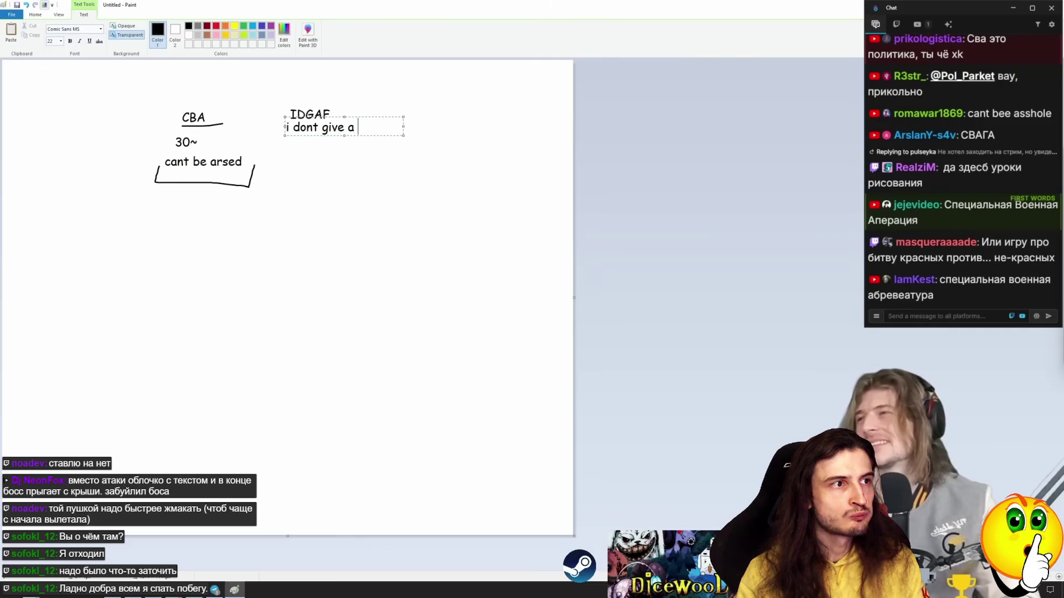
pyautogui.write('fuck')
pyautogui.click(283, 186)
# Add rn with 'right now' below it, and 'nevermind' under nvm
pyautogui.click(278, 182)
pyautogui.write('rn')
pyautogui.click(277, 204)
pyautogui.click(274, 207)
pyautogui.write('ri')
pyautogui.press('BackSpace')
pyautogui.write('ow')
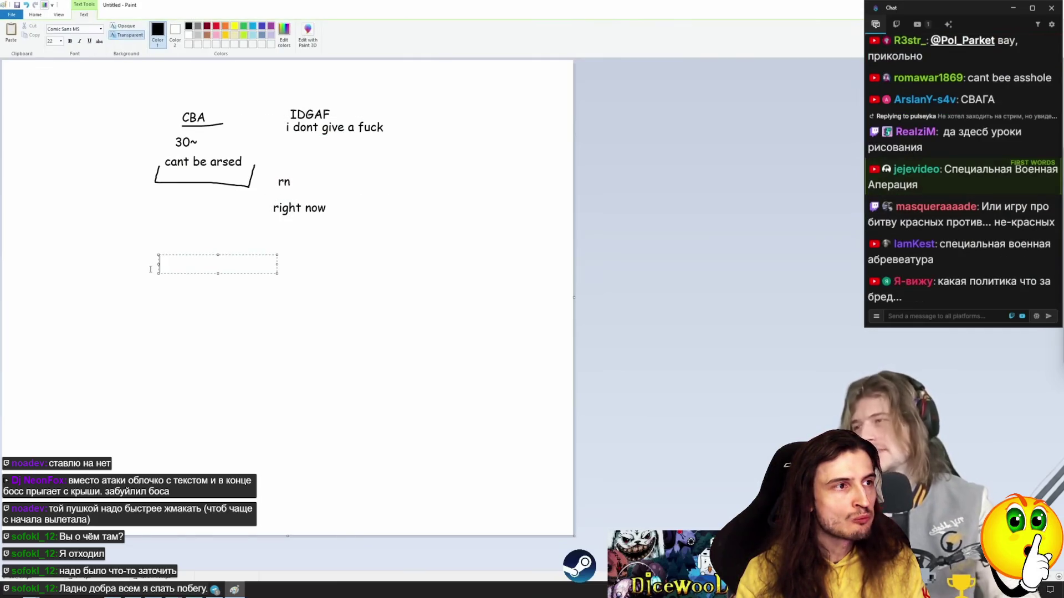
pyautogui.write('nvm')
pyautogui.click(158, 288)
pyautogui.write('nevermind')
pyautogui.click(408, 241)
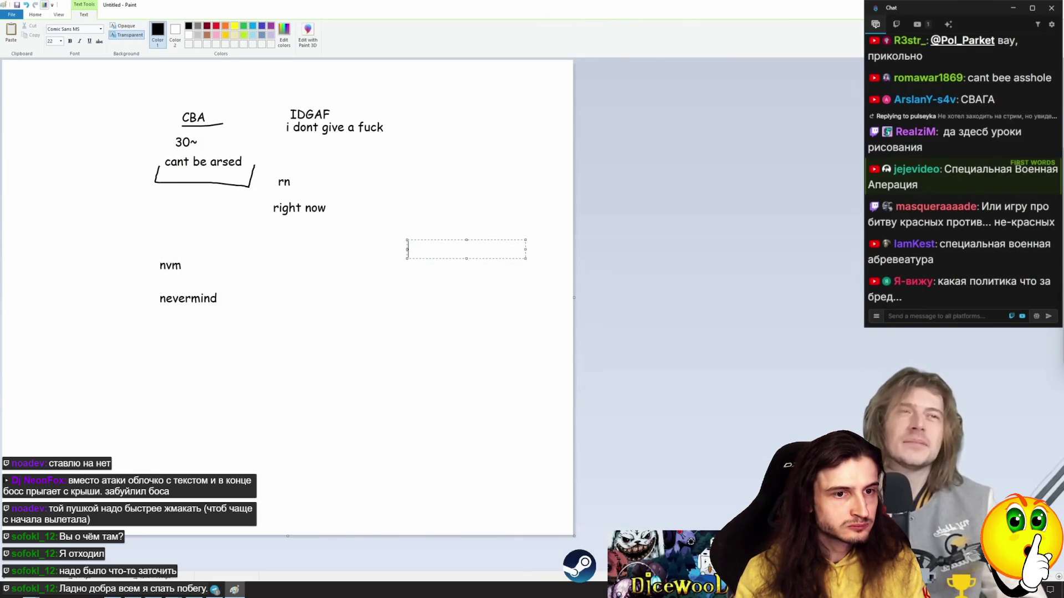
# Write tbh and idk, then iirc with 'if i recall correctly' beneath it
pyautogui.click(333, 333)
pyautogui.write('tbh')
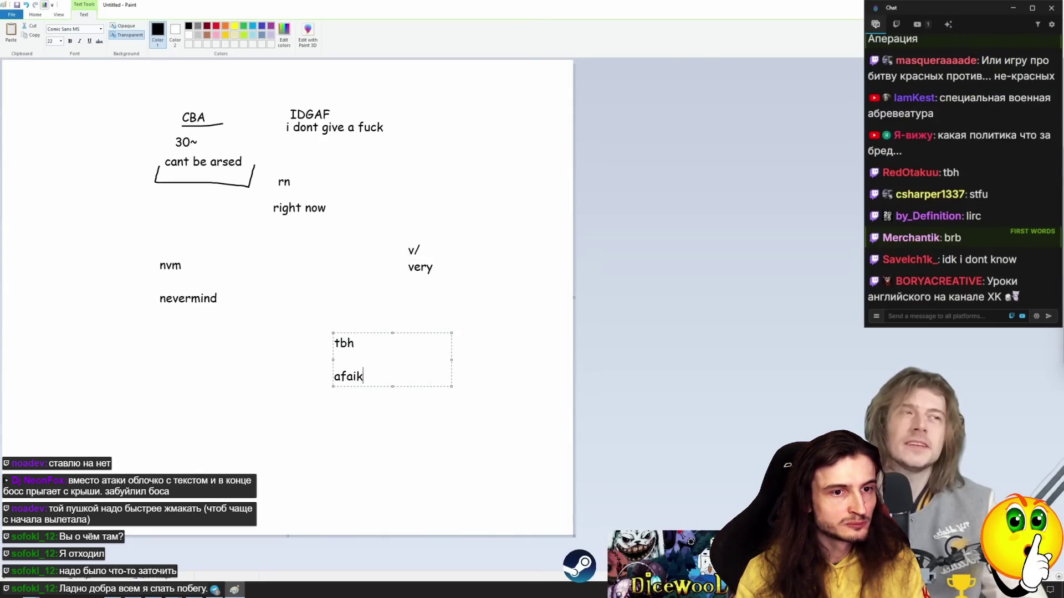
pyautogui.press('Return')
pyautogui.press('Return')
pyautogui.write('idk')
pyautogui.click(183, 373)
pyautogui.write('u')
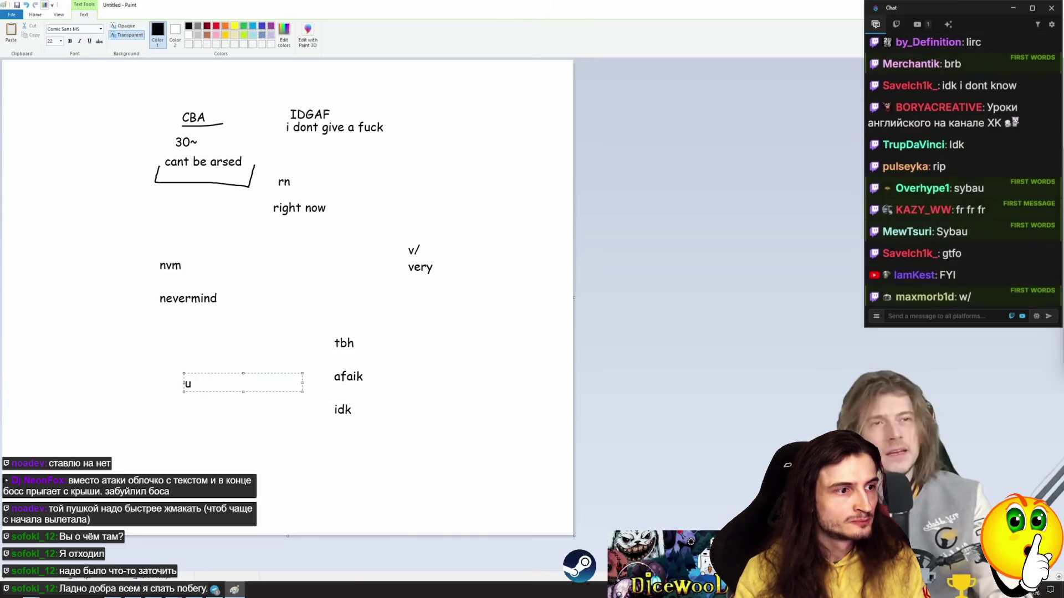
pyautogui.write('rc')
pyautogui.press('Return')
pyautogui.press('Return')
pyautogui.write('if i r')
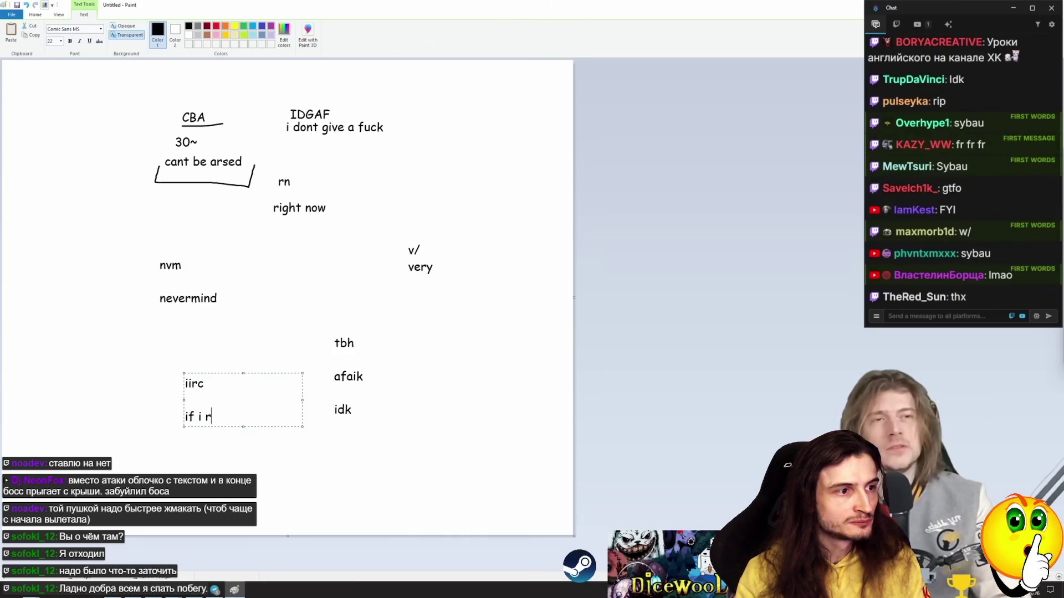
pyautogui.write('ecall')
pyautogui.press('BackSpace')
pyautogui.press('BackSpace')
pyautogui.write('corectly')
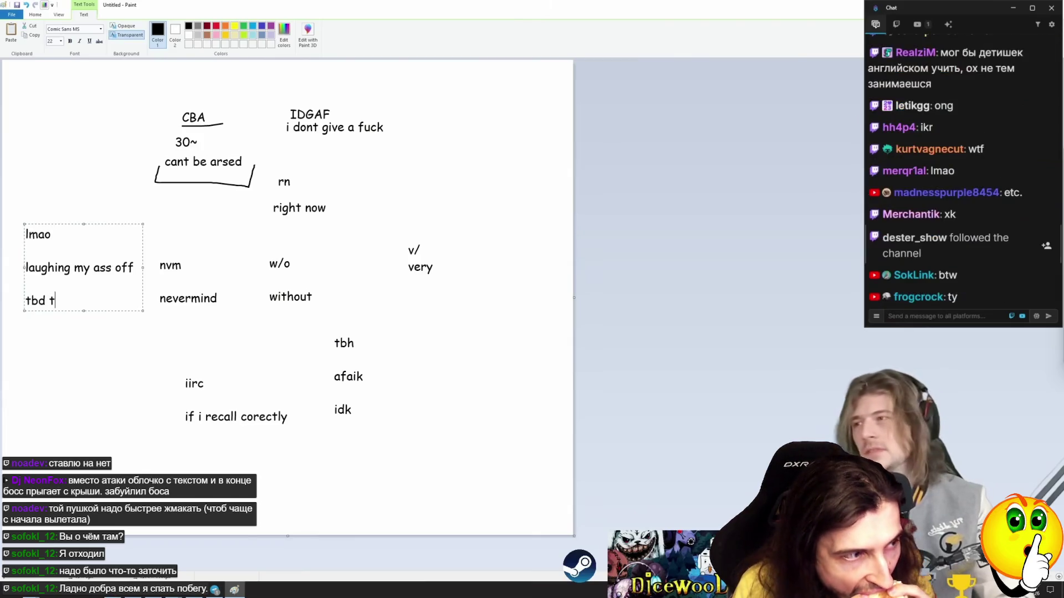
# Complete 'to be decided', add 'to be done', and write 'work in progress' for wip
pyautogui.write('decide')
pyautogui.press('Return')
pyautogui.write('to be done')
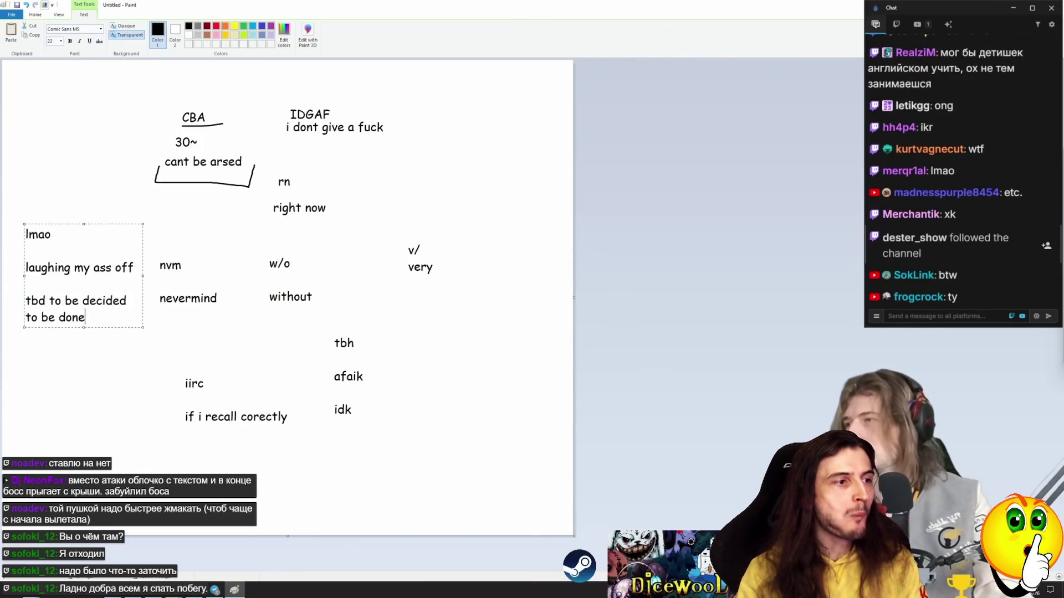
pyautogui.click(72, 388)
pyautogui.write('work ')
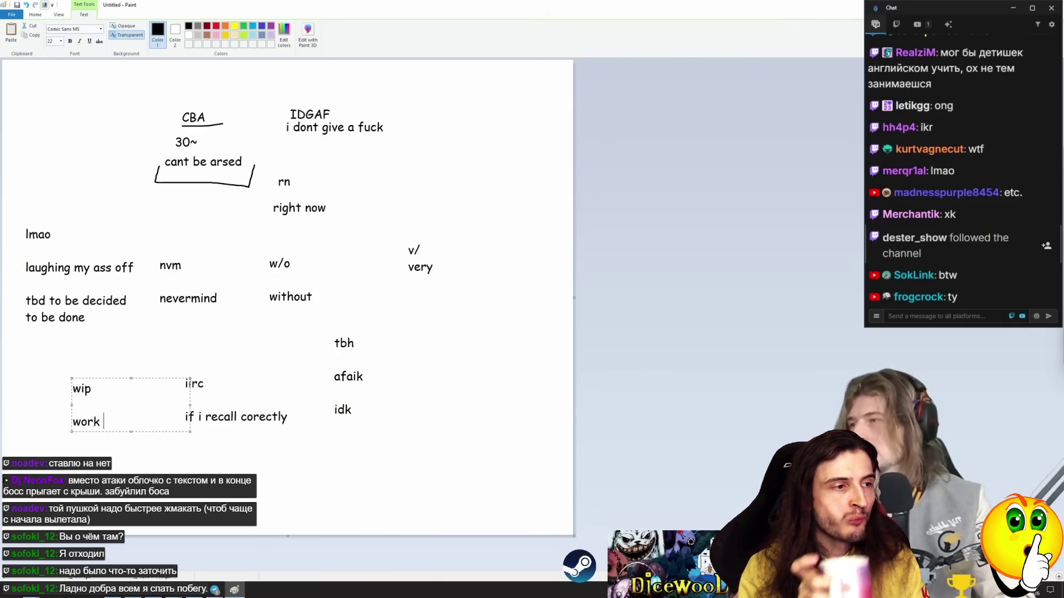
pyautogui.write('in progress')
pyautogui.click(277, 169)
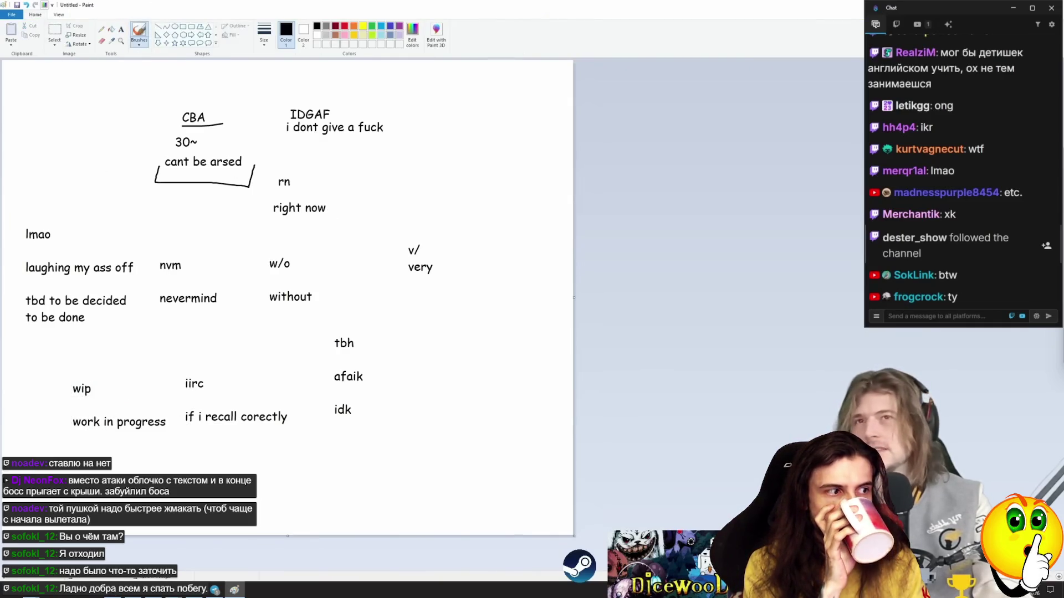
# Close Paint without saving, look up awtysm from the chat, then go to the Hell's Tribute page
pyautogui.hotkey('alt', 'F4')
pyautogui.click(530, 294)
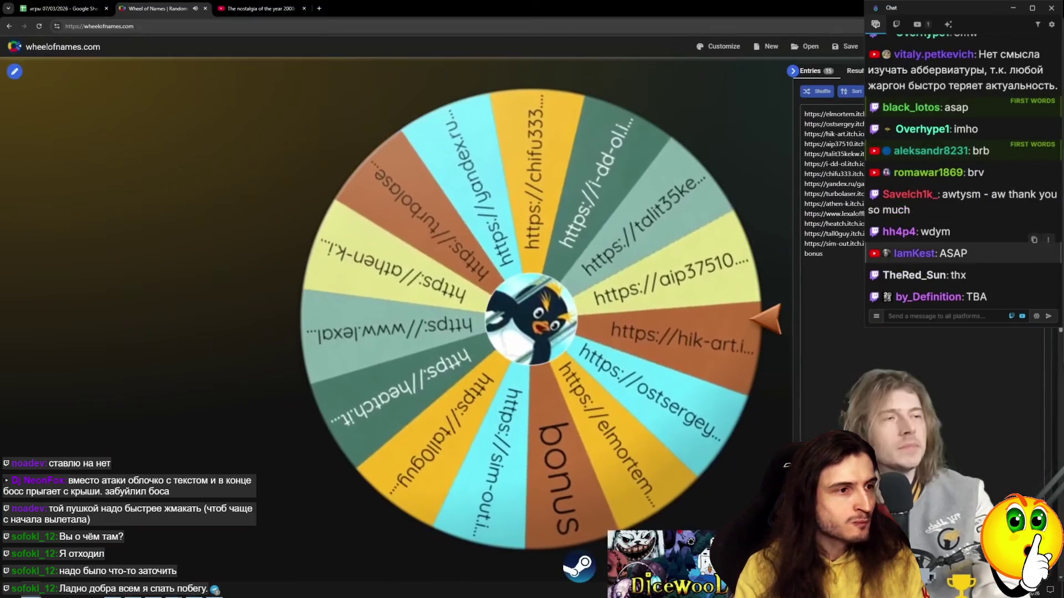
pyautogui.doubleClick(928, 230)
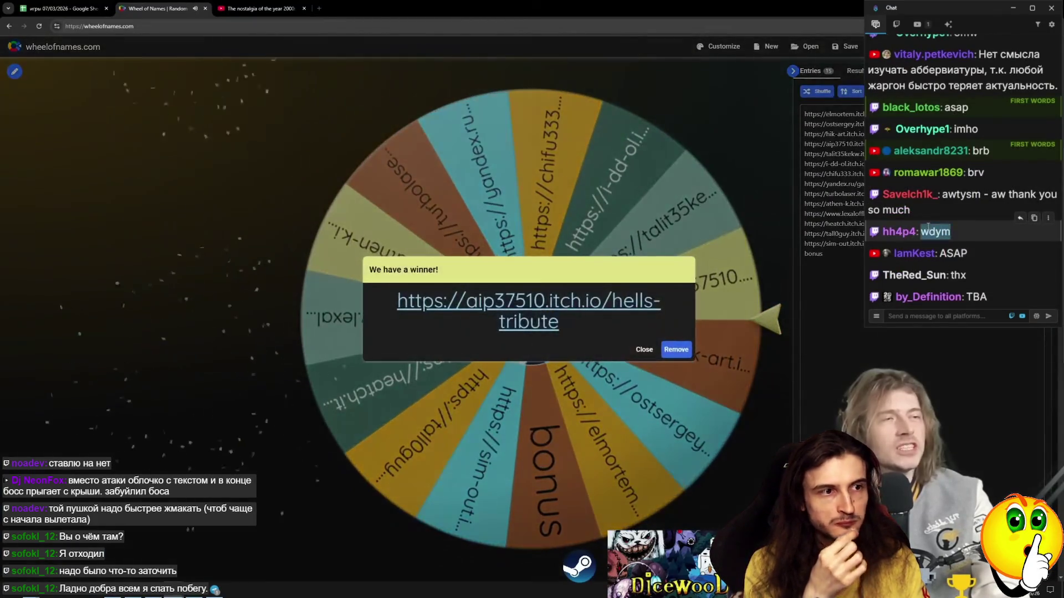
pyautogui.click(917, 228)
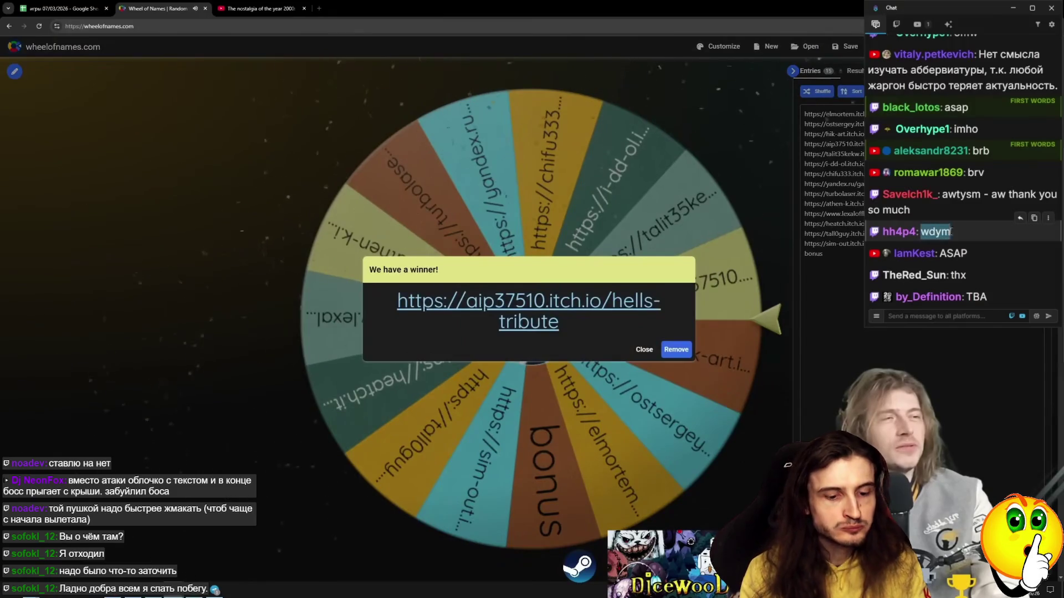
pyautogui.click(949, 194)
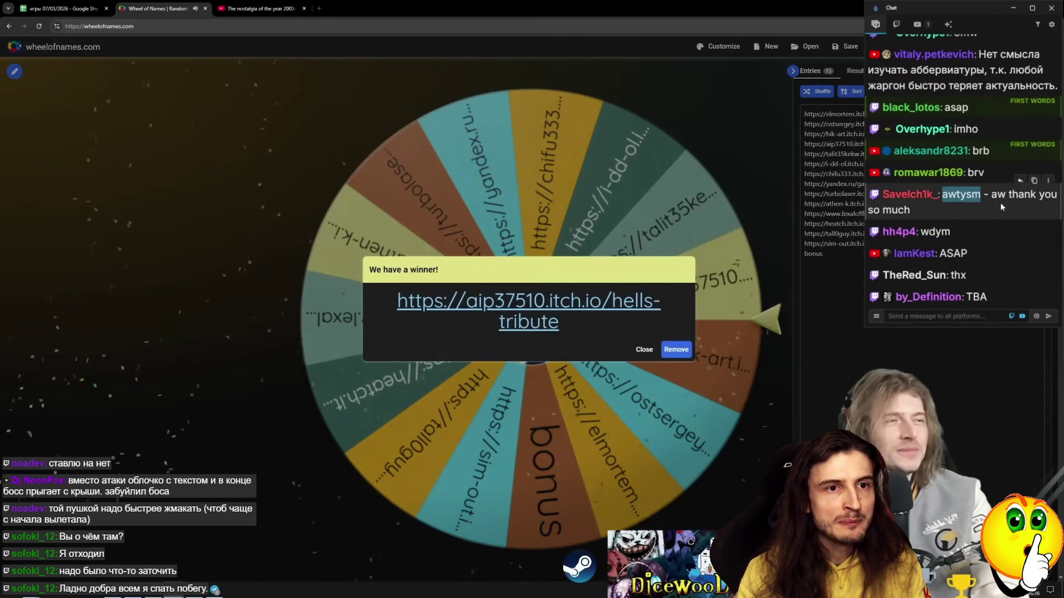
pyautogui.moveTo(961, 194)
pyautogui.mouseDown()
pyautogui.moveTo(580, 6)
pyautogui.moveTo(350, 10)
pyautogui.mouseUp()
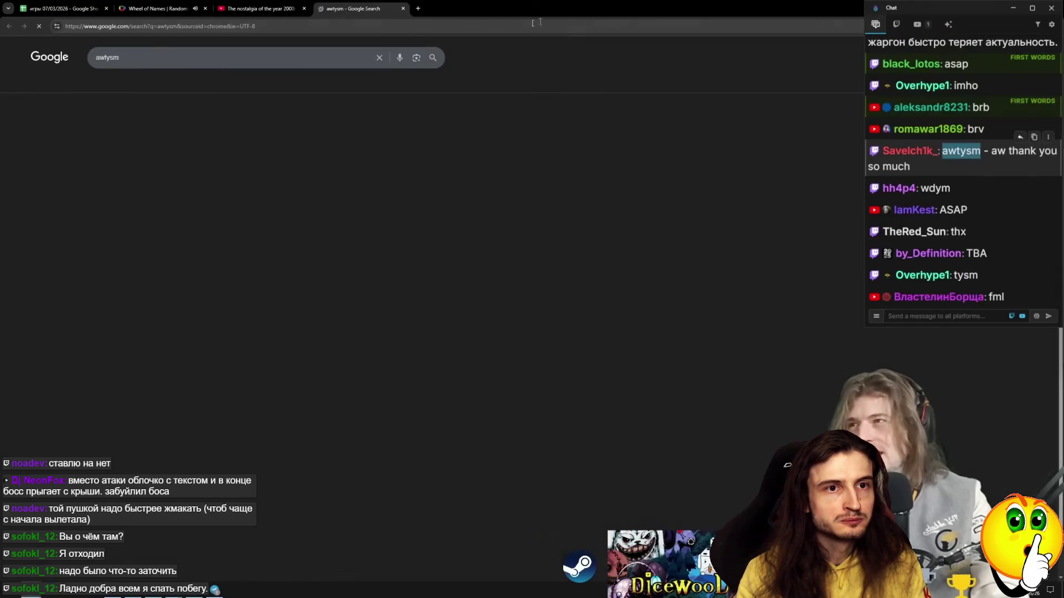
pyautogui.click(159, 7)
pyautogui.click(274, 7)
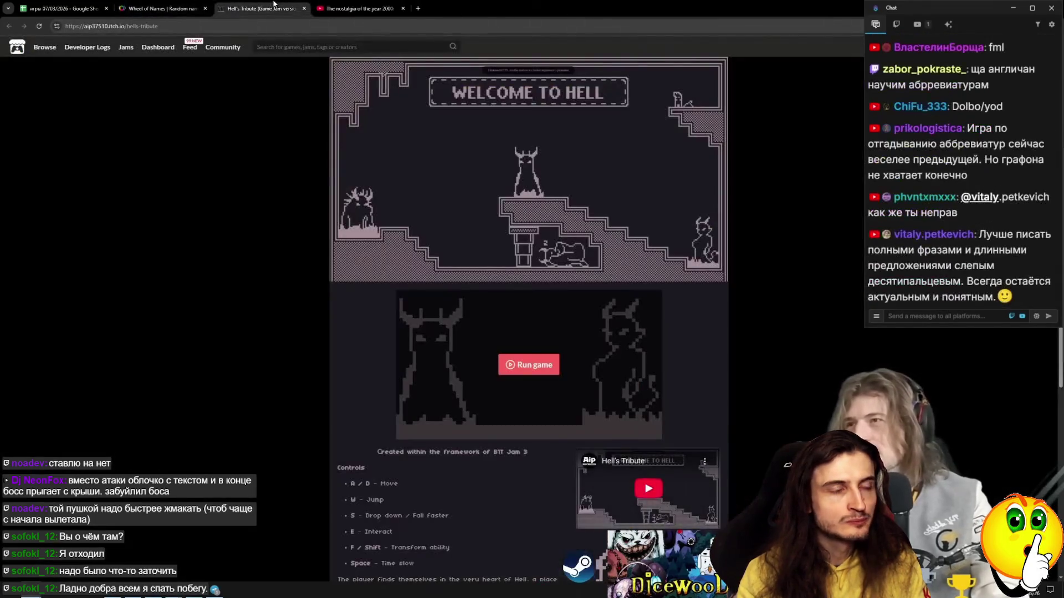
# Run Hell's Tribute in the page and choose Play from its WELCOME TO HELL menu
pyautogui.click(517, 360)
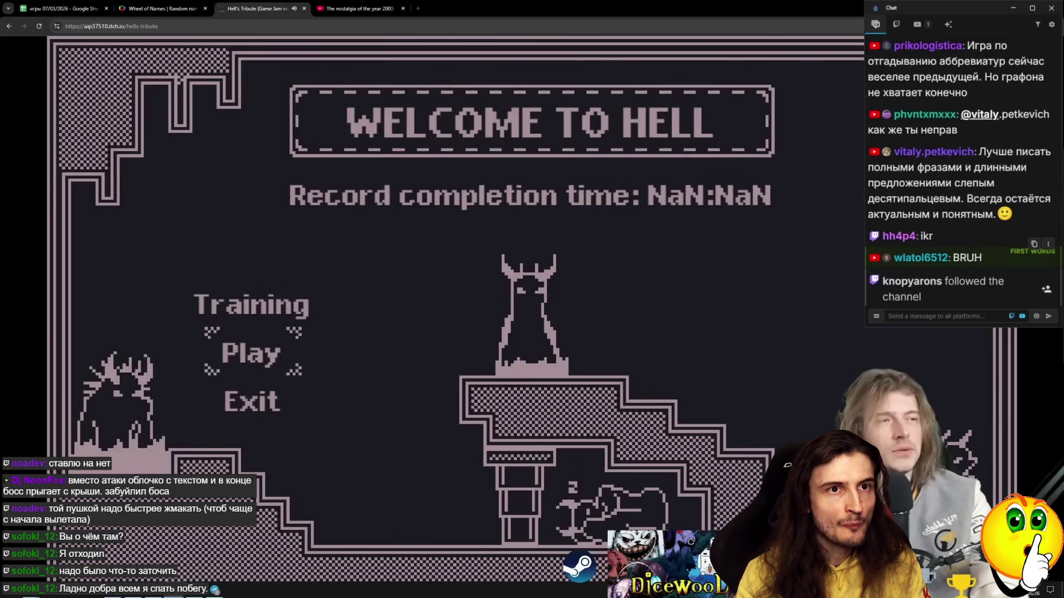
pyautogui.doubleClick(967, 258)
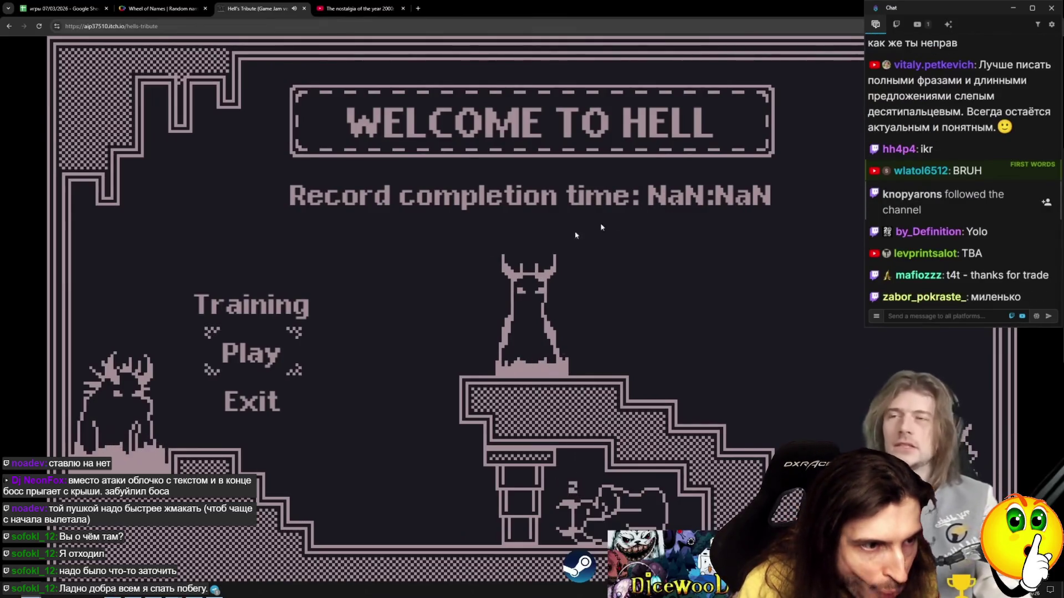
pyautogui.click(268, 327)
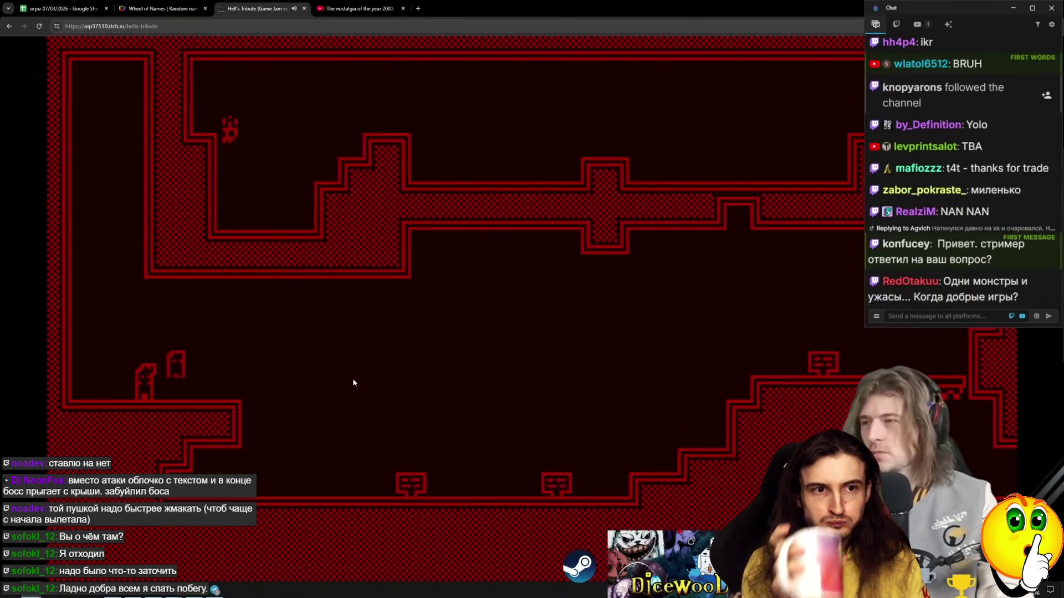
# Walk the character right off the ledge, past the hint signs, up the steps into the purple level
pyautogui.press('d')
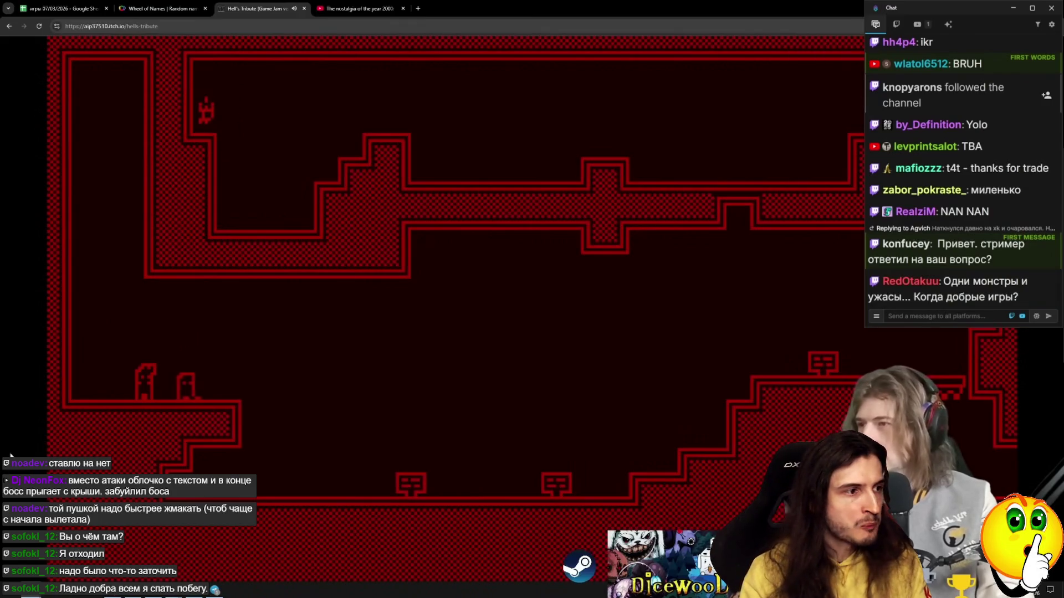
pyautogui.press('w')
pyautogui.press('d')
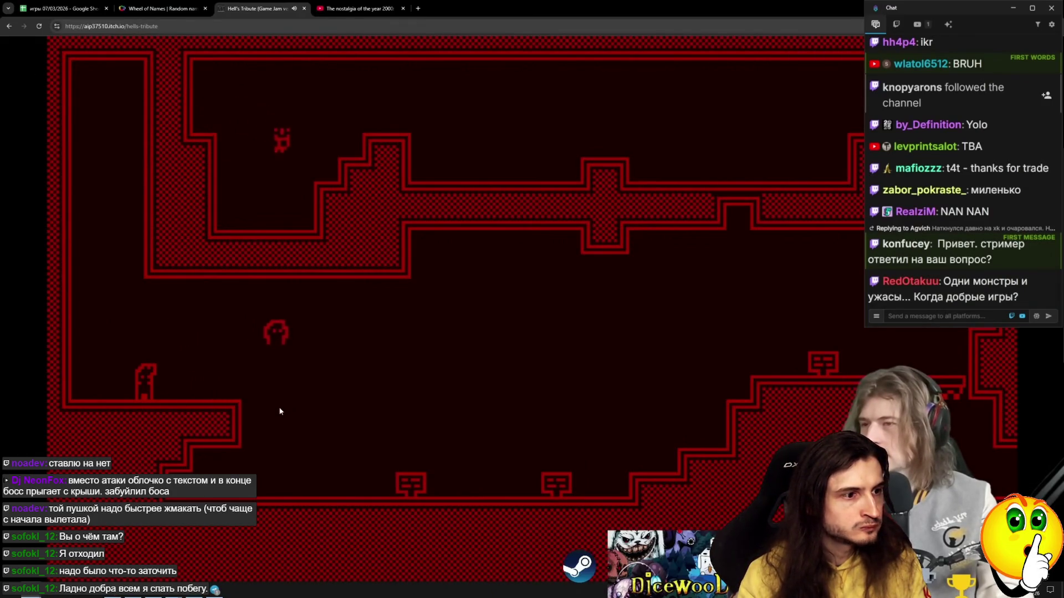
pyautogui.press('d')
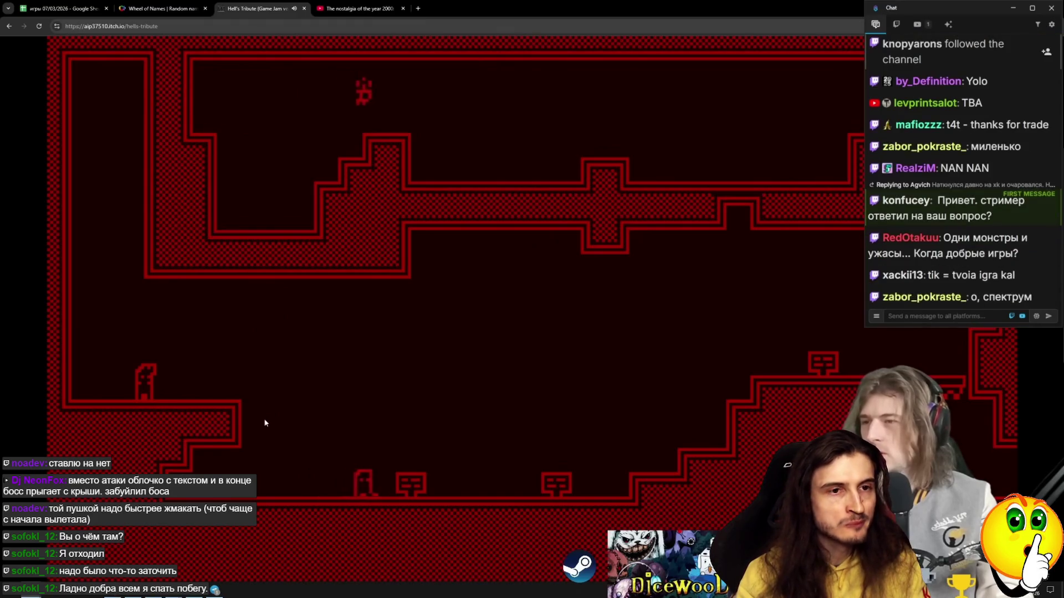
pyautogui.press('d')
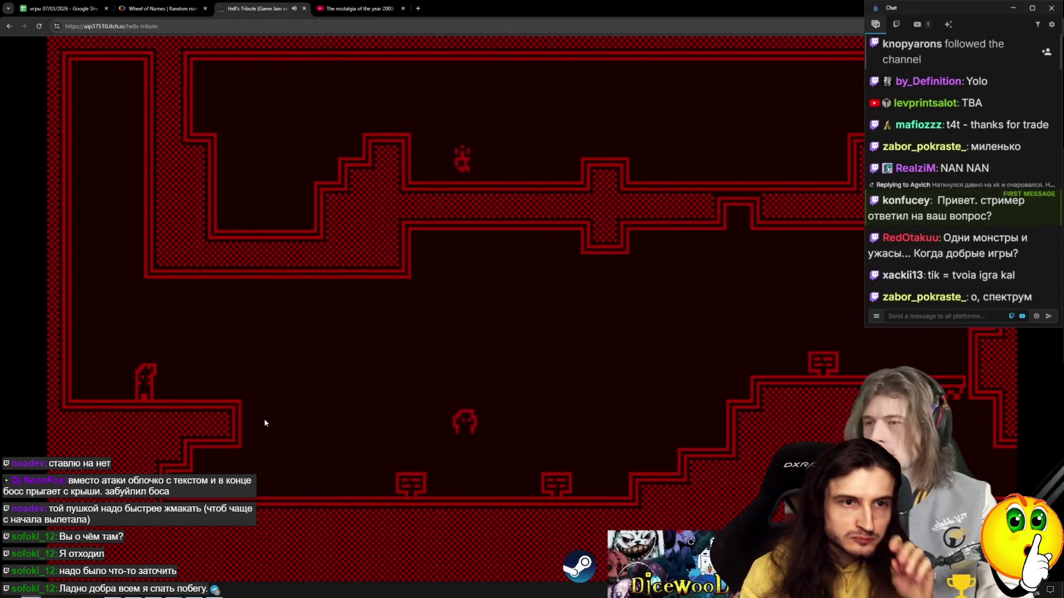
pyautogui.press('d')
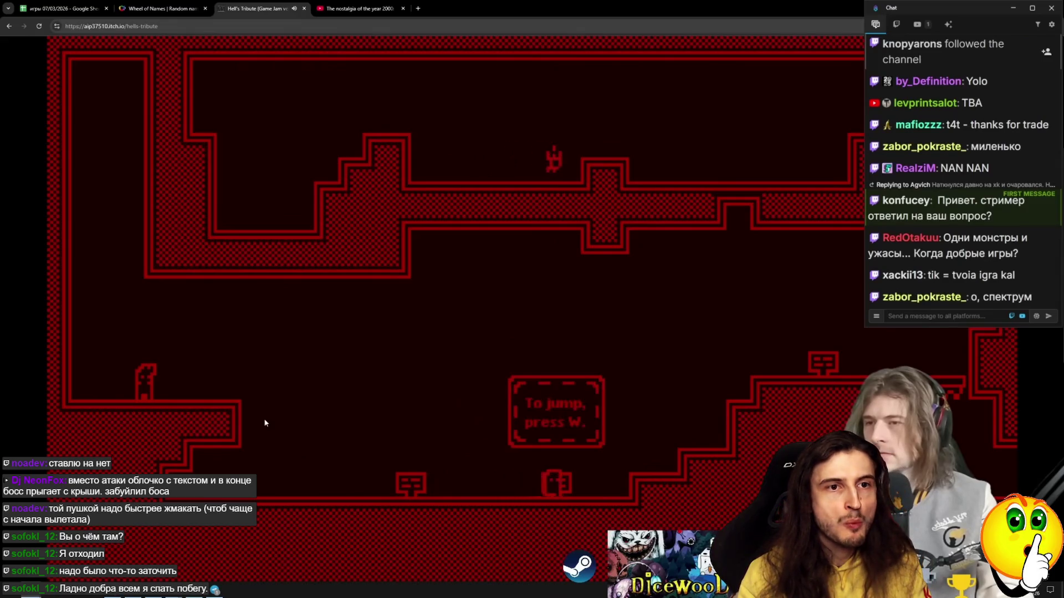
pyautogui.press('d')
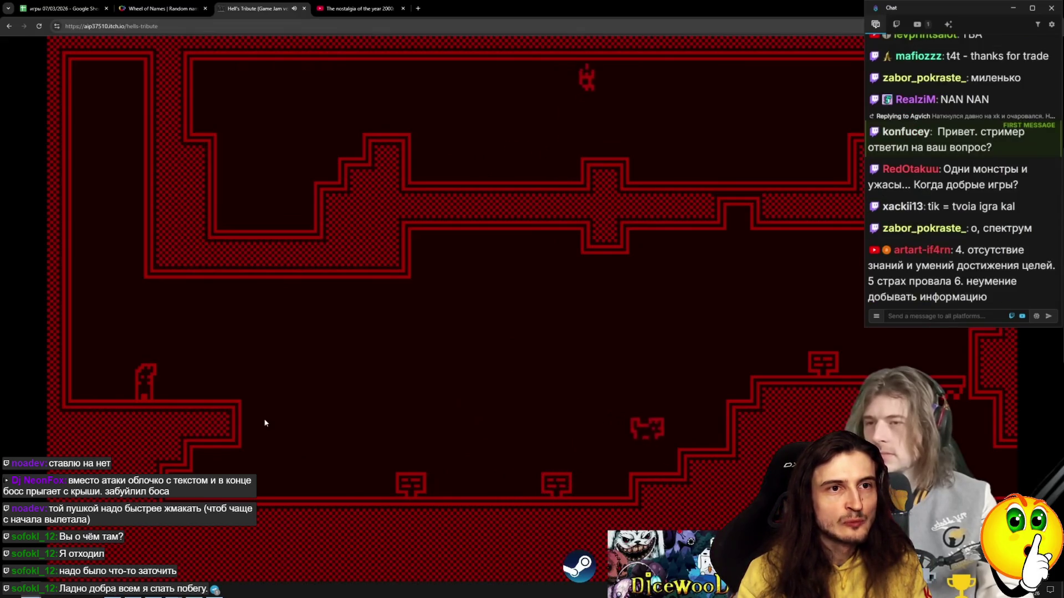
pyautogui.press('d')
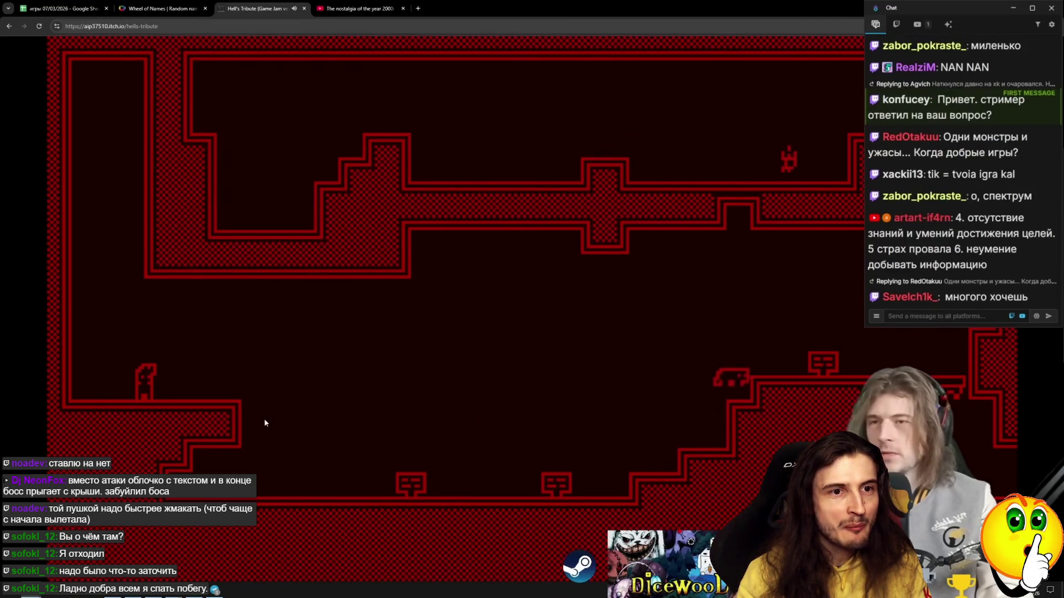
pyautogui.press('d')
pyautogui.press('w')
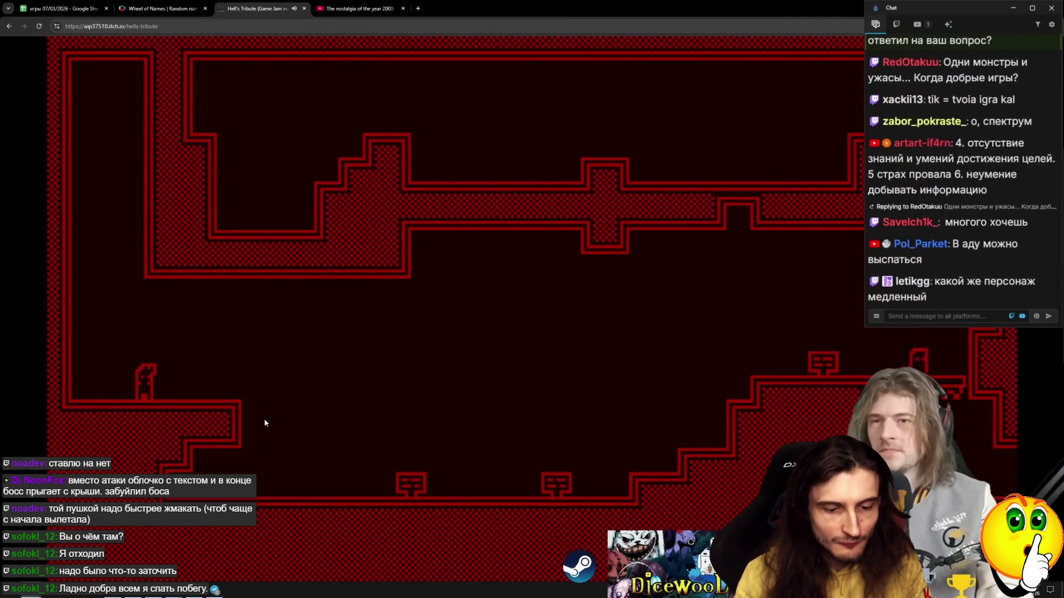
pyautogui.press('d')
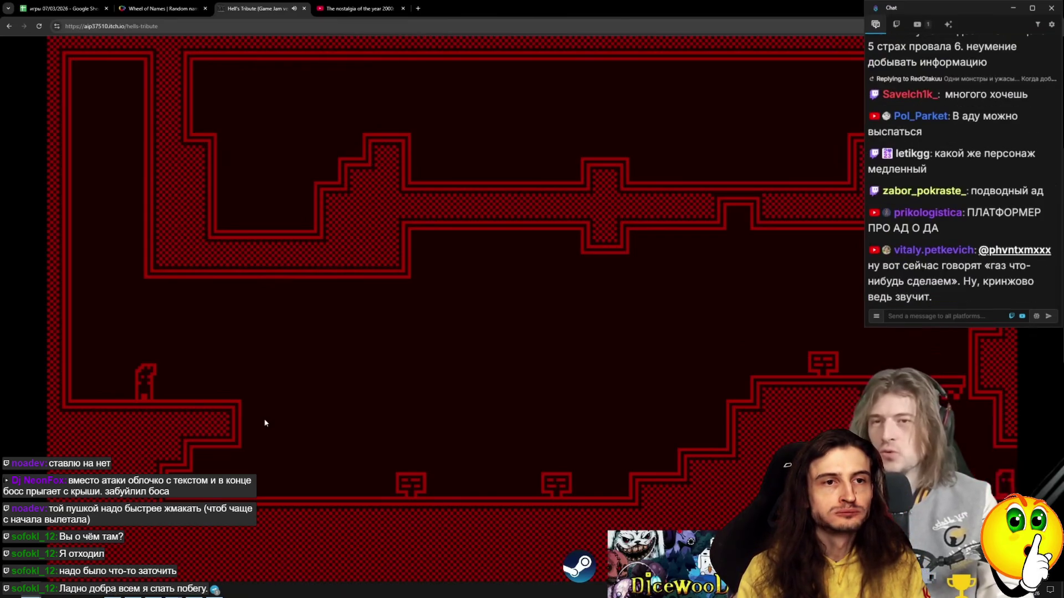
pyautogui.press('d')
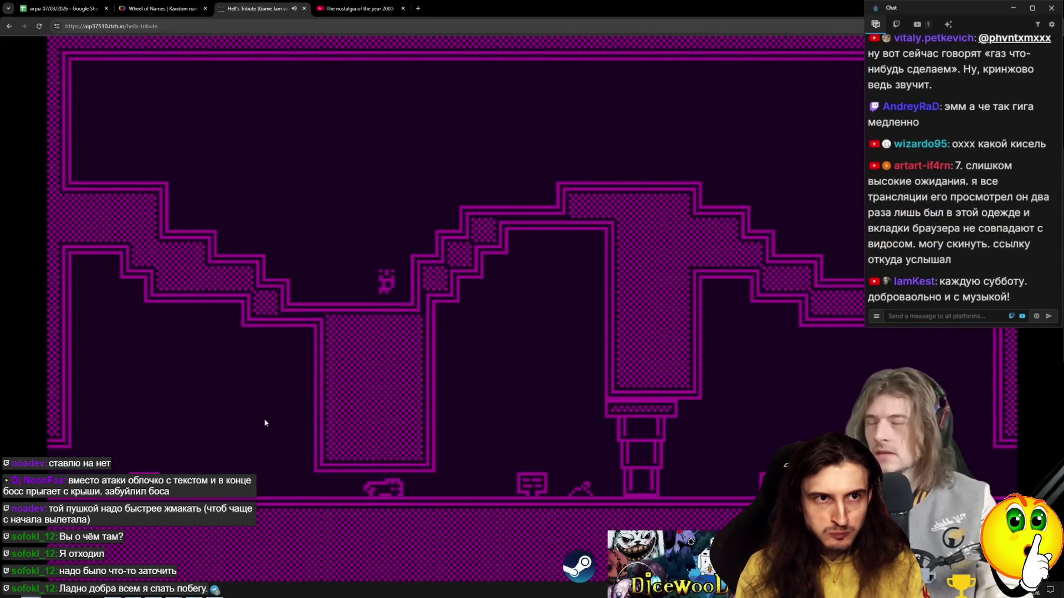
# Jump and steer the character up the platforms toward the ledge in the purple room
pyautogui.press('w')
pyautogui.press('w')
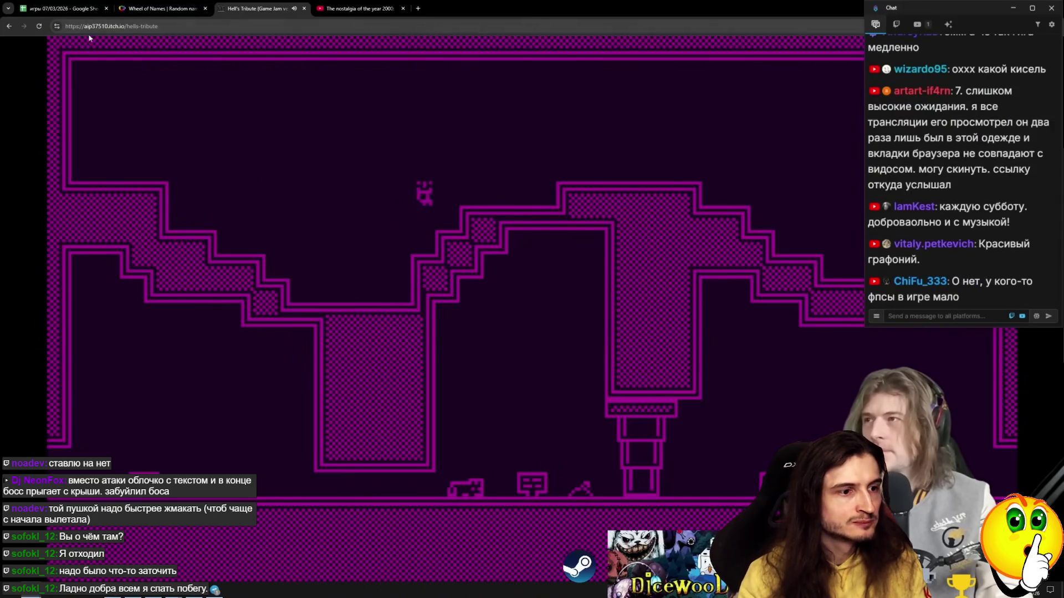
pyautogui.press('d')
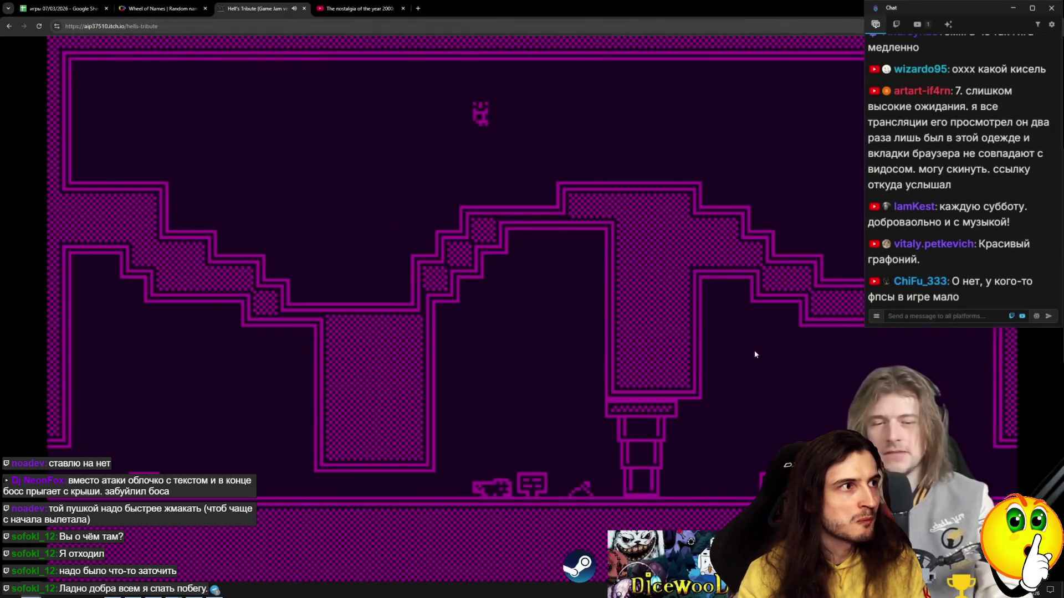
pyautogui.press('a')
pyautogui.press('w')
pyautogui.press('d')
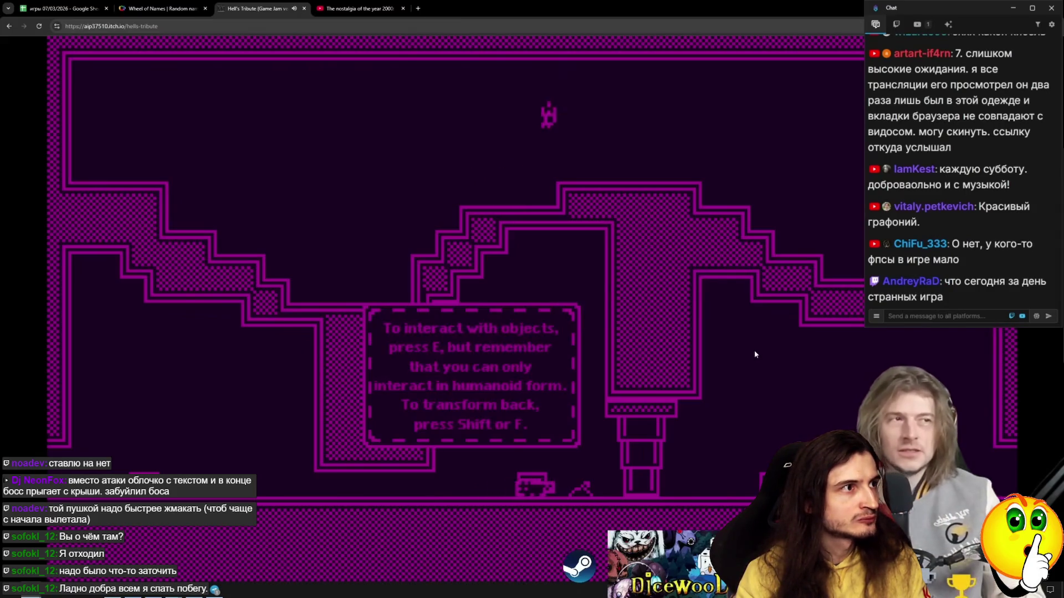
pyautogui.press('s')
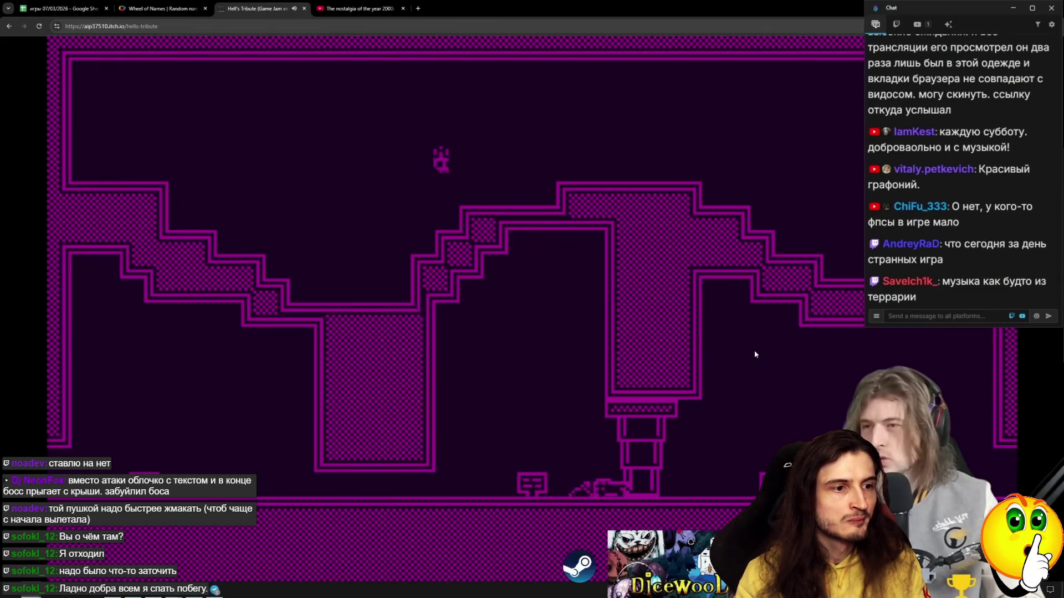
pyautogui.press('a')
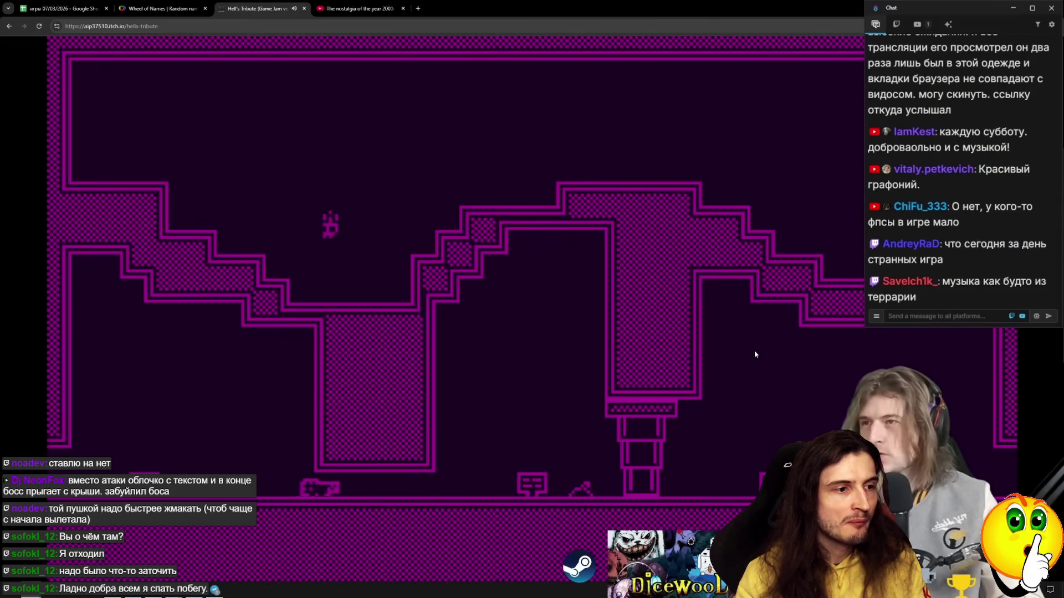
pyautogui.press('d')
pyautogui.press('s')
pyautogui.press('w')
pyautogui.press('d')
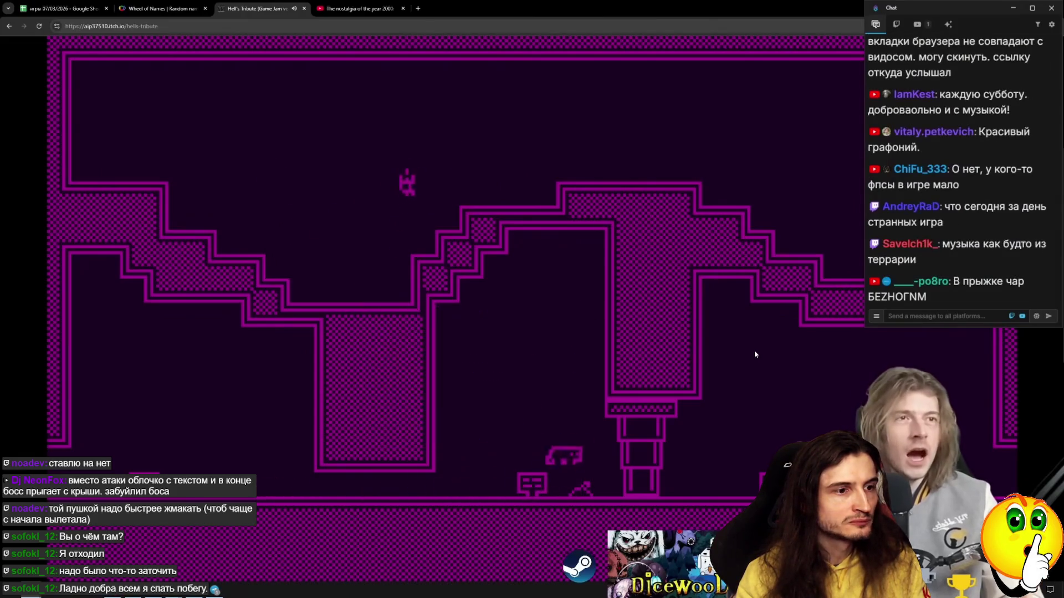
pyautogui.press('a')
pyautogui.press('d')
pyautogui.press('w')
pyautogui.press('d')
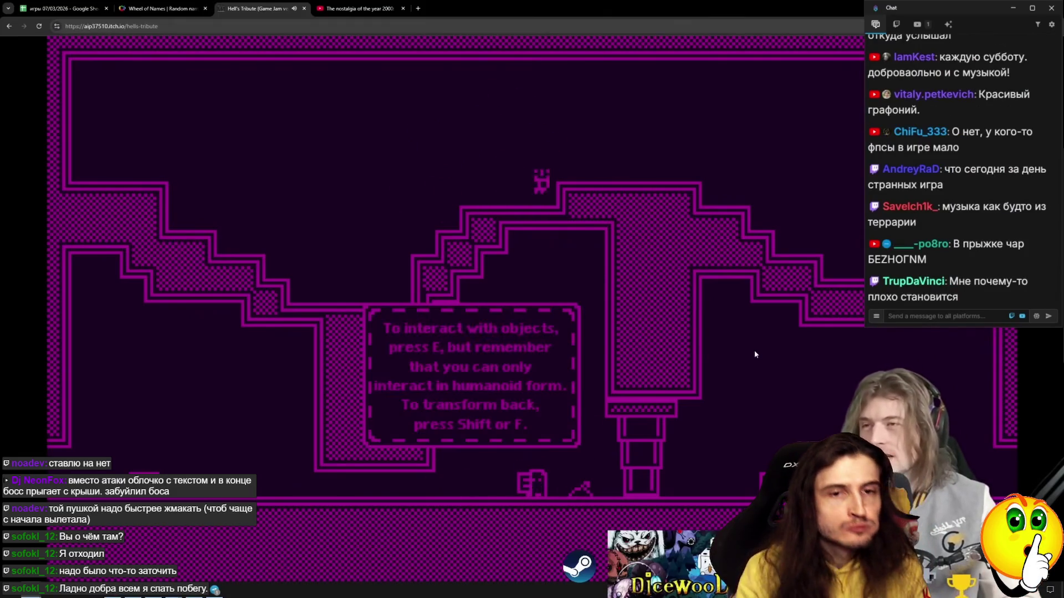
pyautogui.press('a')
pyautogui.press('w')
# Walk right through the blue room, climbing its platforms and crossing the top room into the red level
pyautogui.press('d')
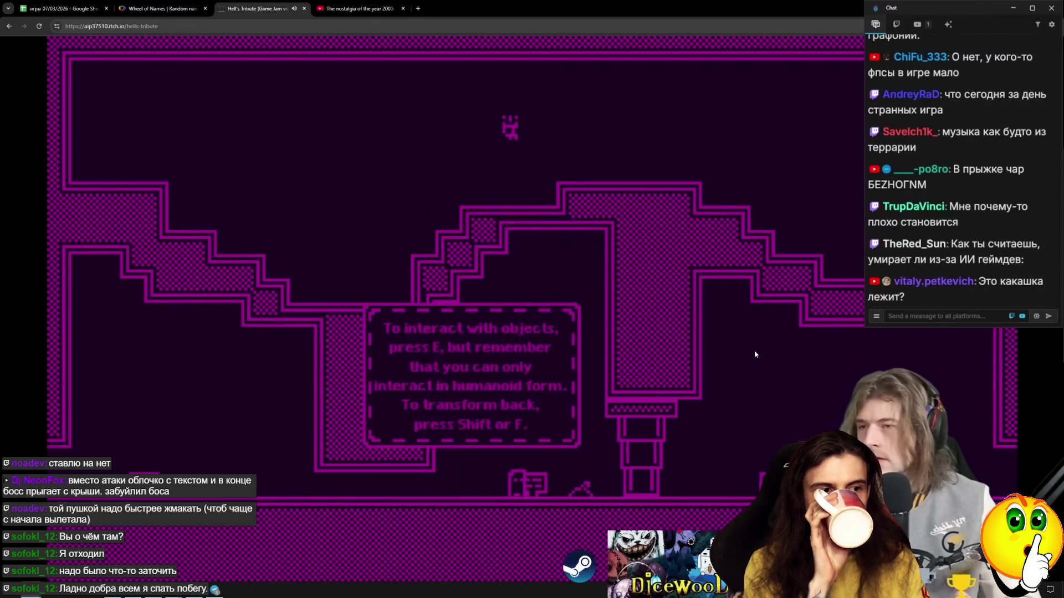
pyautogui.press('d')
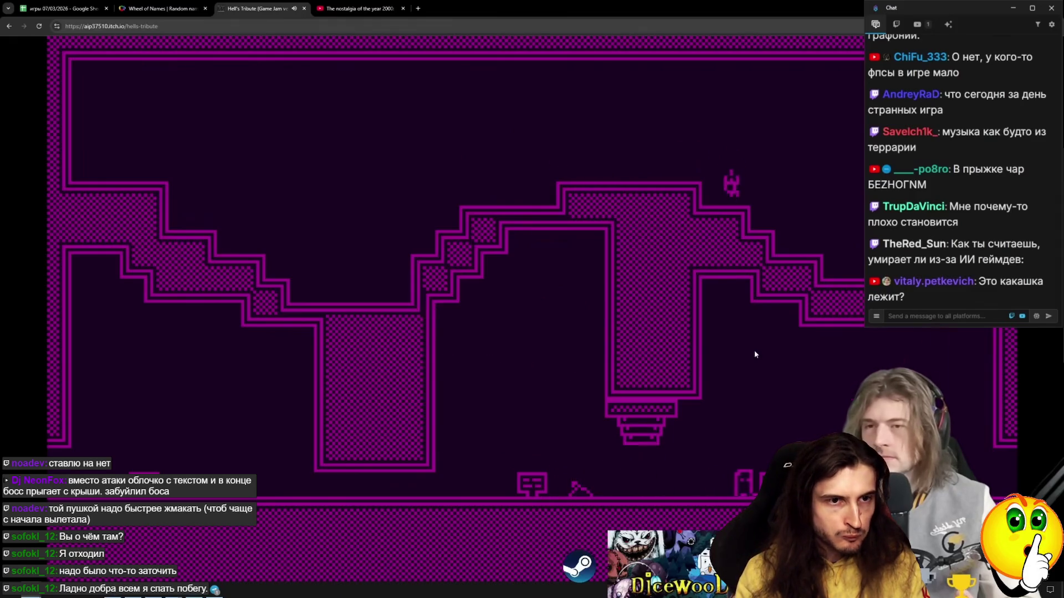
pyautogui.press('d')
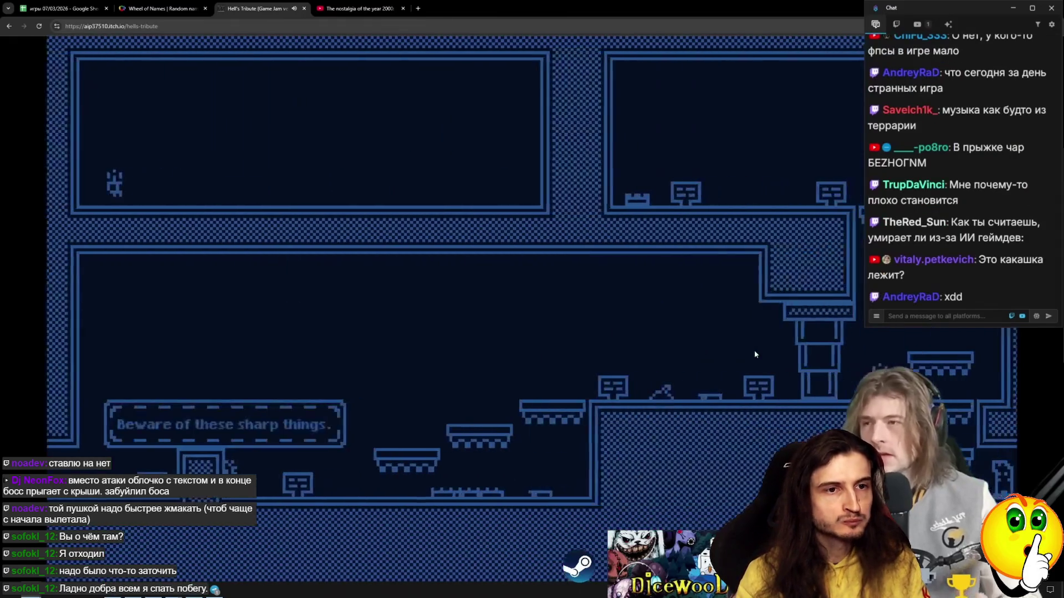
pyautogui.press('d')
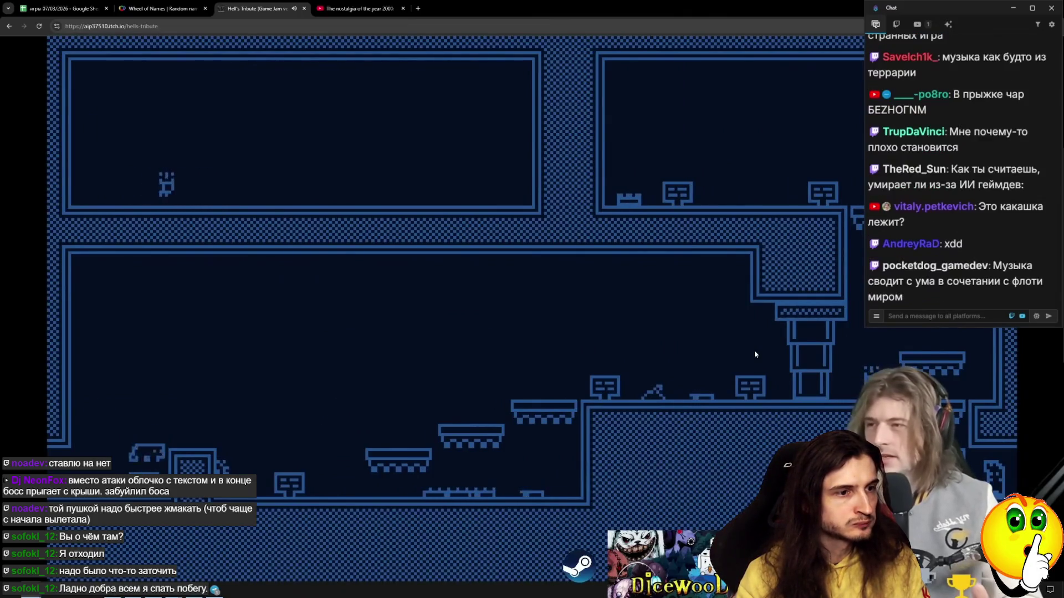
pyautogui.press('d')
pyautogui.press('a')
pyautogui.press('d')
pyautogui.press('a')
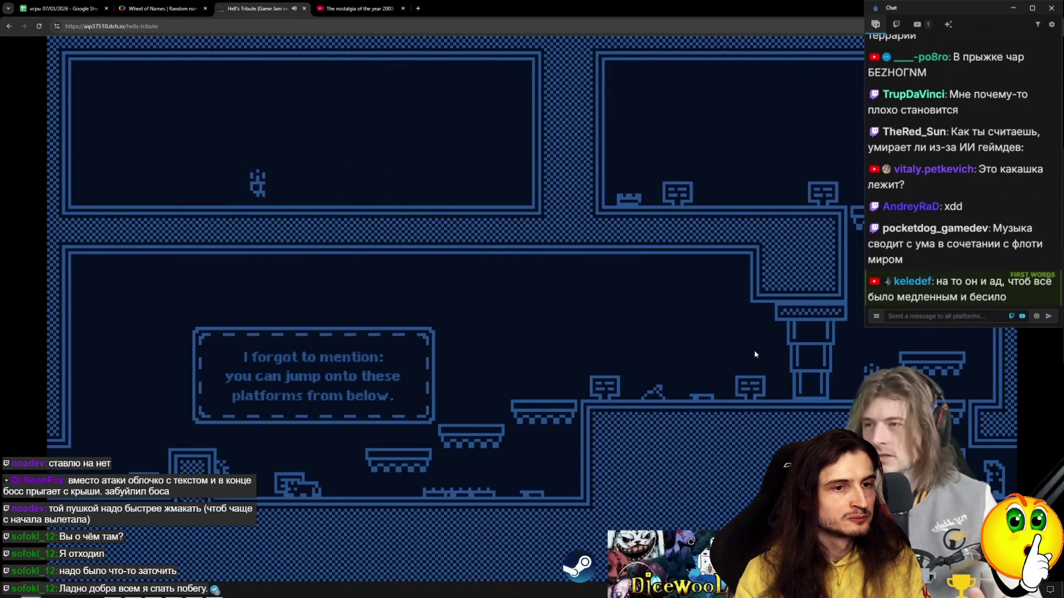
pyautogui.press('d')
pyautogui.press('w')
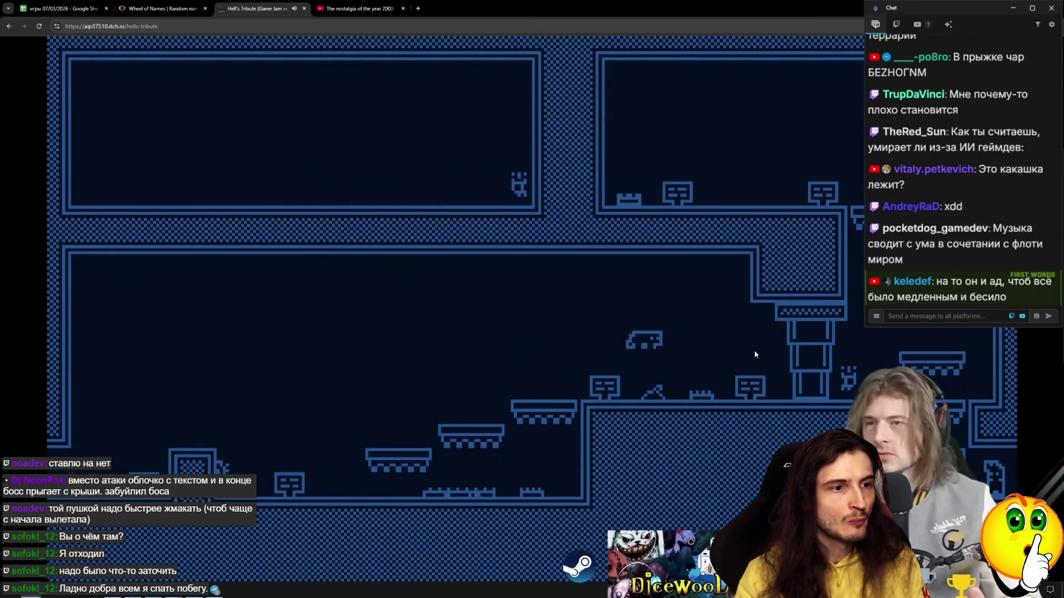
pyautogui.press('d')
pyautogui.press('d')
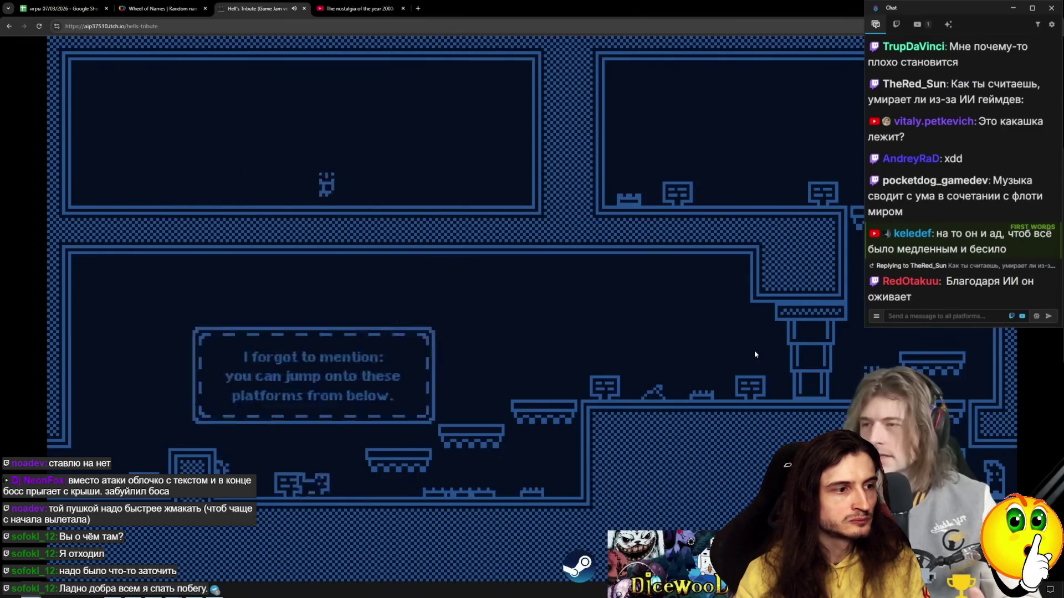
pyautogui.press('d')
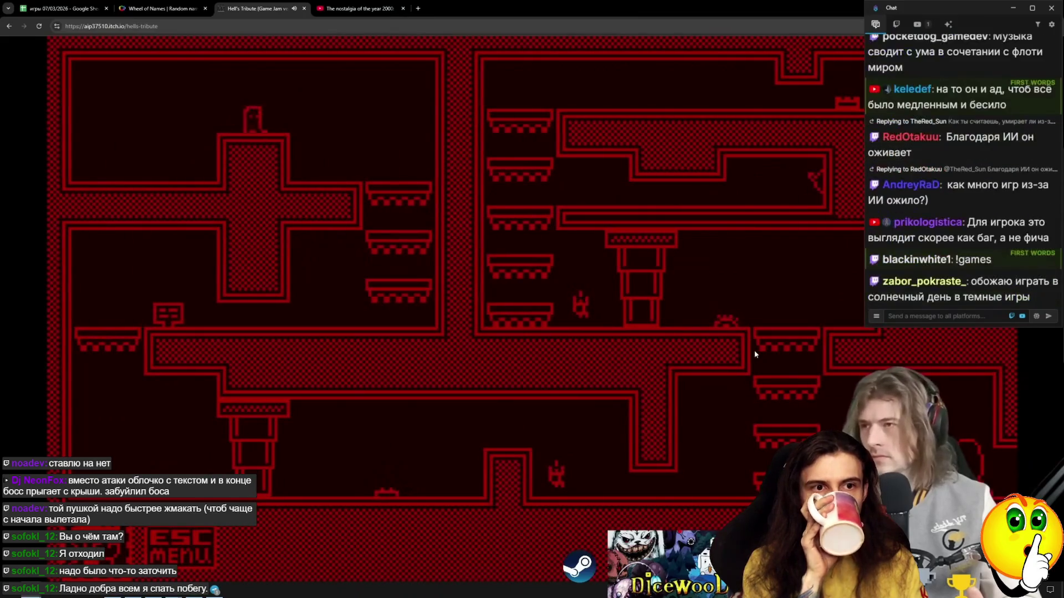
# Move the player off the cross, drop into the lower corridor and run right to the magenta room
pyautogui.press('Right')
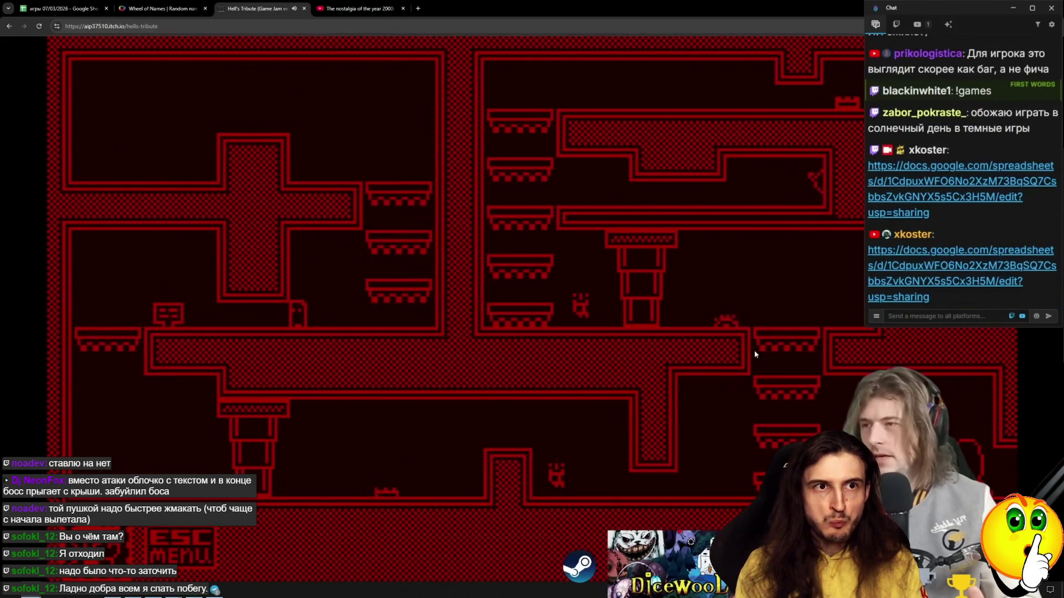
pyautogui.press('Left')
pyautogui.press('Left')
pyautogui.press('Left')
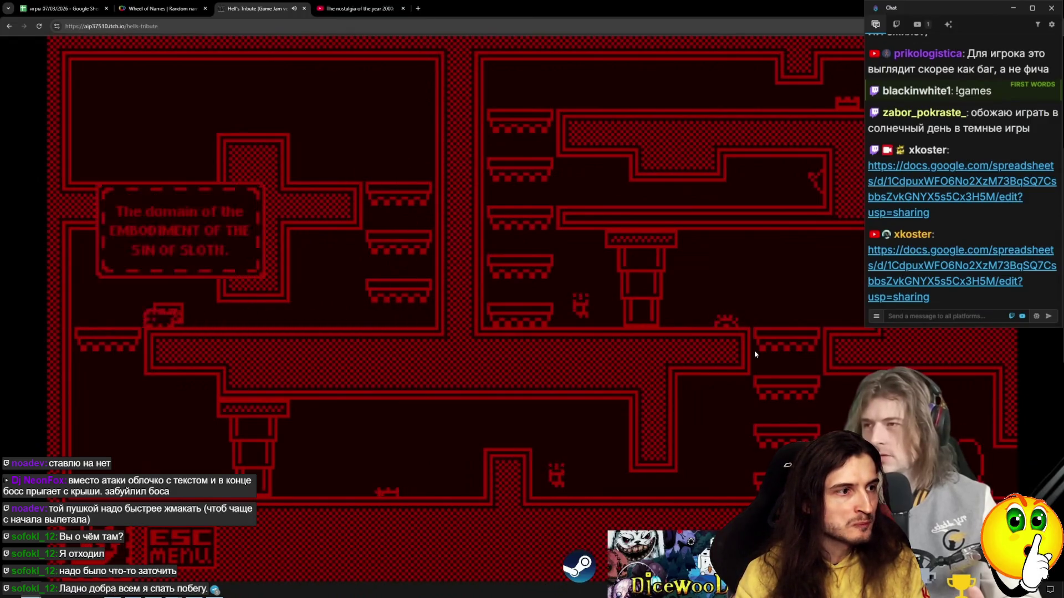
pyautogui.press('Right')
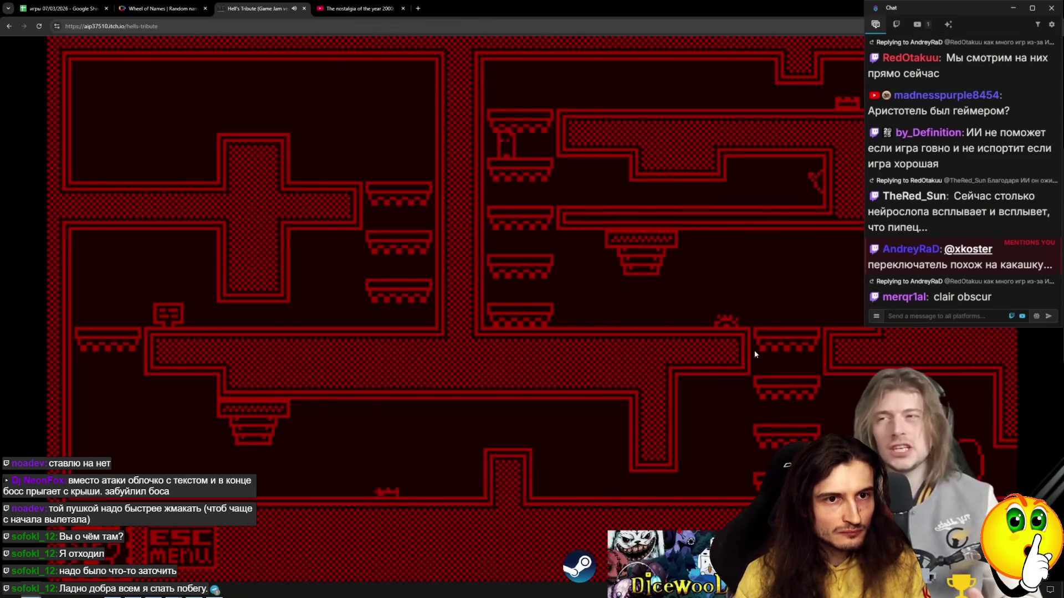
pyautogui.press('Right')
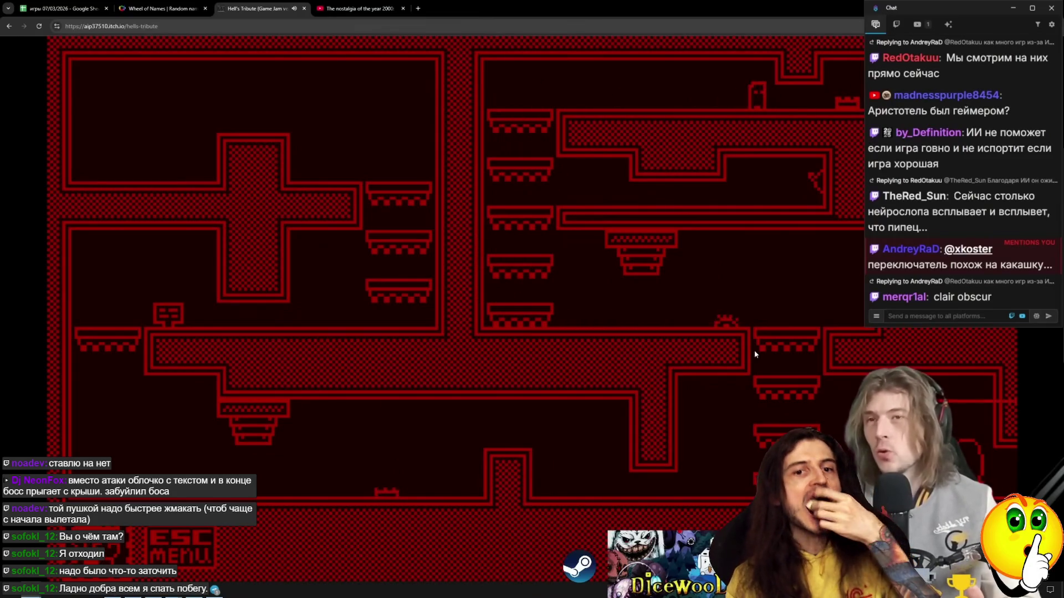
pyautogui.press('Right')
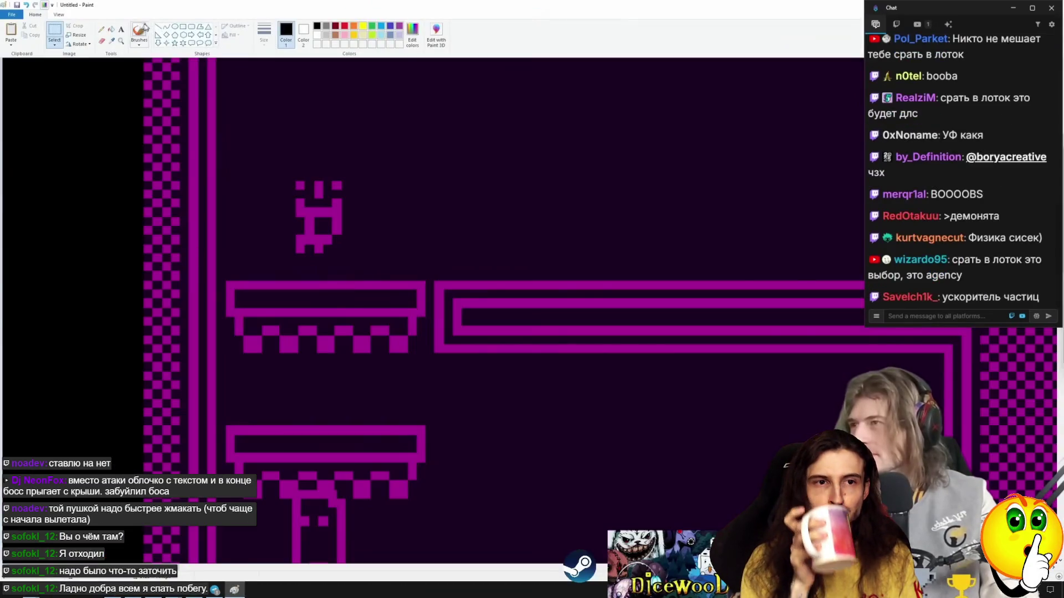
# Add the text 'position += (0.1f*target-position)' over the game screenshot in Paint
pyautogui.moveTo(482, 7); pyautogui.dragTo(482, 66)
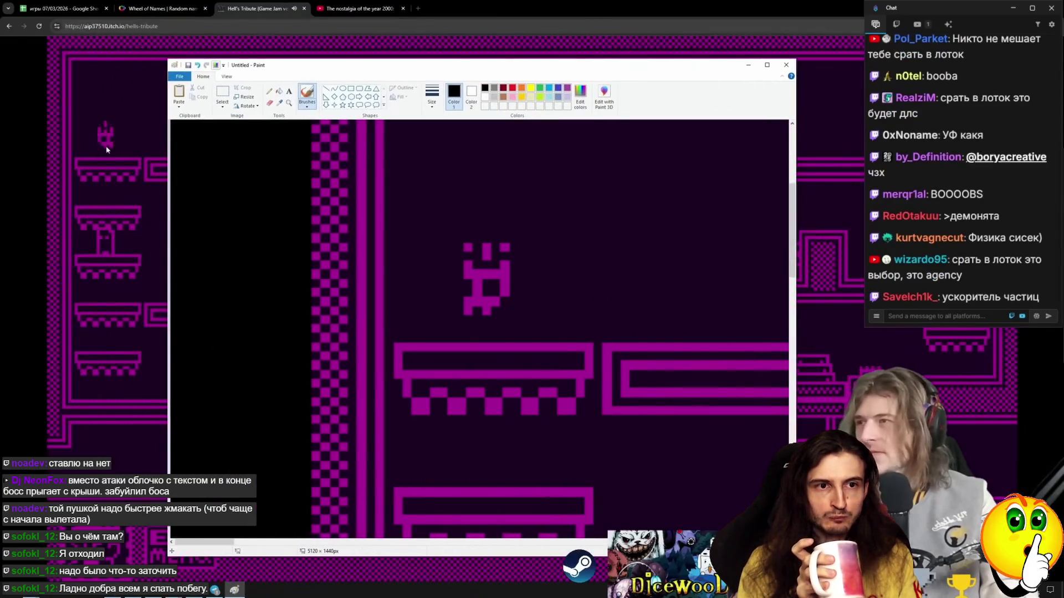
pyautogui.doubleClick(353, 68)
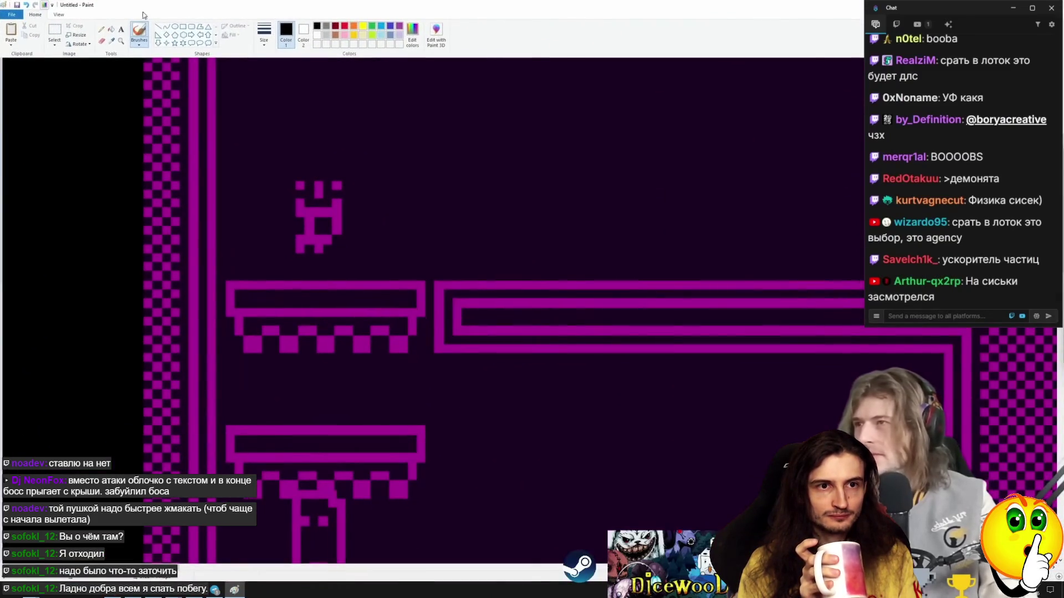
pyautogui.scroll(3, 328, 71)
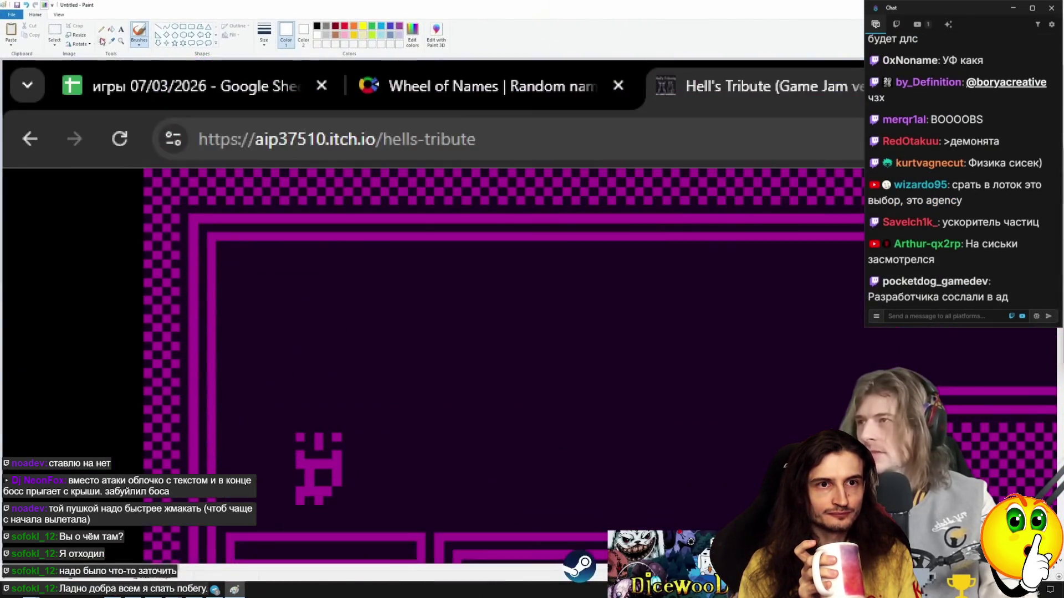
pyautogui.click(121, 29)
pyautogui.click(398, 221)
pyautogui.write('position += target-po')
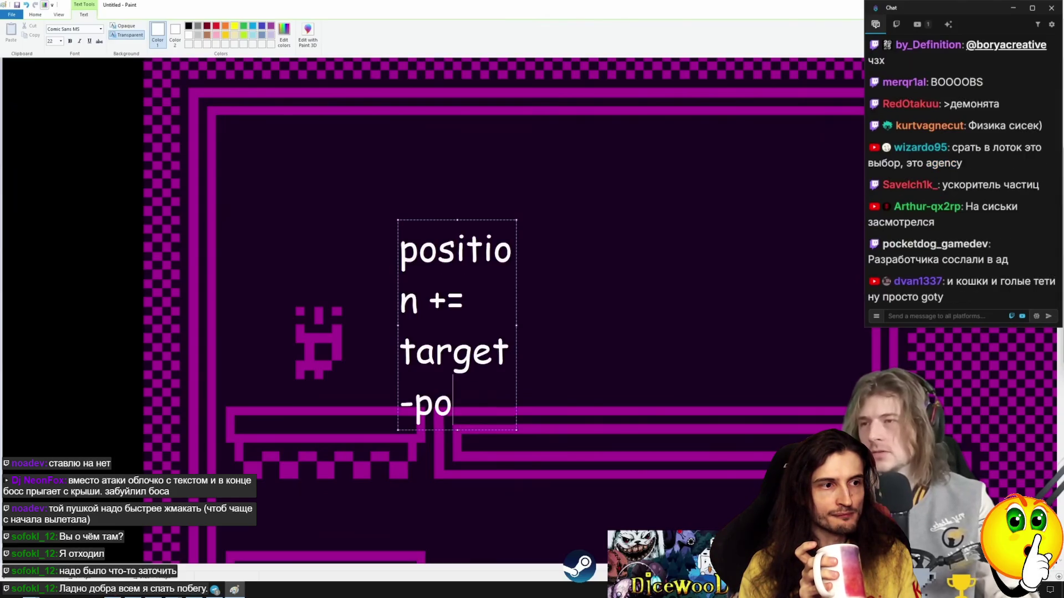
pyautogui.write('sition')
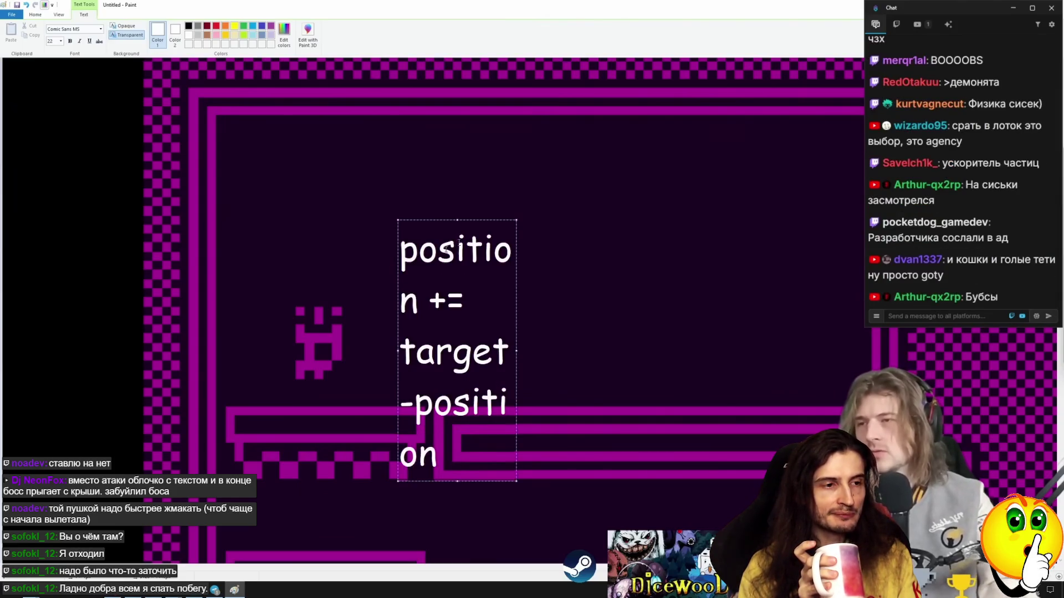
pyautogui.moveTo(515, 348); pyautogui.dragTo(961, 351)
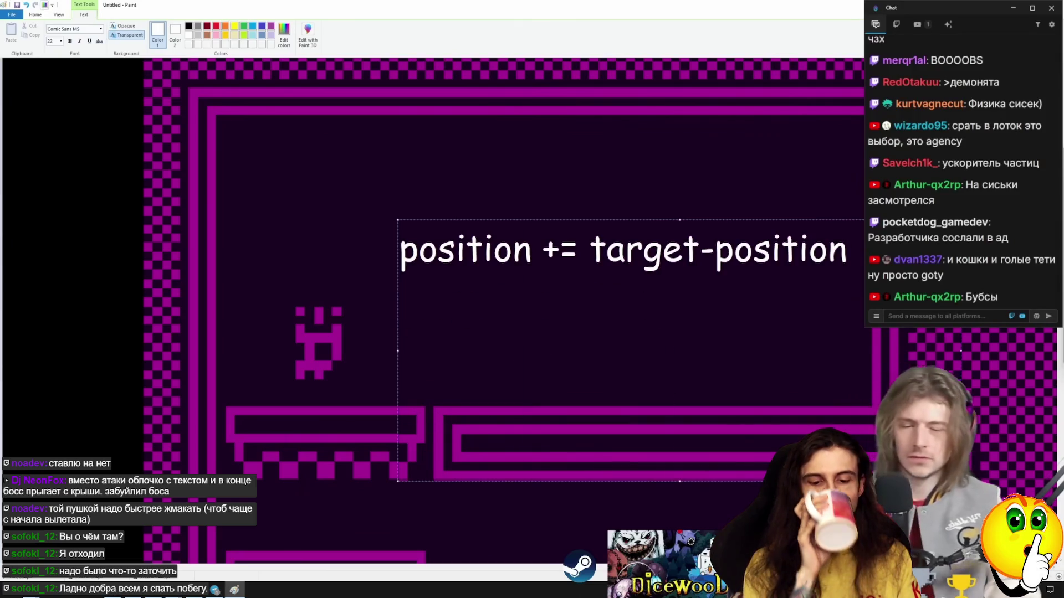
pyautogui.write(')')
pyautogui.moveTo(589, 246); pyautogui.dragTo(606, 247)
pyautogui.press('Left')
pyautogui.write('(')
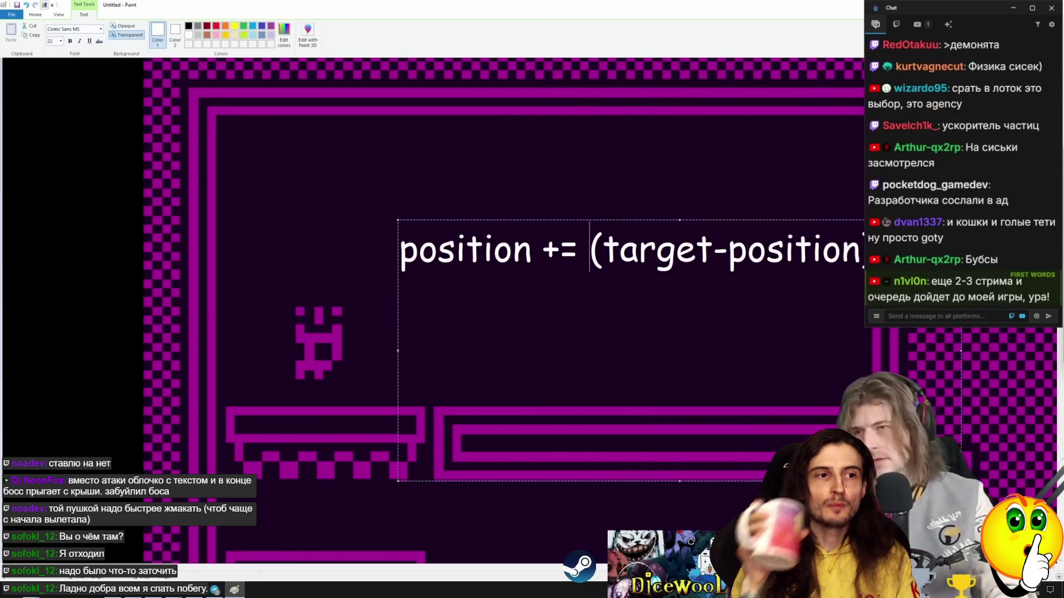
pyautogui.write('0.1*')
pyautogui.press('BackSpace')
pyautogui.write('f')
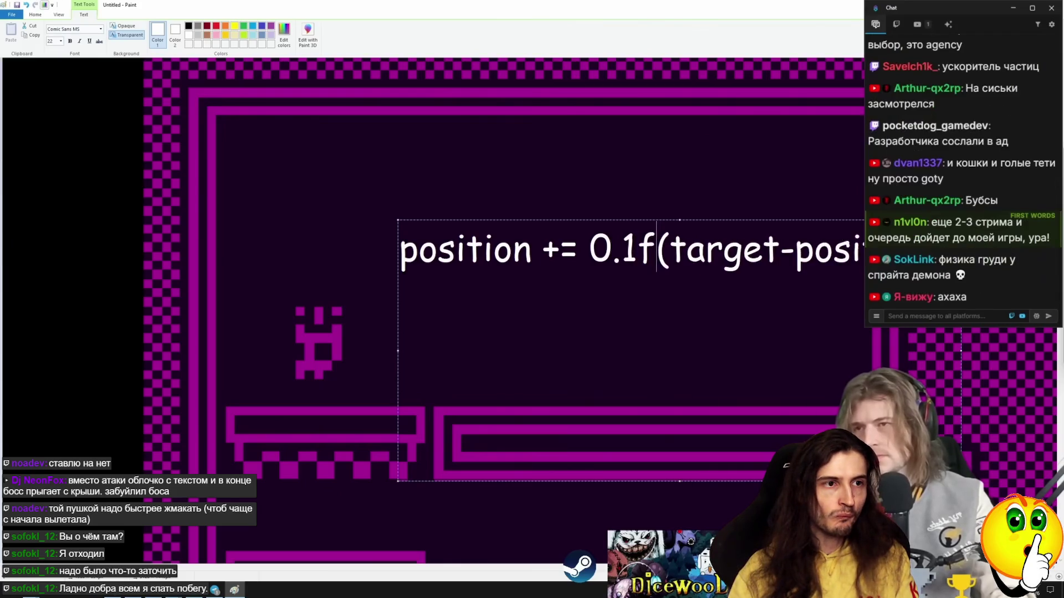
pyautogui.write('*')
pyautogui.click(168, 189)
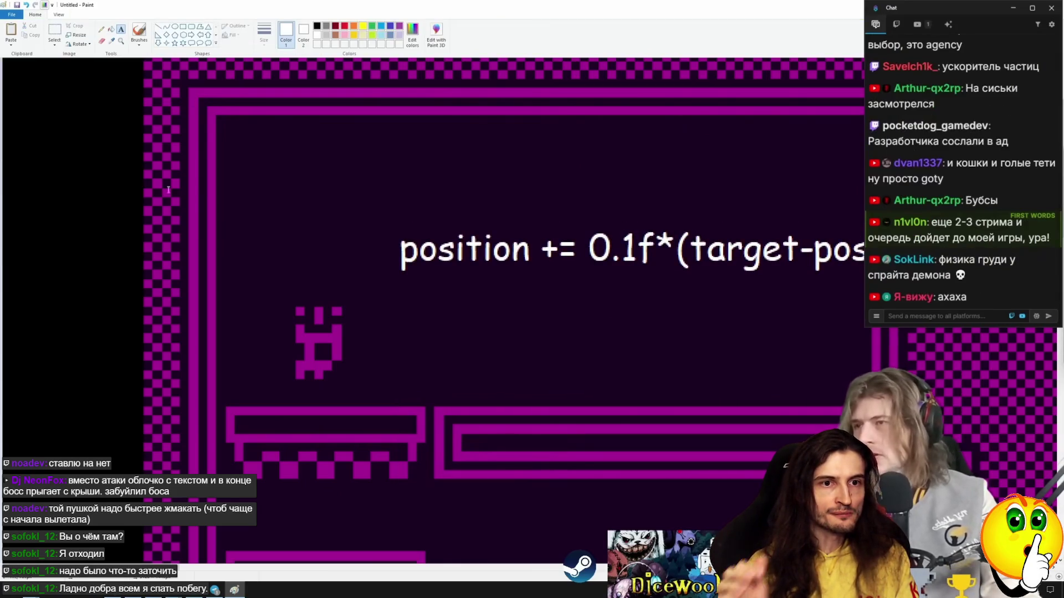
# Add a text line 'if(dist.x>0.1)' above the formula
pyautogui.click(353, 196)
pyautogui.write('if(dist.x<')
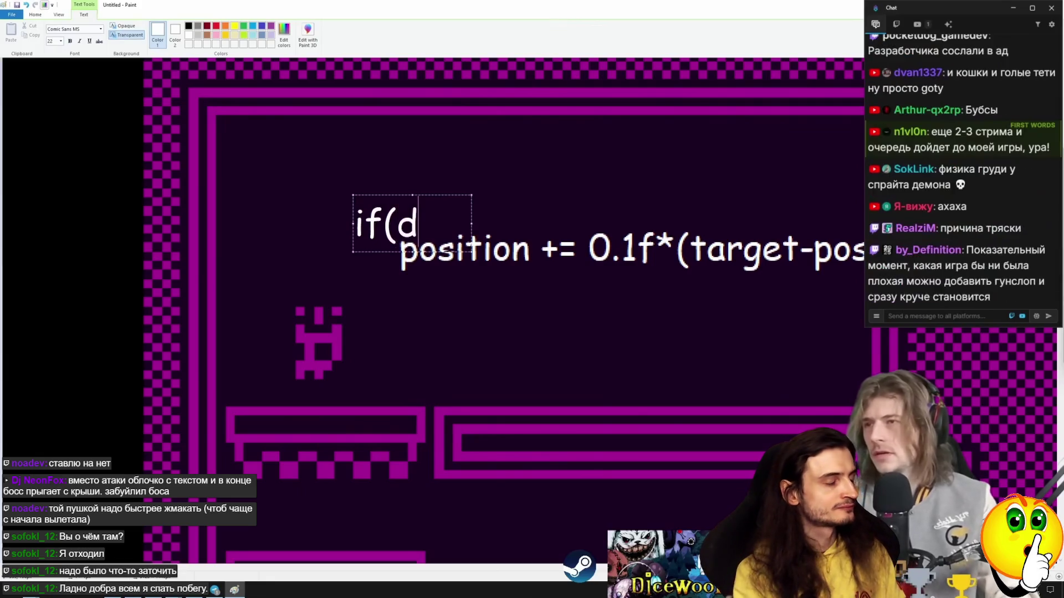
pyautogui.press('BackSpace')
pyautogui.press('BackSpace')
pyautogui.write('>0.1)')
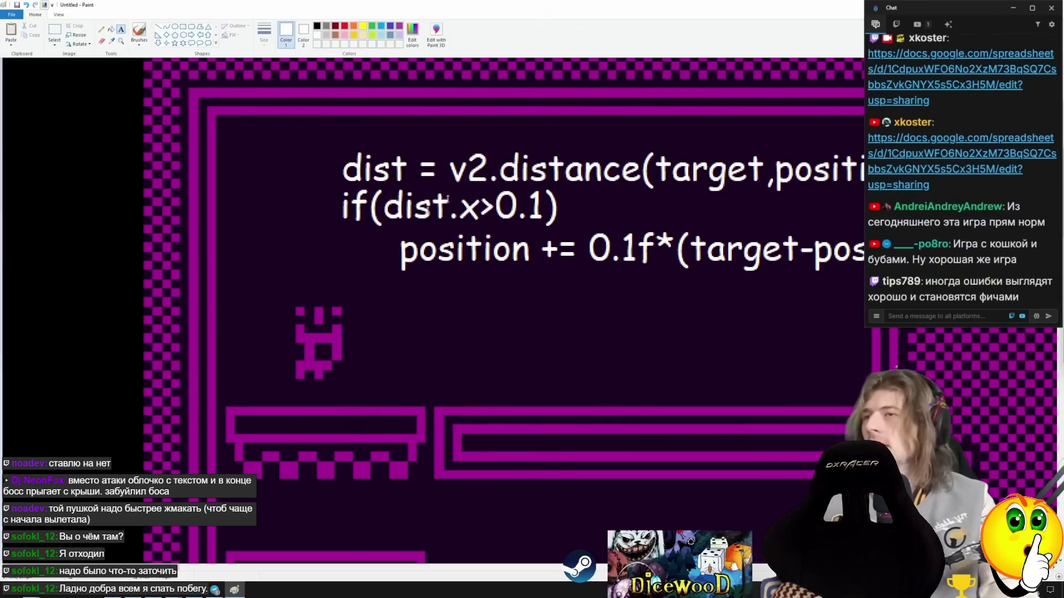
# Undo the v2.distance line and add 'dist = target-position' above the if line
pyautogui.click(143, 26)
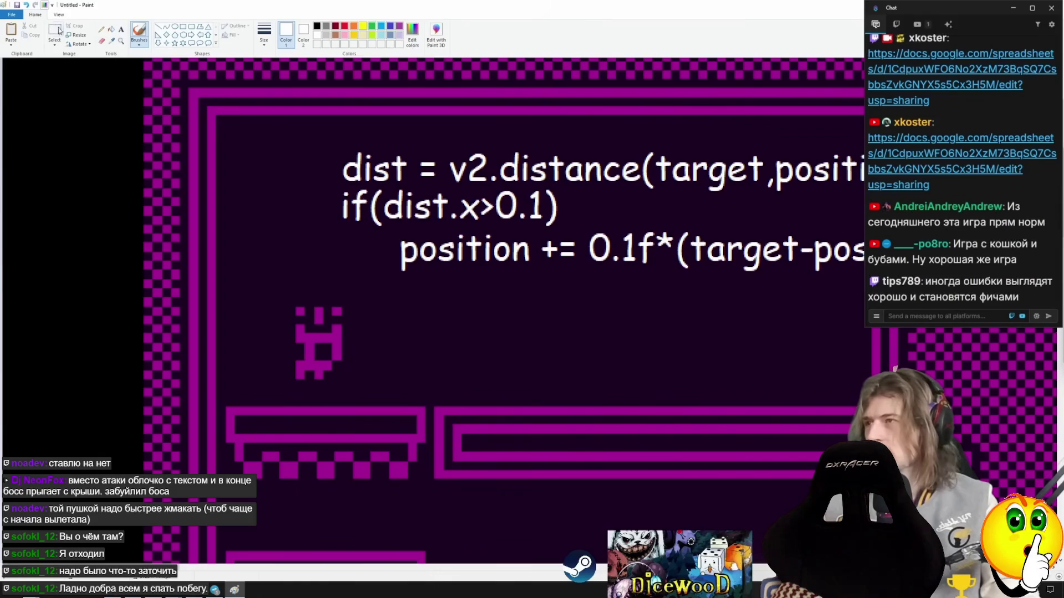
pyautogui.click(51, 35)
pyautogui.hotkey('ctrl', 'z')
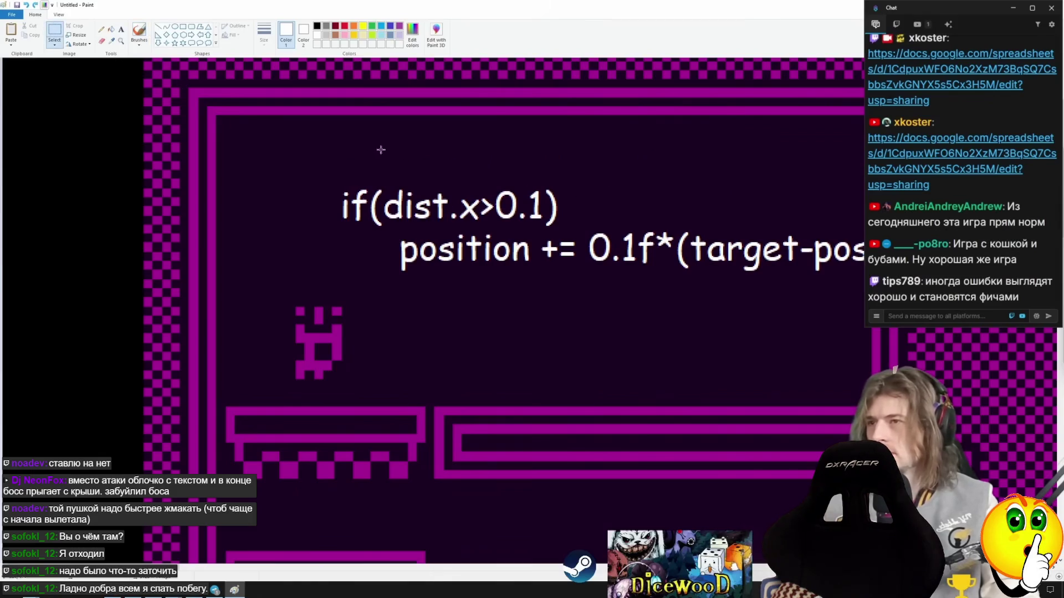
pyautogui.click(125, 30)
pyautogui.click(360, 166)
pyautogui.write('dist = target-position')
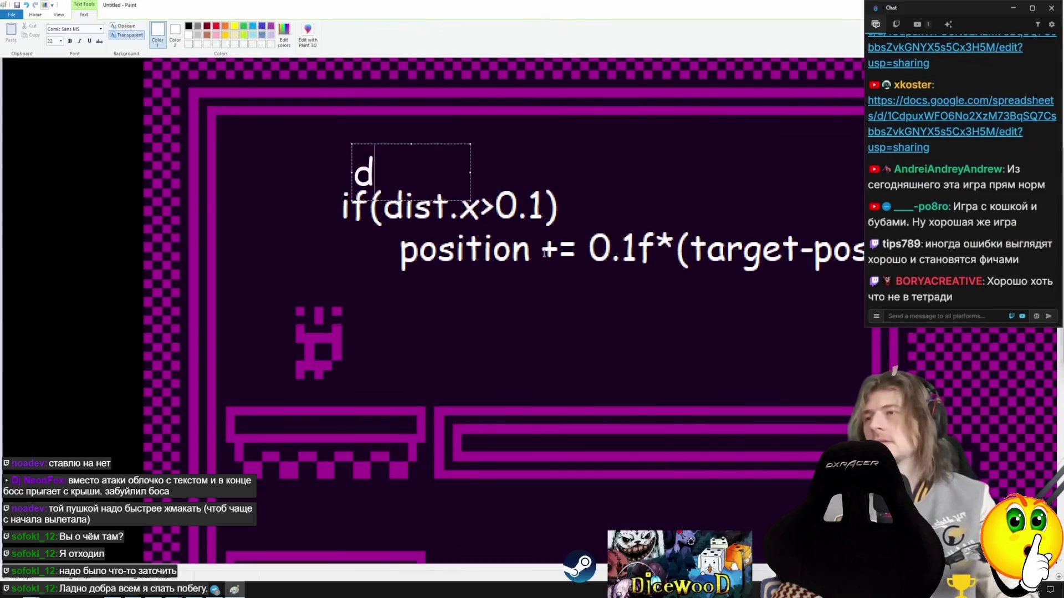
pyautogui.click(647, 365)
# Draw white strokes, a curved arrow and a loop around the sprite, then restore Paint's window
pyautogui.click(146, 37)
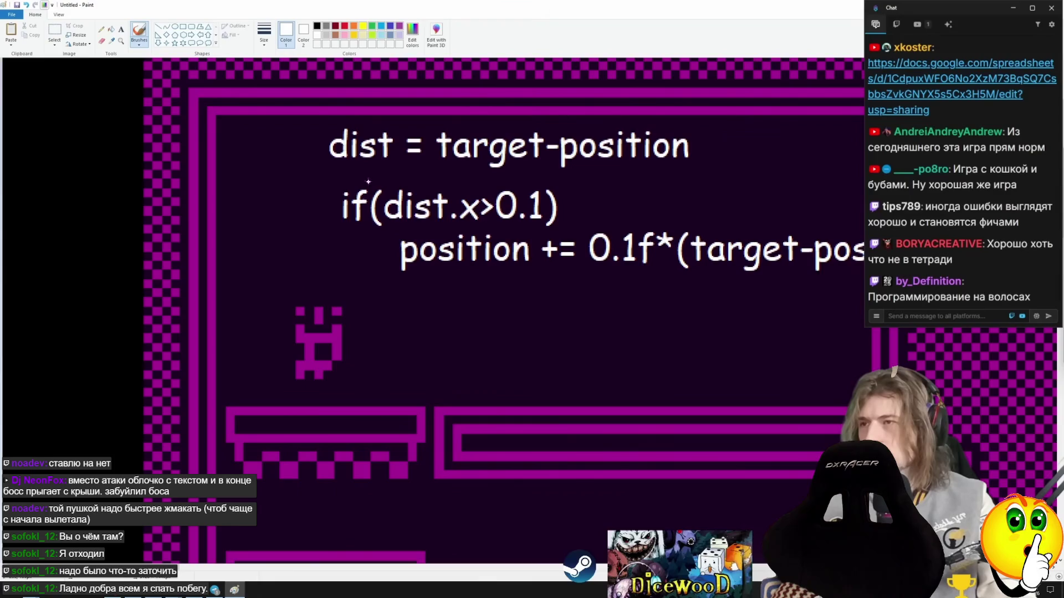
pyautogui.moveTo(385, 187); pyautogui.dragTo(388, 222)
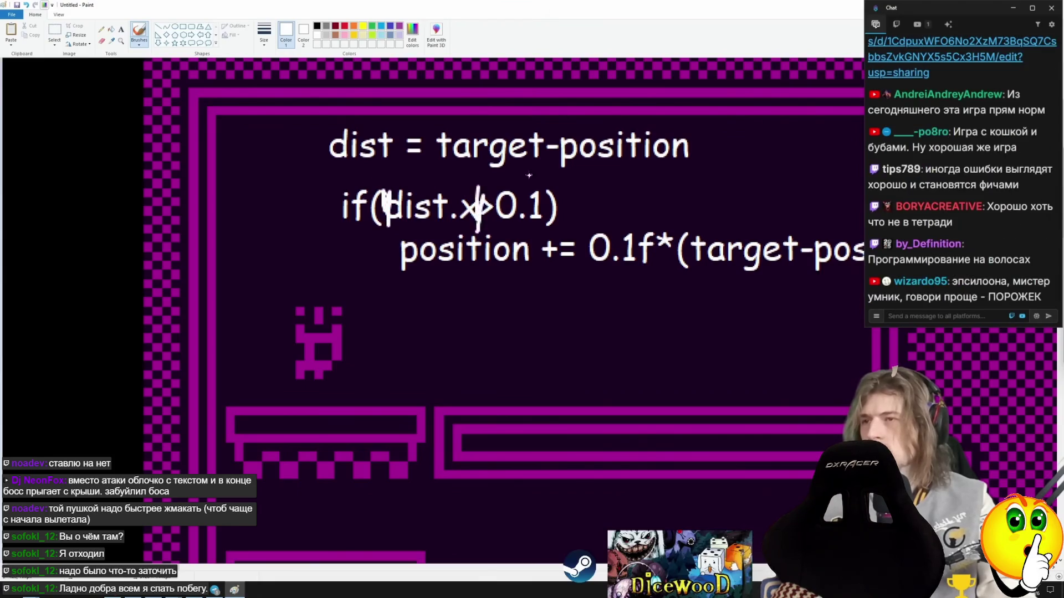
pyautogui.moveTo(440, 313); pyautogui.dragTo(505, 301)
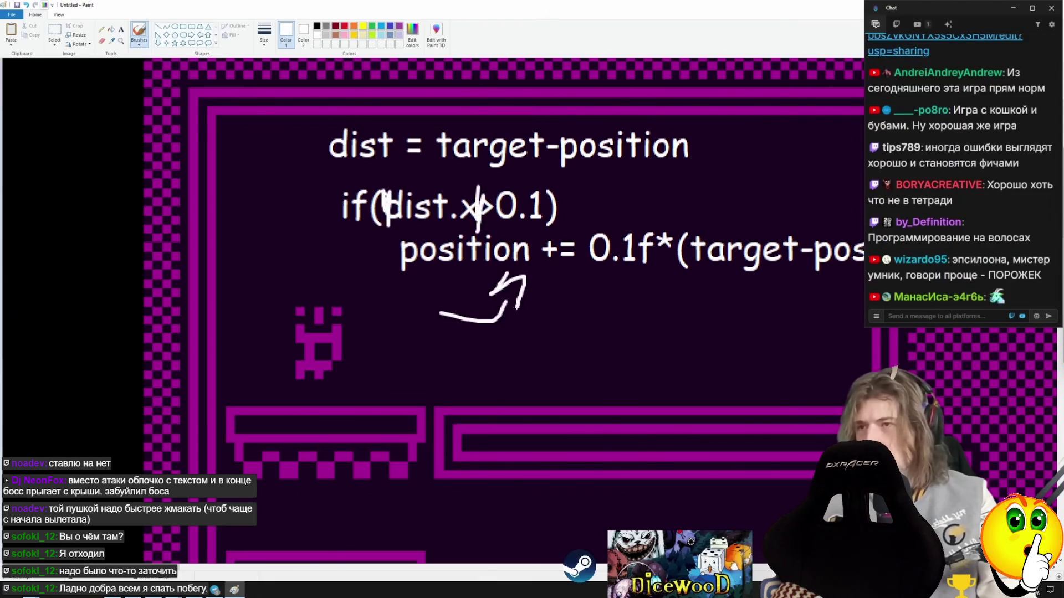
pyautogui.moveTo(268, 328); pyautogui.dragTo(222, 399)
pyautogui.doubleClick(382, 5)
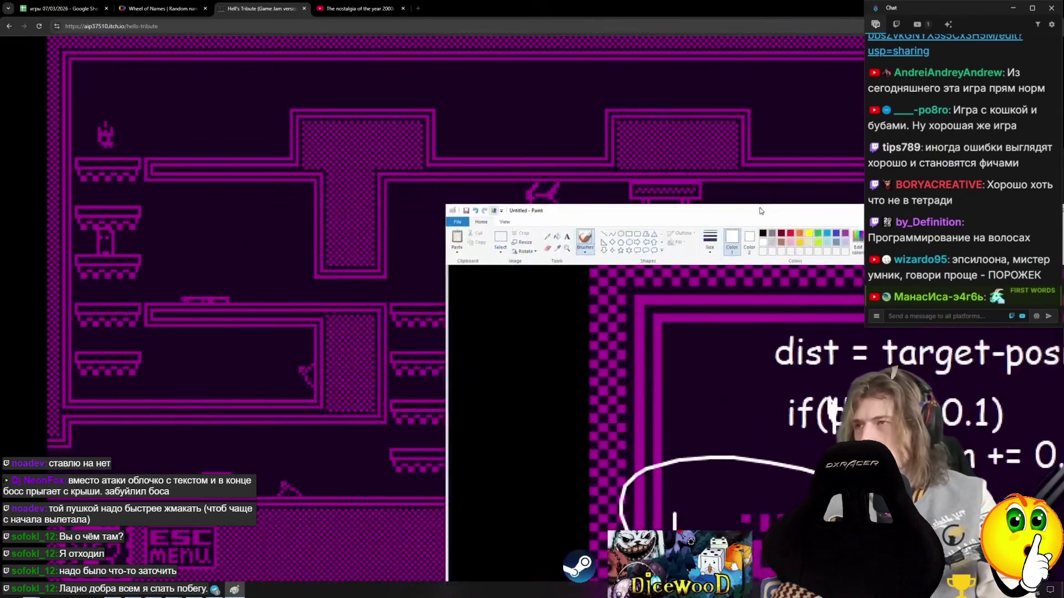
# Close the Paint drawing without saving, then exit the fullscreen YouTube video
pyautogui.hotkey('alt', 'F4')
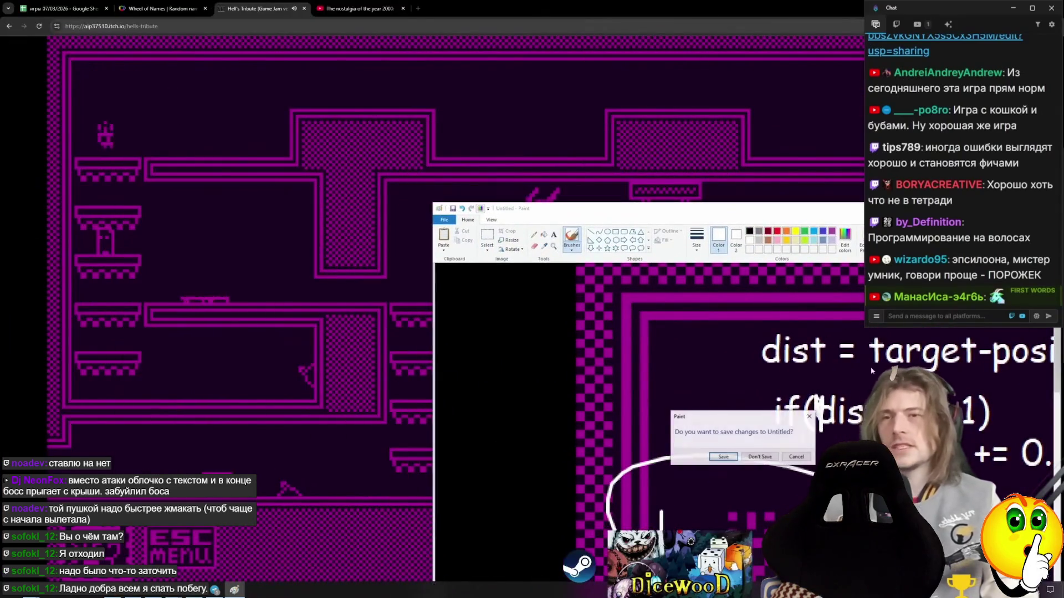
pyautogui.click(772, 453)
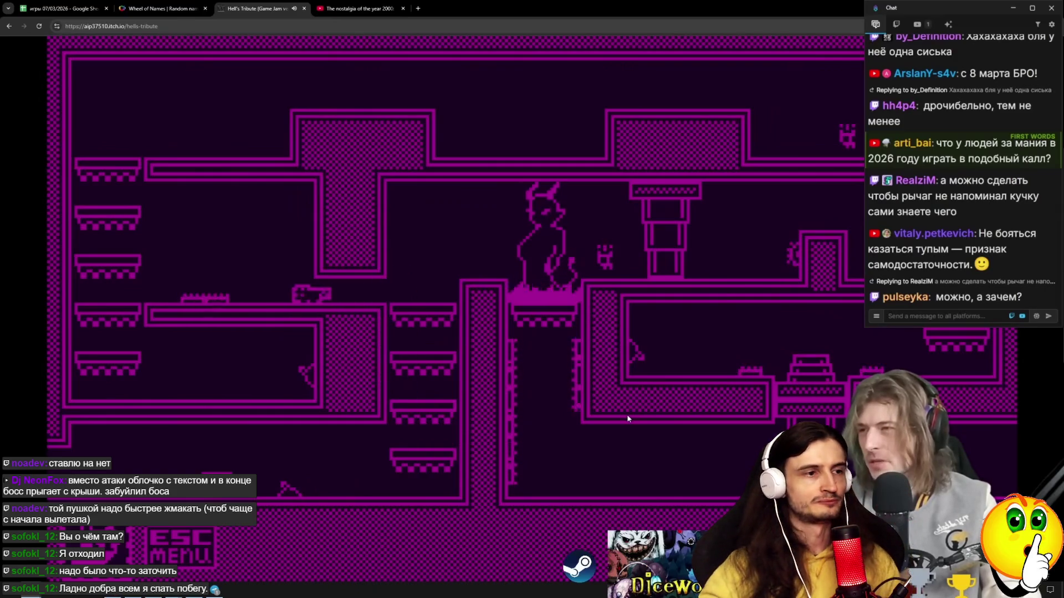
pyautogui.doubleClick(320, 92)
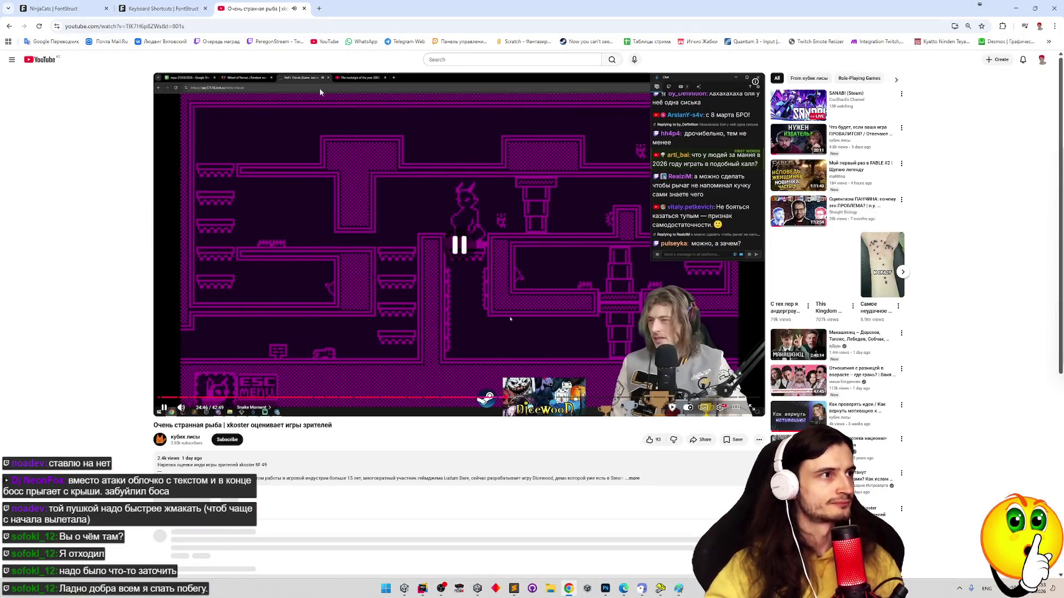
# Close the YouTube tab and open ninjacats.zip's Downloads folder from Chrome's download history
pyautogui.click(304, 8)
pyautogui.hotkey('alt', 'Tab')
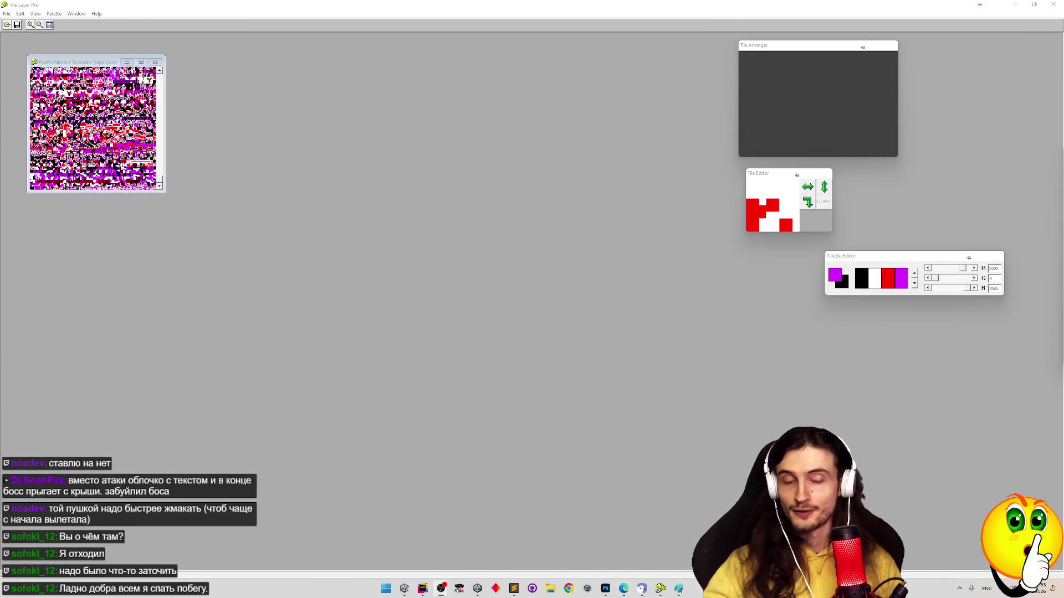
pyautogui.click(569, 586)
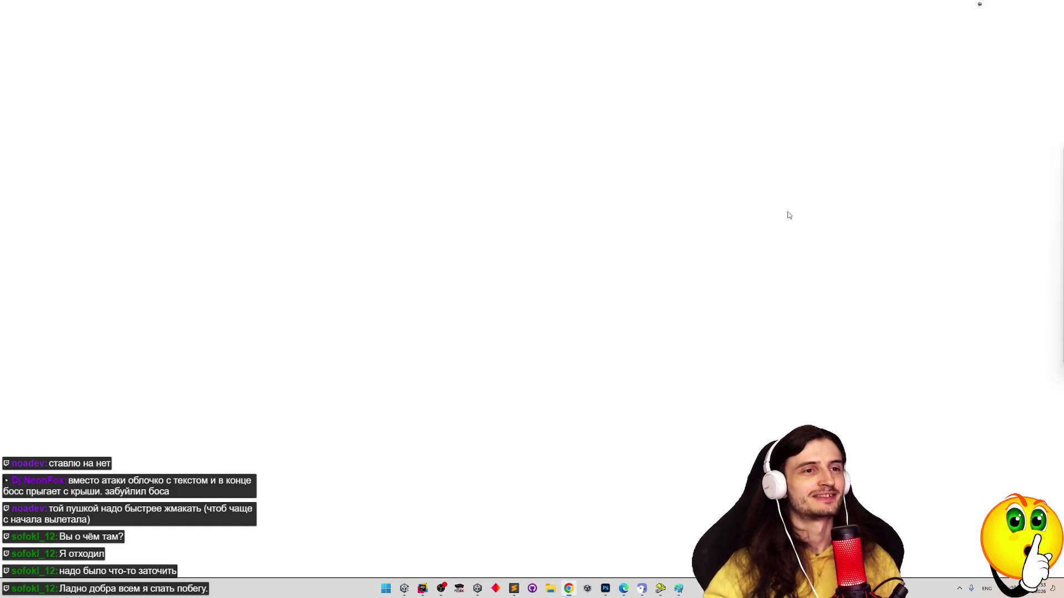
pyautogui.click(1054, 27)
pyautogui.click(953, 129)
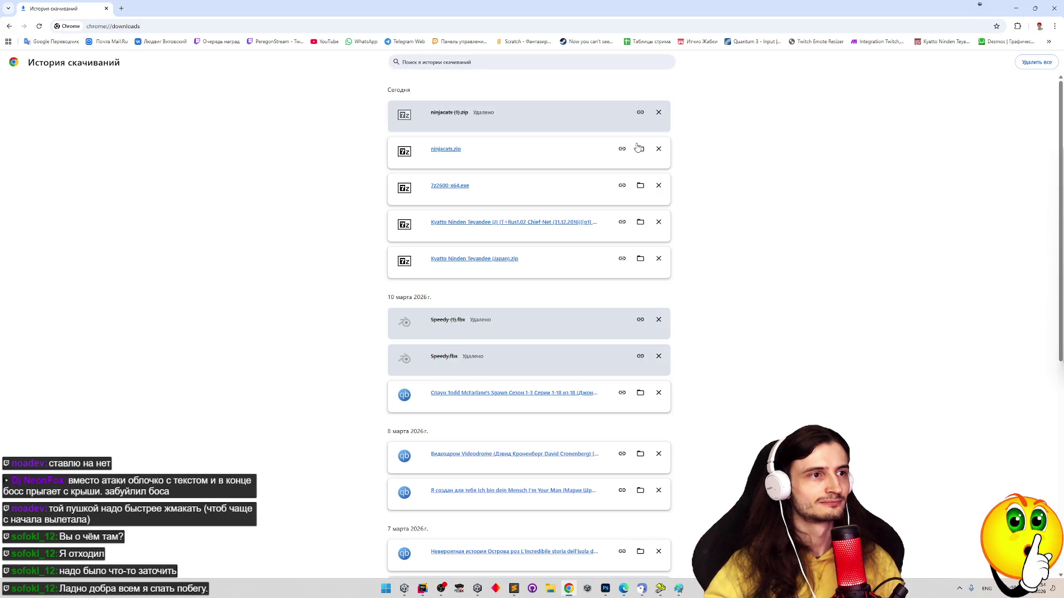
pyautogui.click(640, 150)
pyautogui.click(1015, 8)
pyautogui.moveTo(701, 103); pyautogui.dragTo(674, 125)
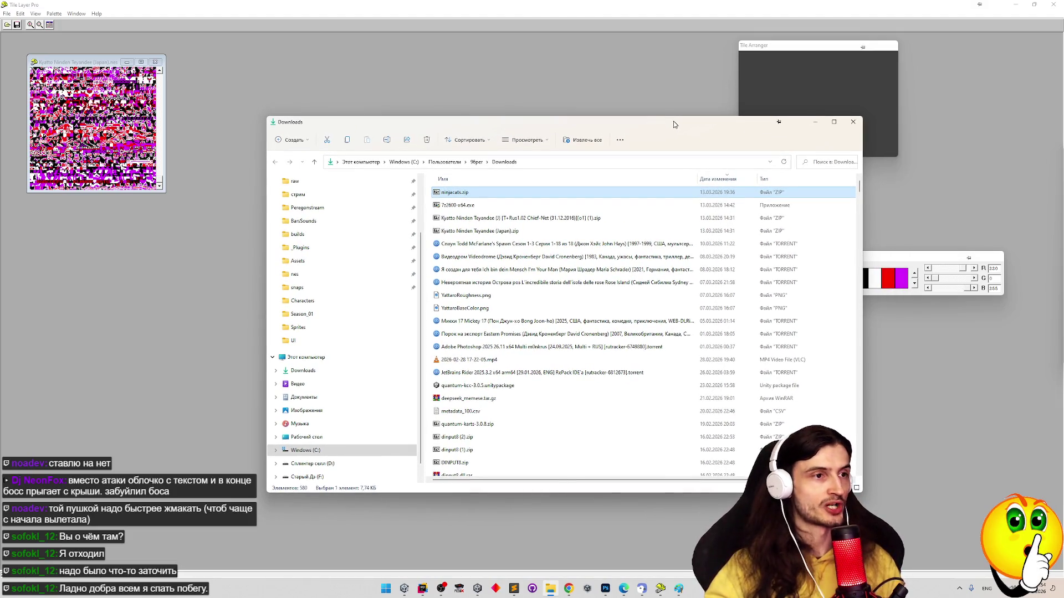
# Open ninjacats.zip in 7-Zip, then bring Unity forward with the Project browser showing
pyautogui.click(1016, 5)
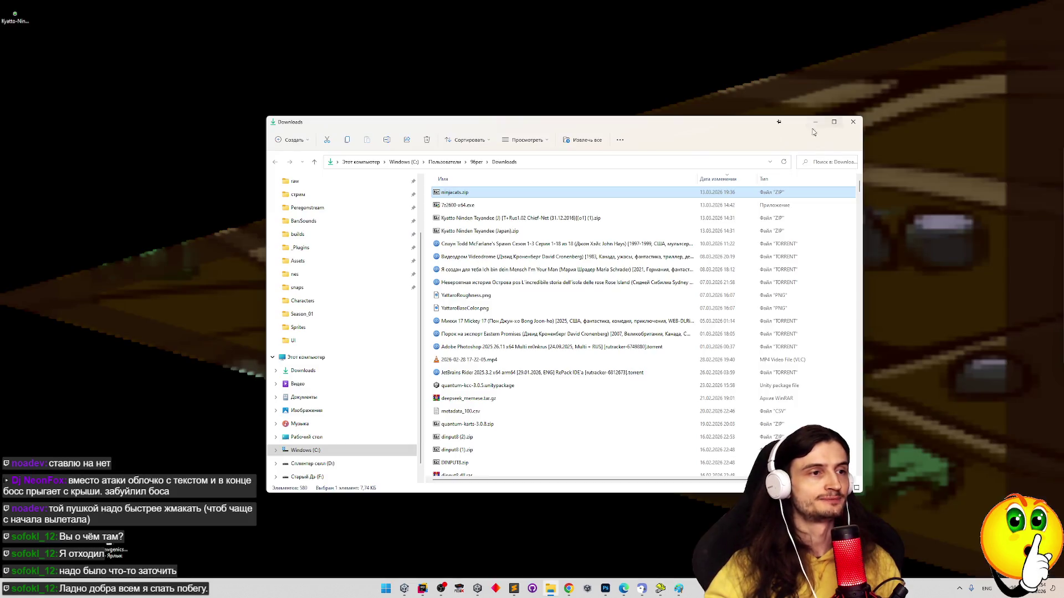
pyautogui.doubleClick(499, 195)
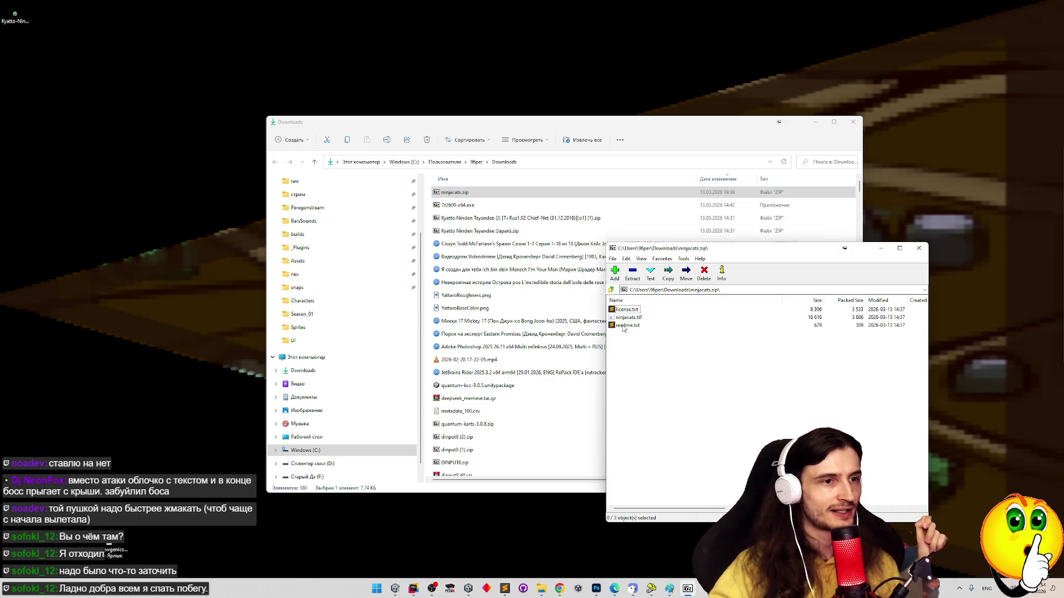
pyautogui.click(395, 590)
pyautogui.moveTo(672, 4)
pyautogui.mouseDown()
pyautogui.moveTo(361, 34)
pyautogui.moveTo(489, 23)
pyautogui.mouseUp()
pyautogui.click(188, 355)
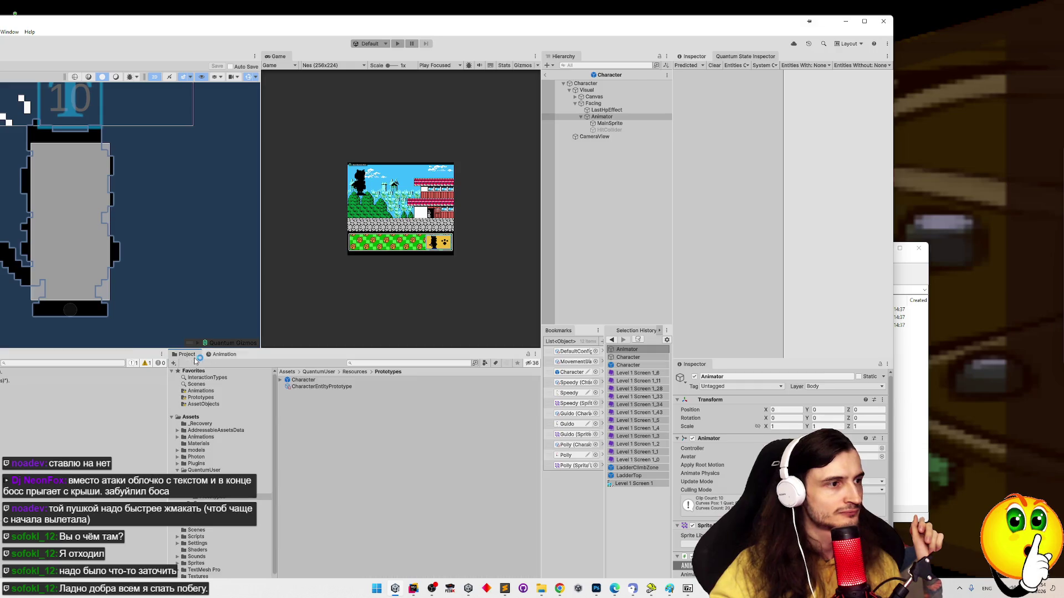
# Create a Fonts folder under Assets and open it
pyautogui.click(288, 373)
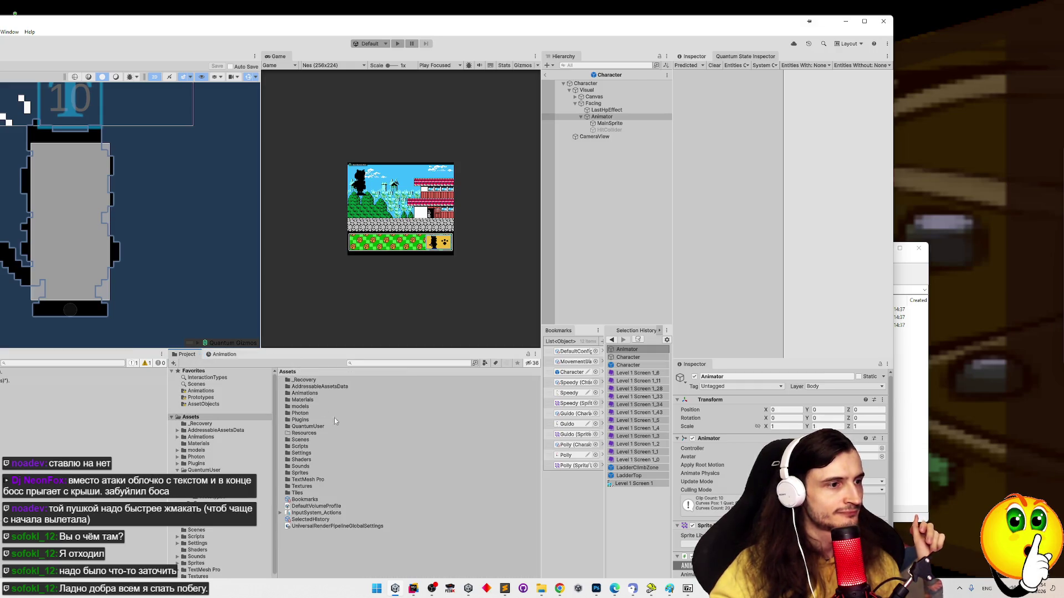
pyautogui.click(340, 556)
pyautogui.write('Fonts')
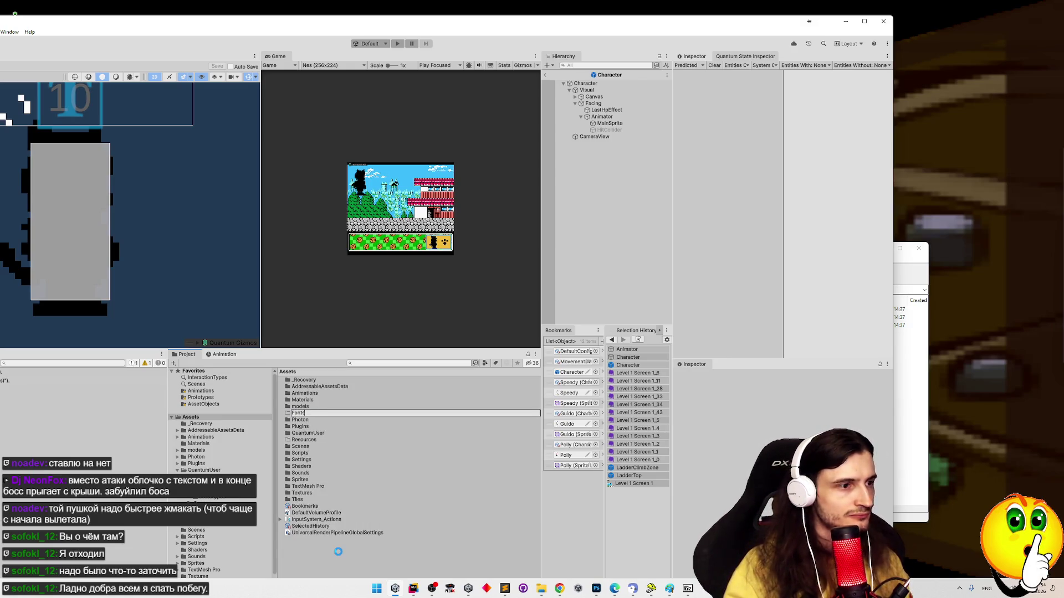
pyautogui.press('Return')
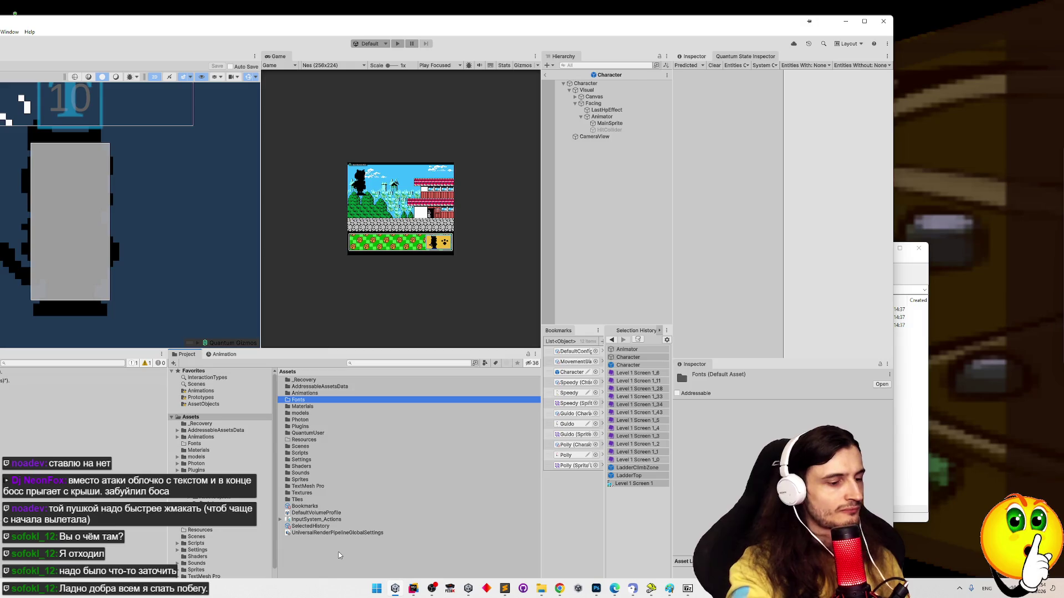
pyautogui.press('Return')
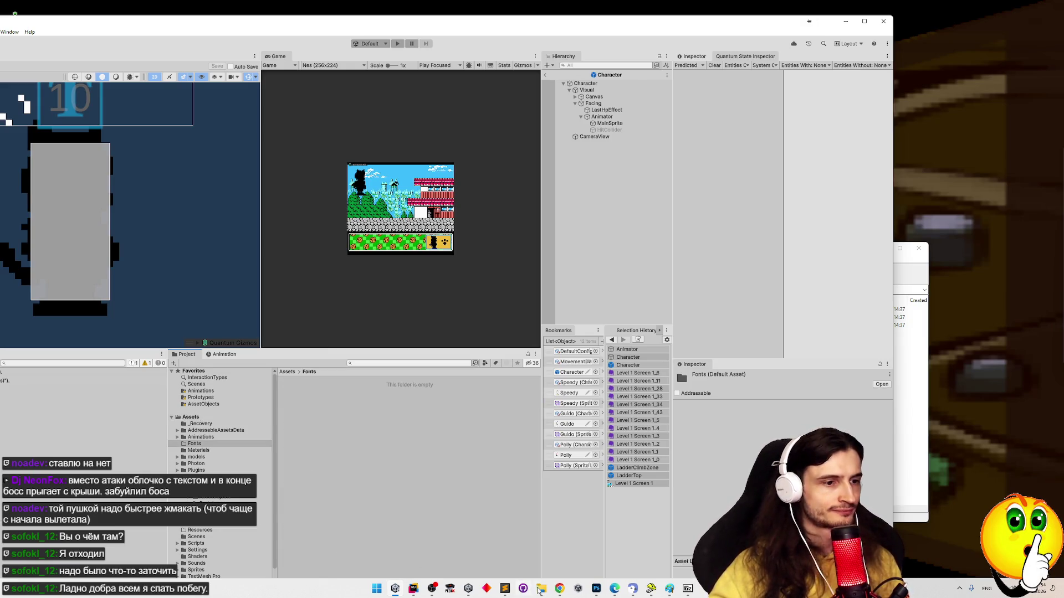
# Remove the ninjacats.zip asset that was mistakenly imported into Fonts
pyautogui.click(539, 589)
pyautogui.moveTo(455, 193); pyautogui.dragTo(443, 263)
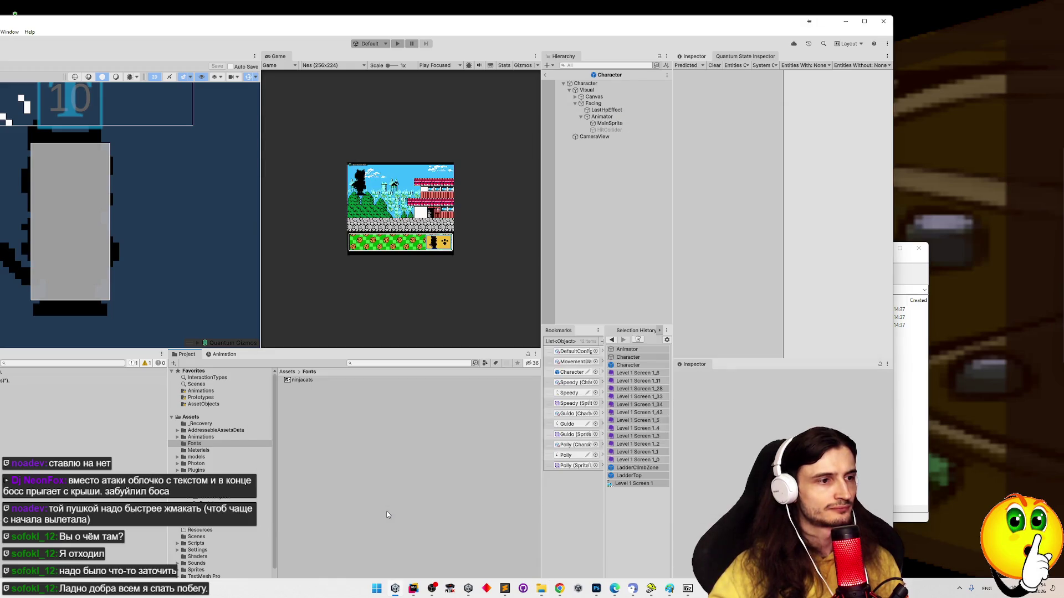
pyautogui.click(329, 380)
pyautogui.press('Delete')
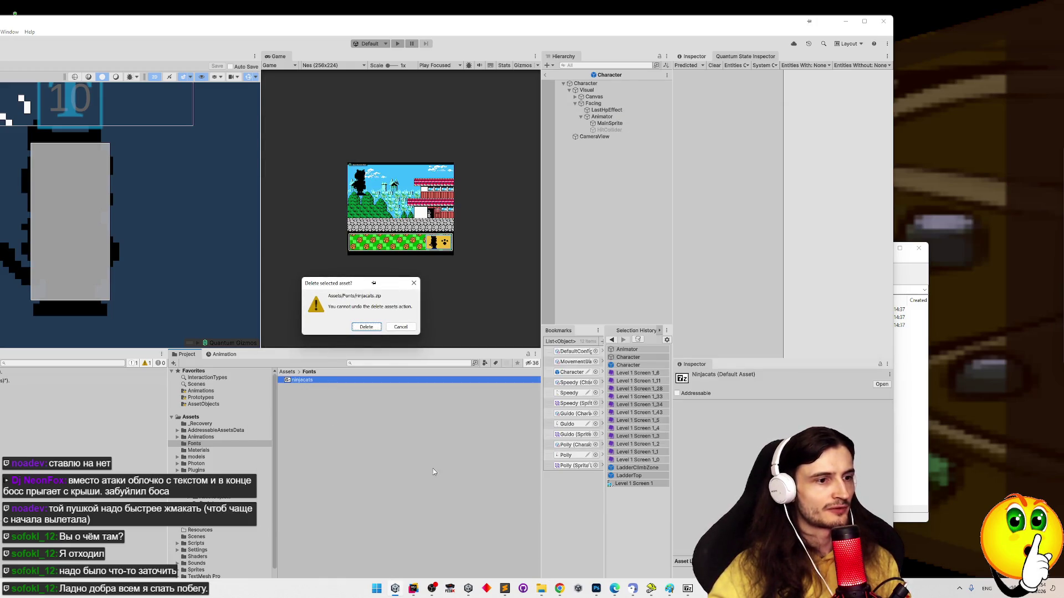
pyautogui.press('Return')
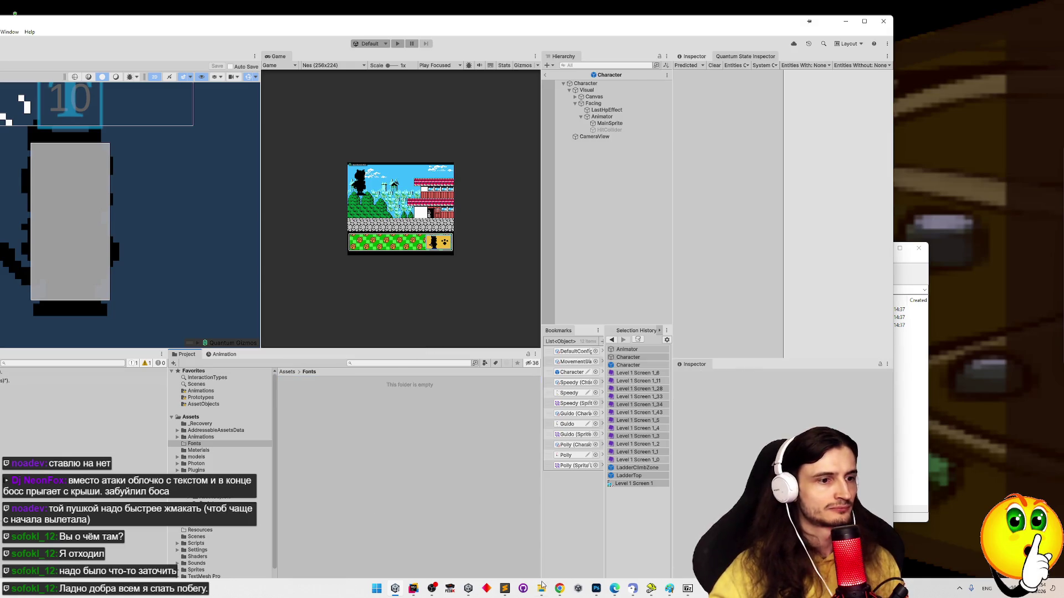
# Import ninjacats.ttf from 7-Zip into the Fonts folder and maximize Unity
pyautogui.moveTo(542, 586)
pyautogui.click(543, 565)
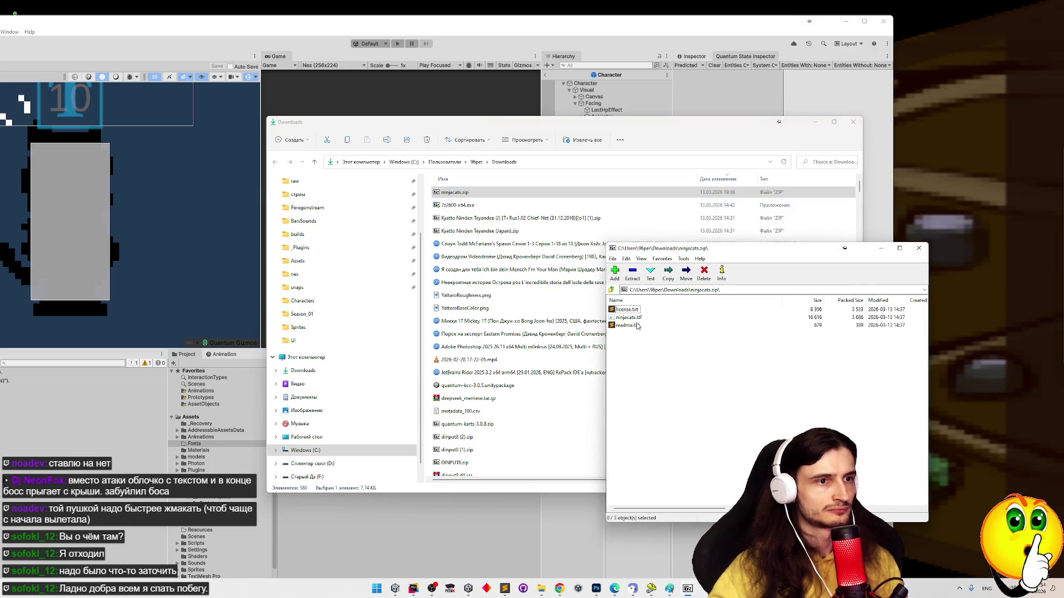
pyautogui.click(427, 508)
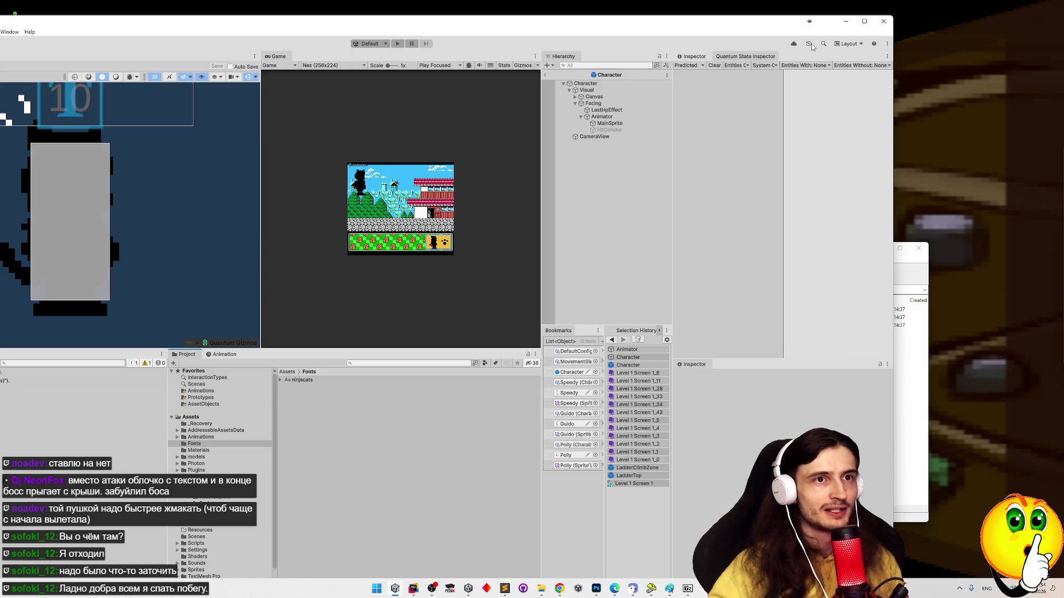
pyautogui.click(862, 22)
pyautogui.click(181, 14)
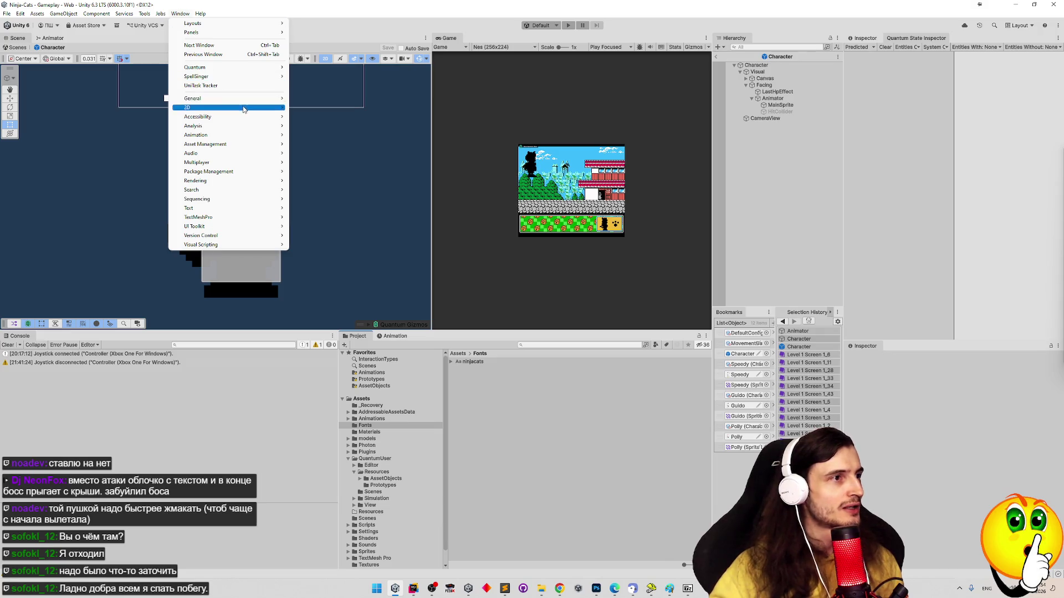
# Import the TMP Essential Resources and clear the console
pyautogui.moveTo(260, 222)
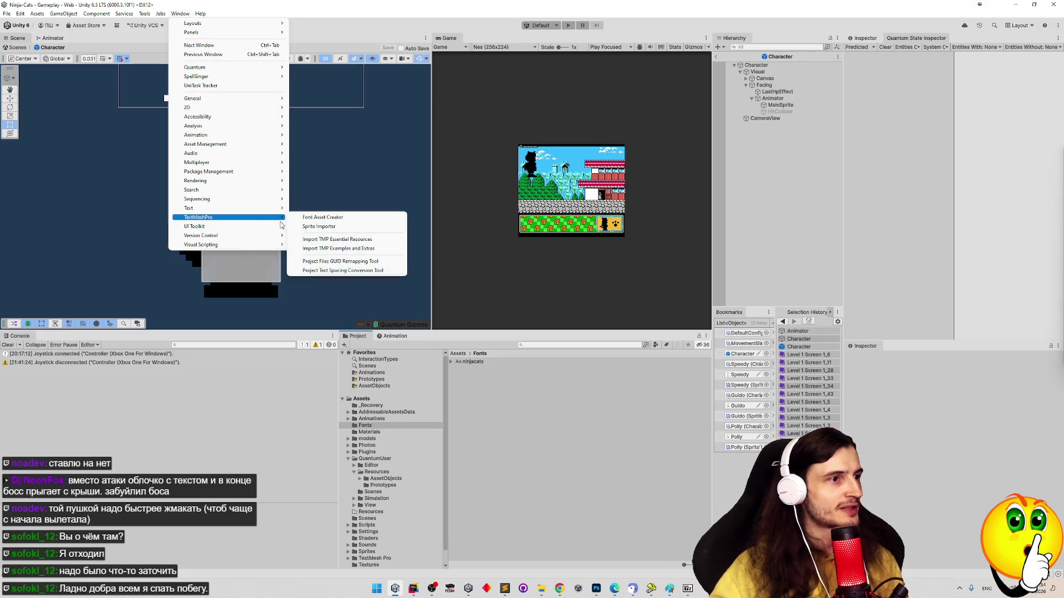
pyautogui.click(336, 240)
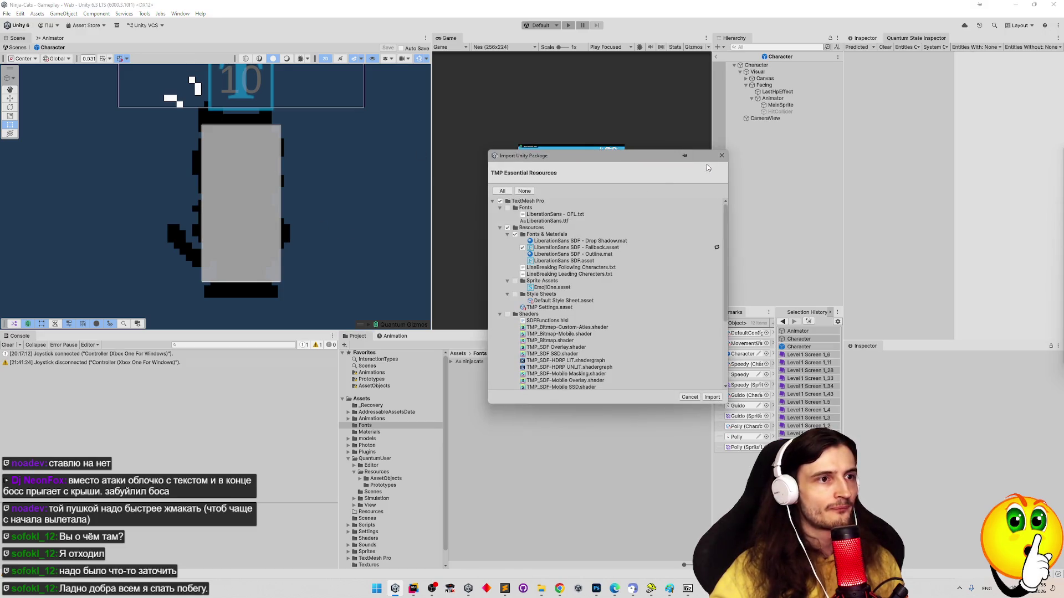
pyautogui.click(722, 155)
pyautogui.click(181, 13)
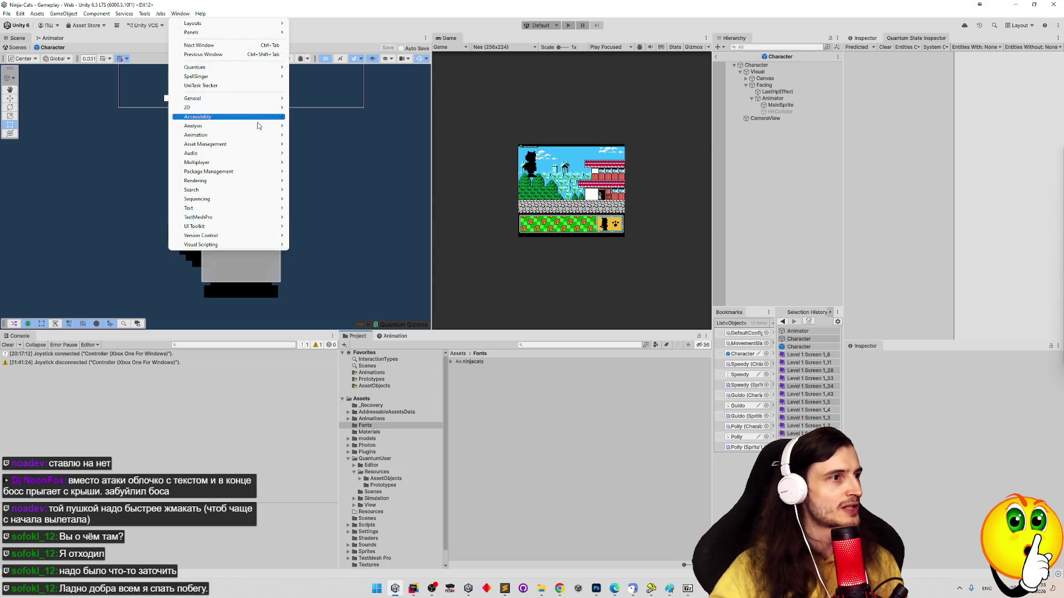
pyautogui.moveTo(261, 217)
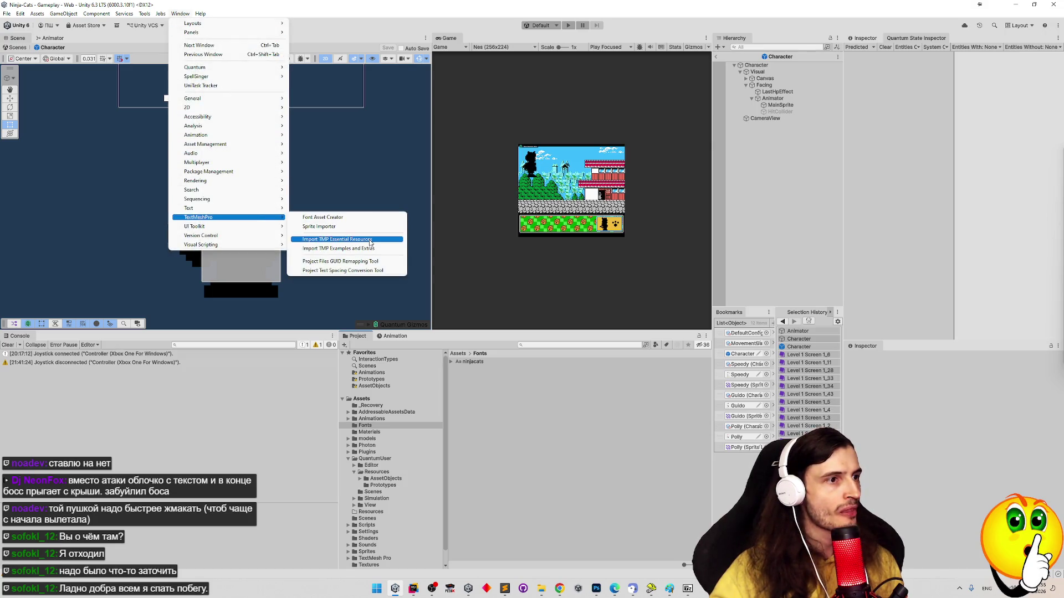
pyautogui.click(369, 242)
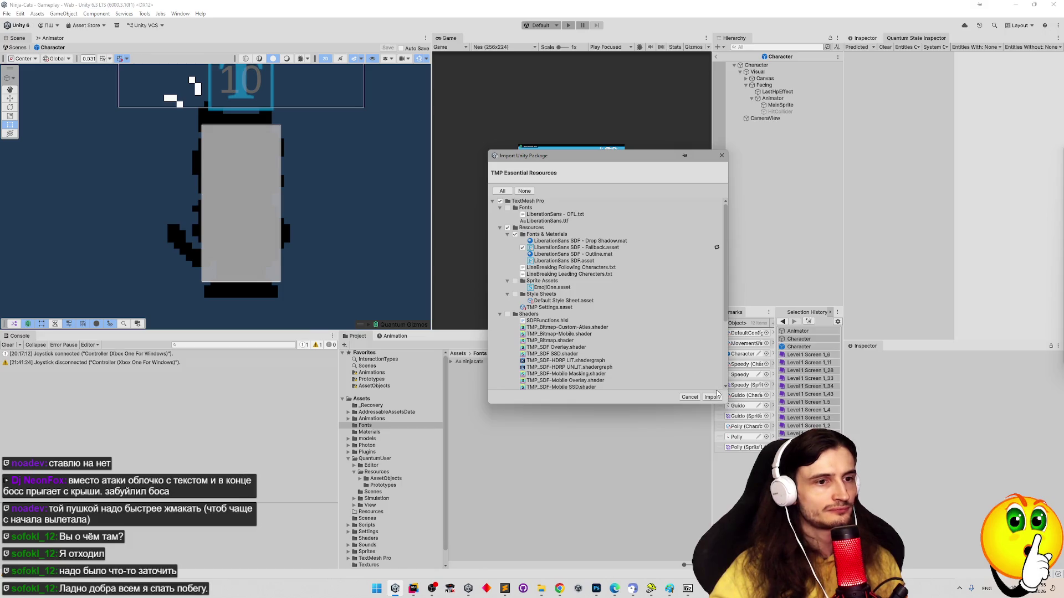
pyautogui.click(716, 396)
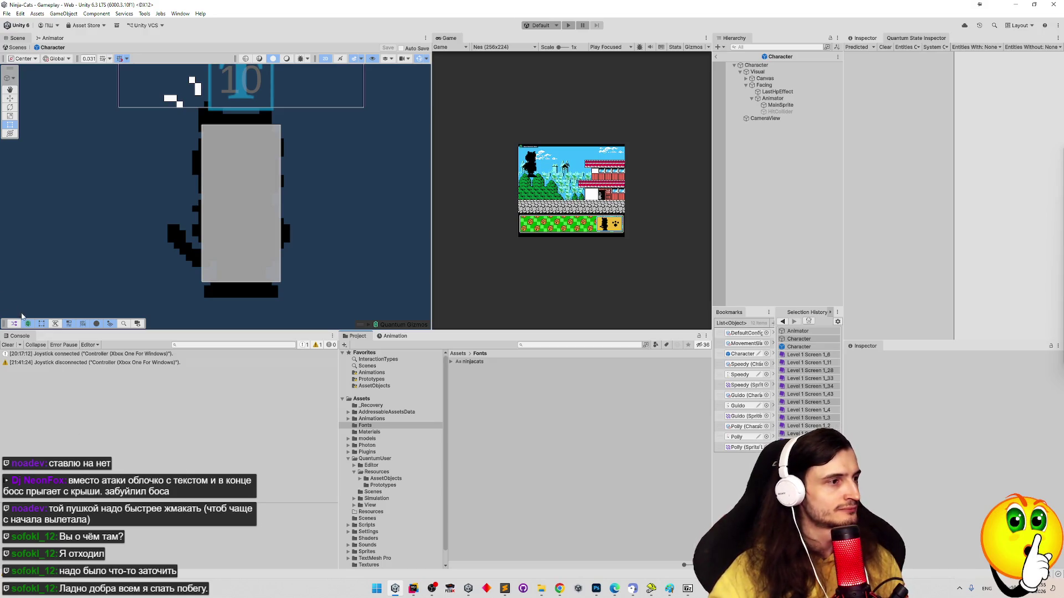
pyautogui.click(8, 345)
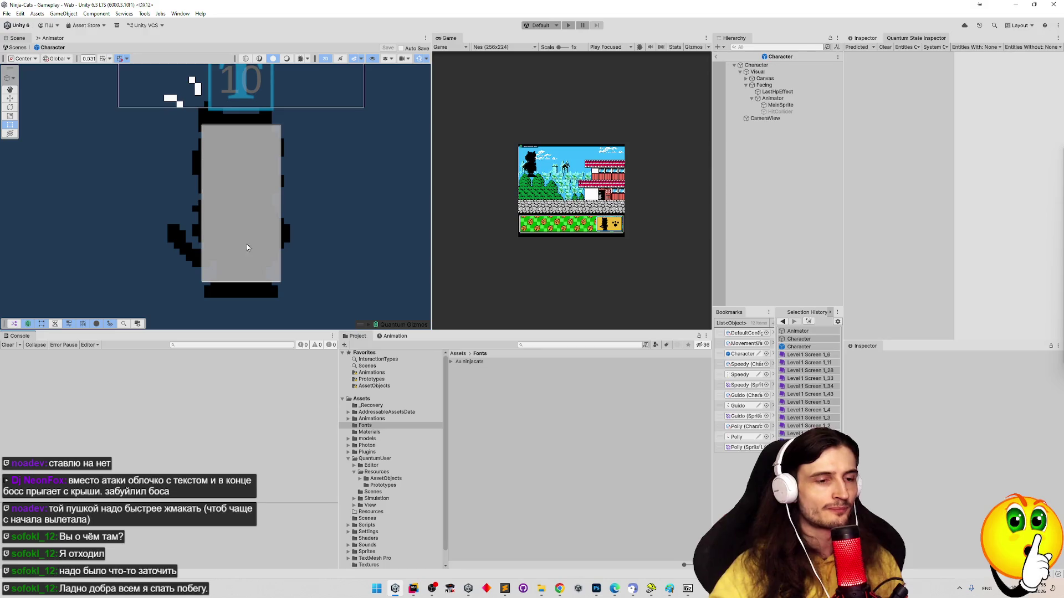
# Open Window > TextMeshPro > Font Asset Creator and reposition its window
pyautogui.click(180, 13)
pyautogui.moveTo(270, 68)
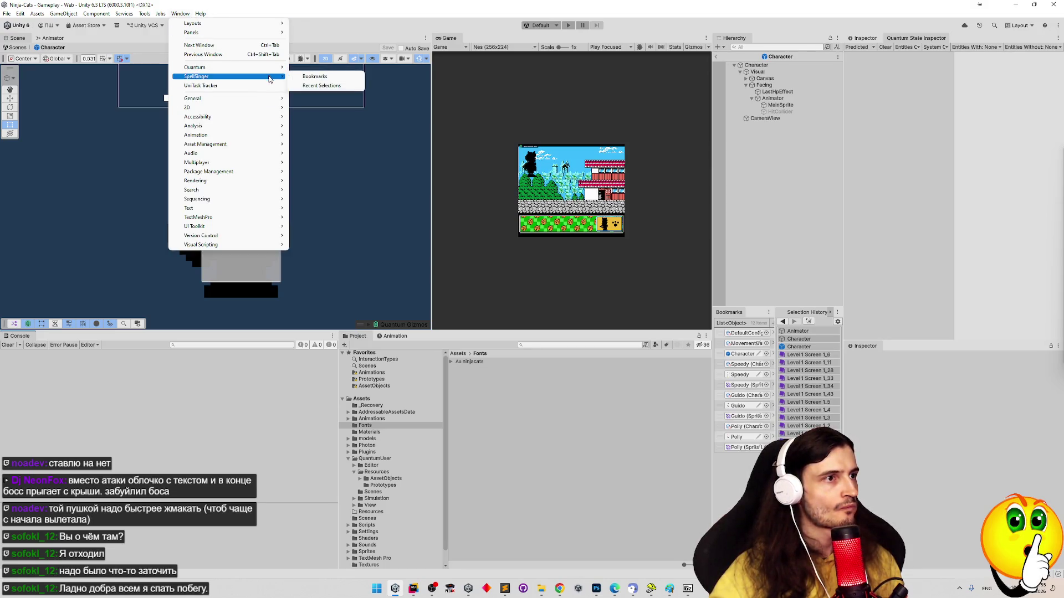
pyautogui.moveTo(281, 158)
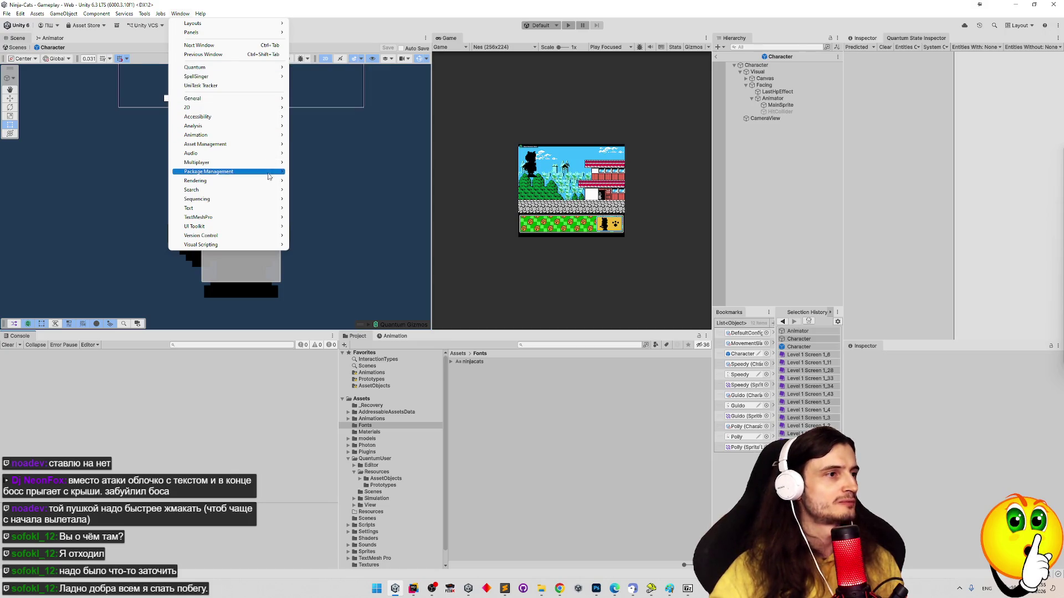
pyautogui.moveTo(274, 221)
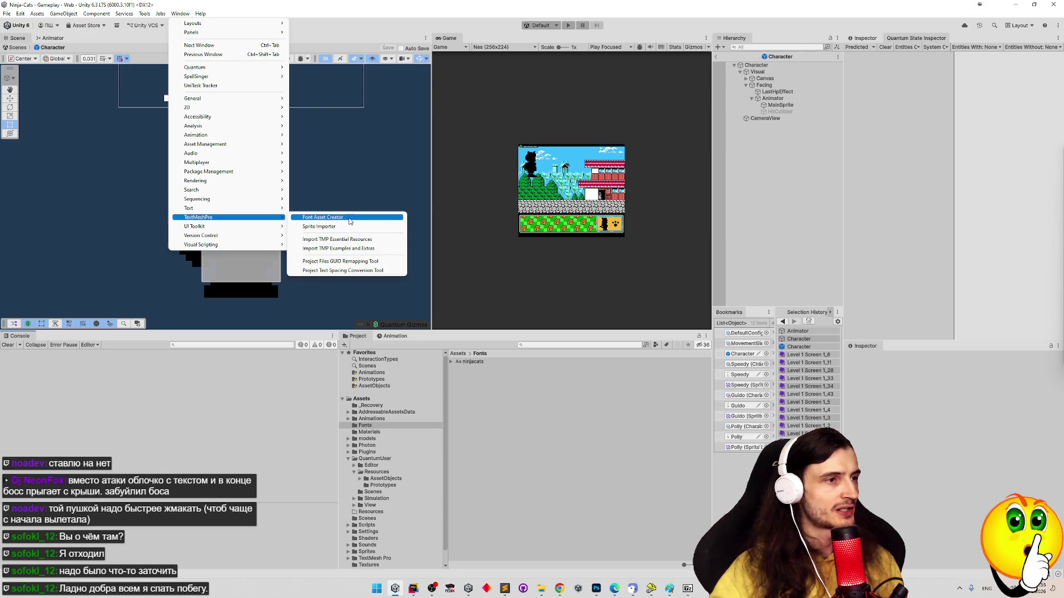
pyautogui.click(344, 217)
pyautogui.moveTo(354, 108)
pyautogui.mouseDown()
pyautogui.moveTo(642, 101)
pyautogui.moveTo(378, 91)
pyautogui.mouseUp()
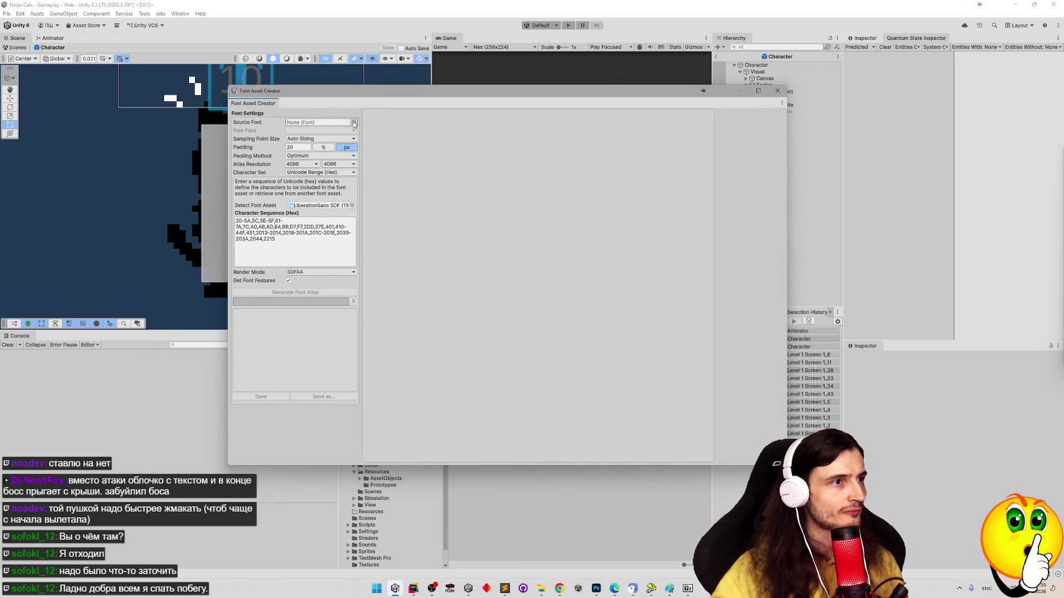
# Preview JetBrainsMono, LiberationSans, Oswald and Roboto, then assign ninjacats and generate the atlas
pyautogui.click(353, 122)
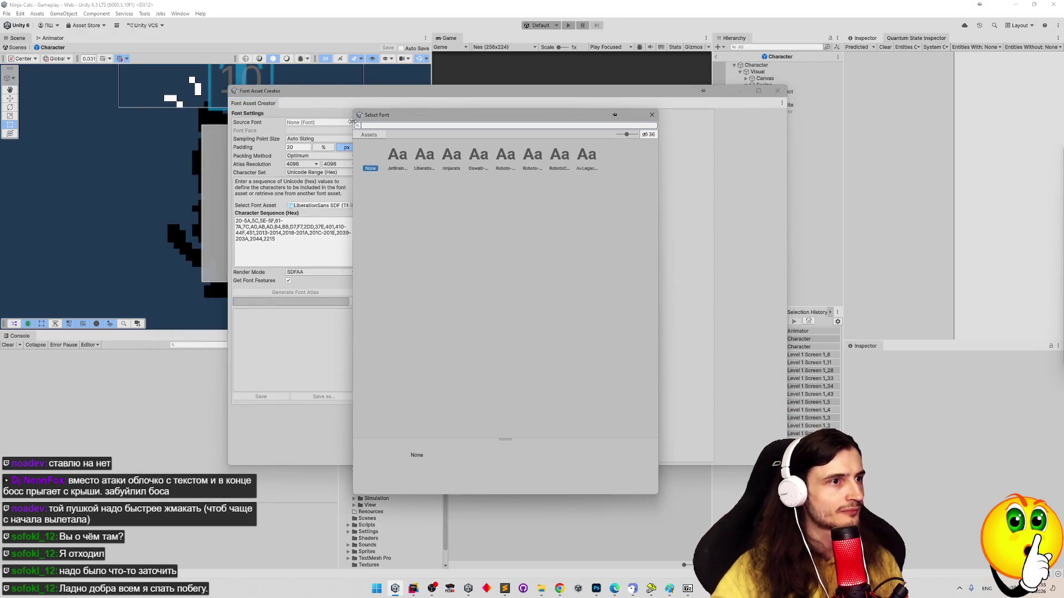
pyautogui.click(402, 169)
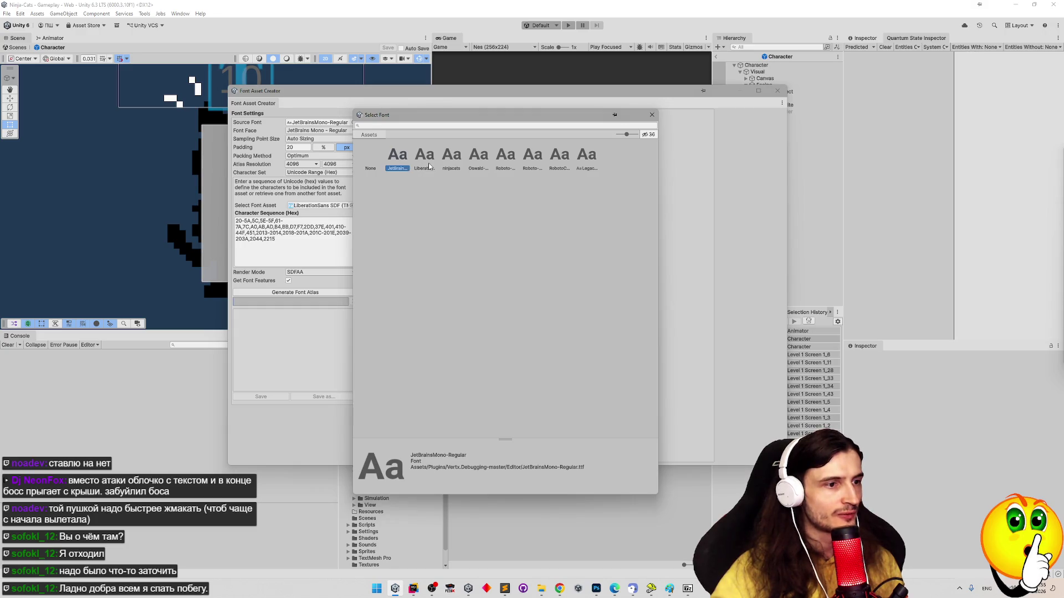
pyautogui.click(424, 168)
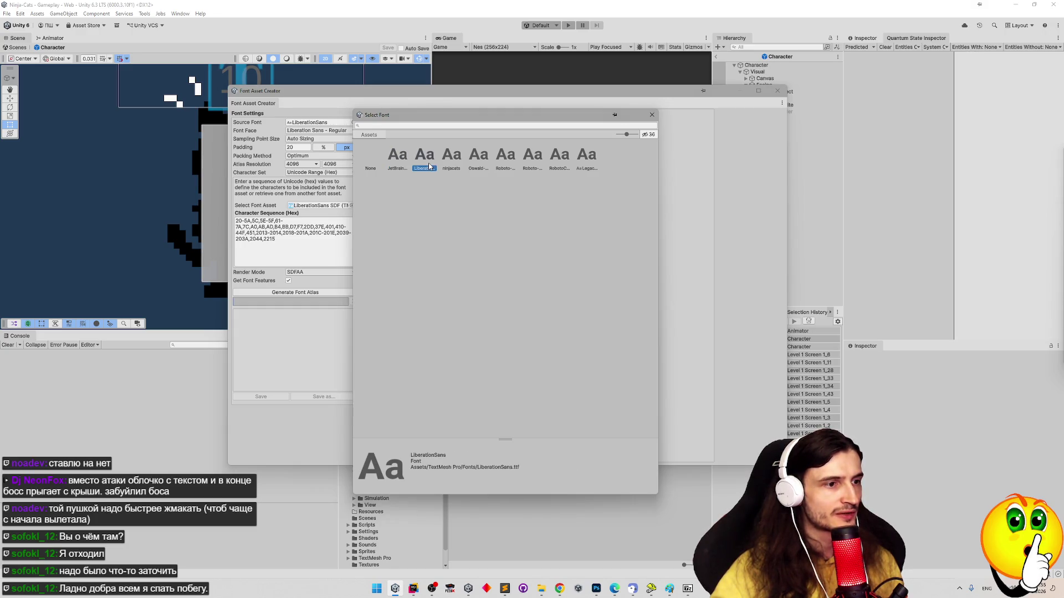
pyautogui.click(458, 162)
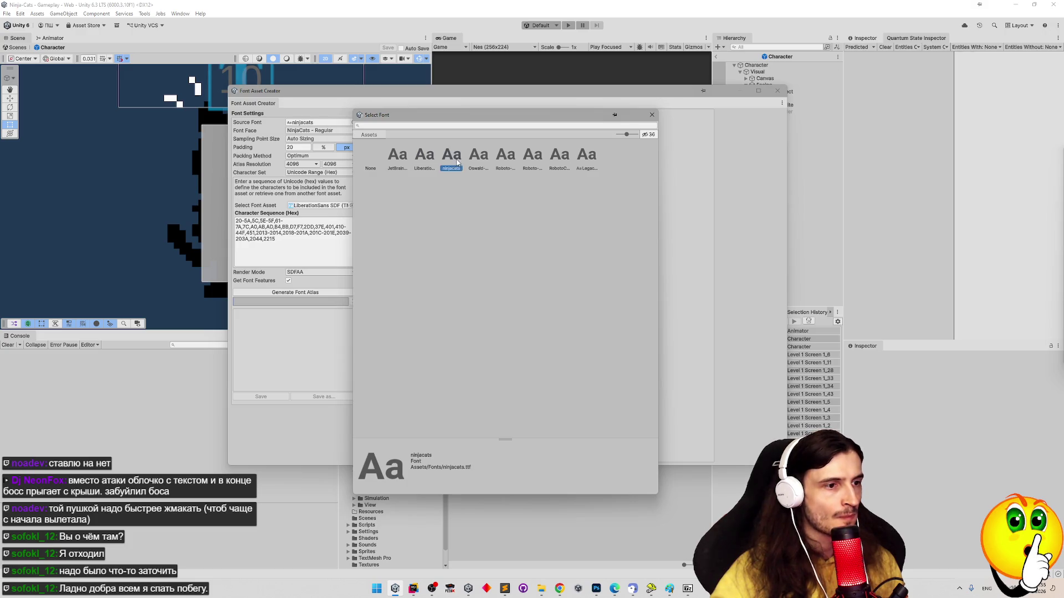
pyautogui.click(478, 159)
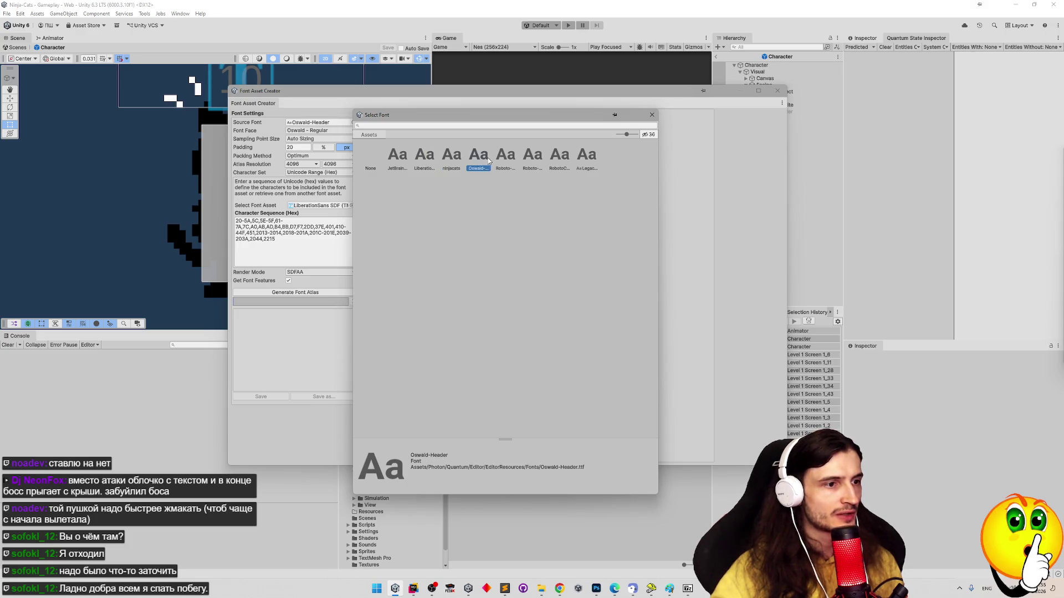
pyautogui.click(507, 160)
pyautogui.click(534, 160)
pyautogui.click(558, 161)
pyautogui.click(591, 159)
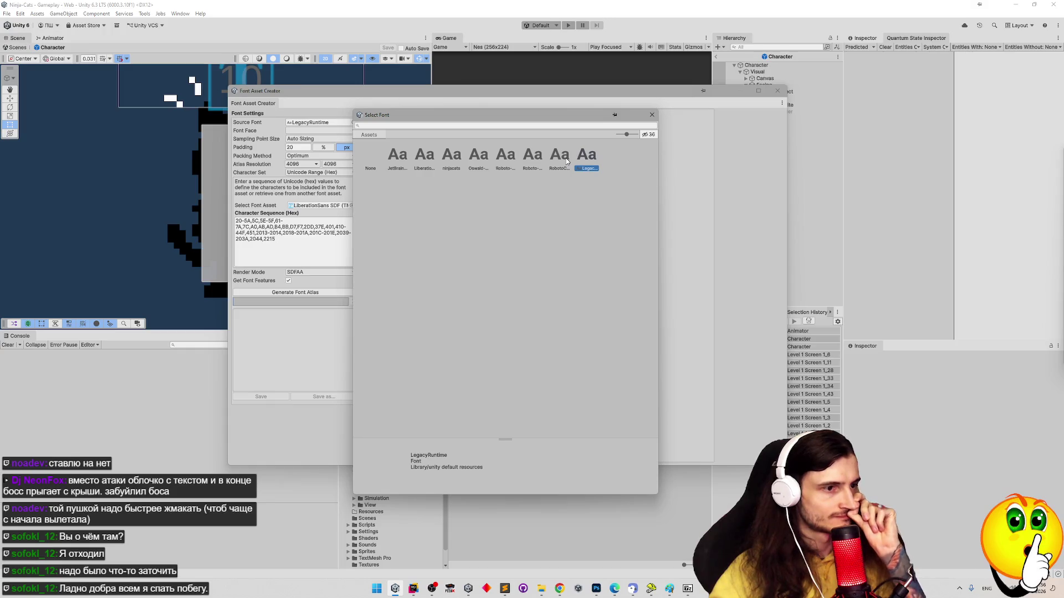
pyautogui.click(446, 162)
pyautogui.doubleClick(450, 157)
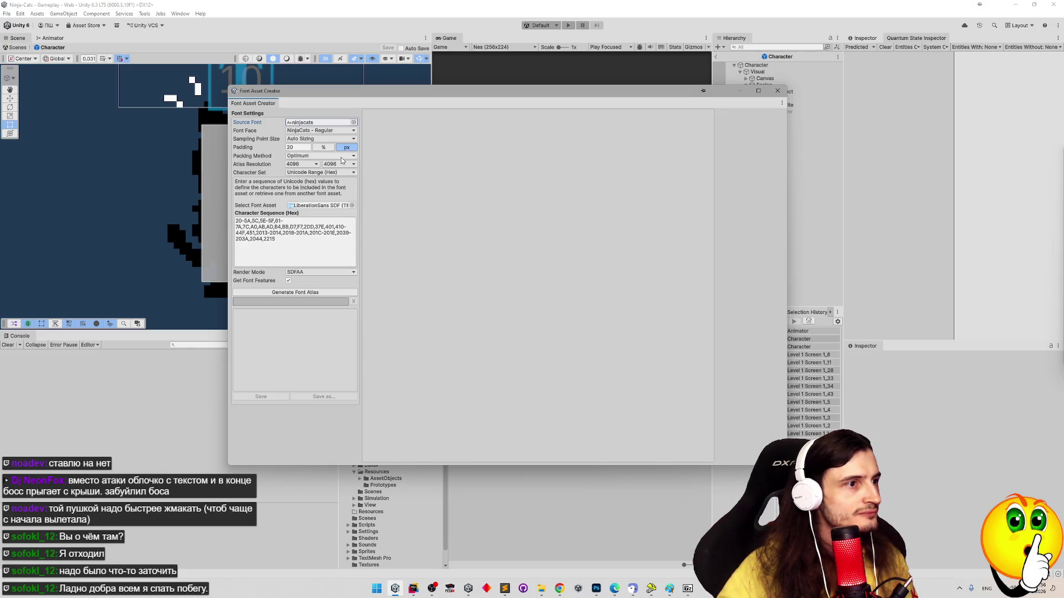
pyautogui.click(349, 292)
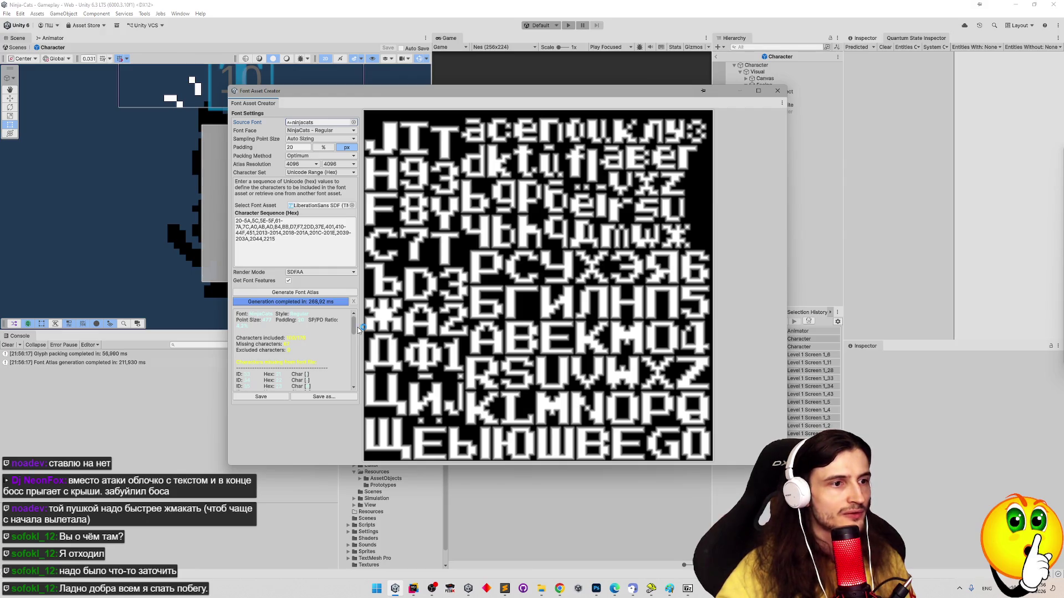
# Keep SDFAA render mode, Auto Sizing and Optimum packing; set Character Set to Characters from File
pyautogui.click(351, 272)
pyautogui.click(340, 274)
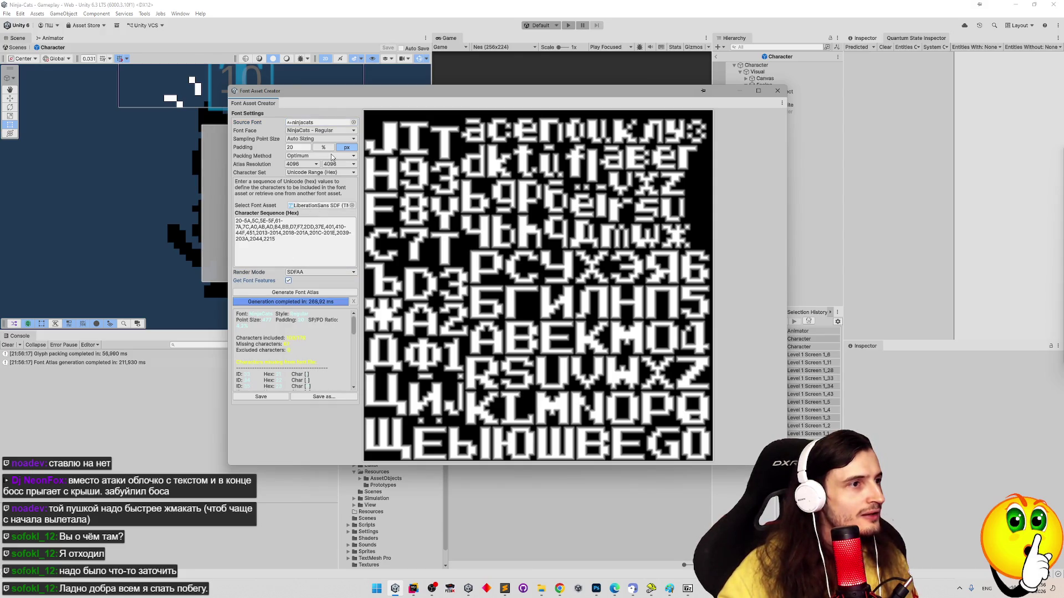
pyautogui.click(332, 140)
pyautogui.click(283, 144)
pyautogui.click(298, 157)
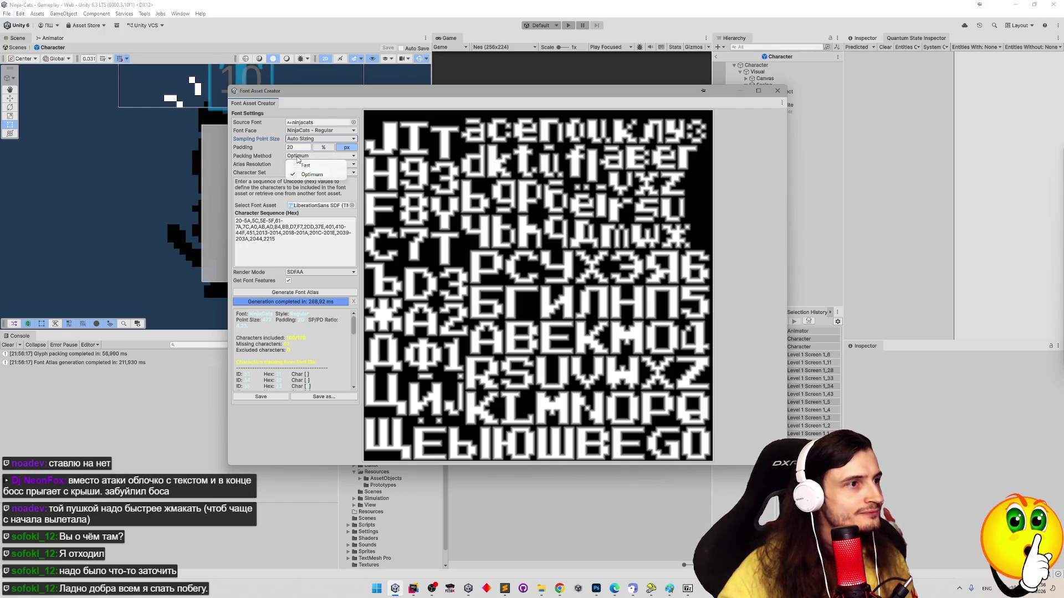
pyautogui.click(278, 160)
pyautogui.click(349, 174)
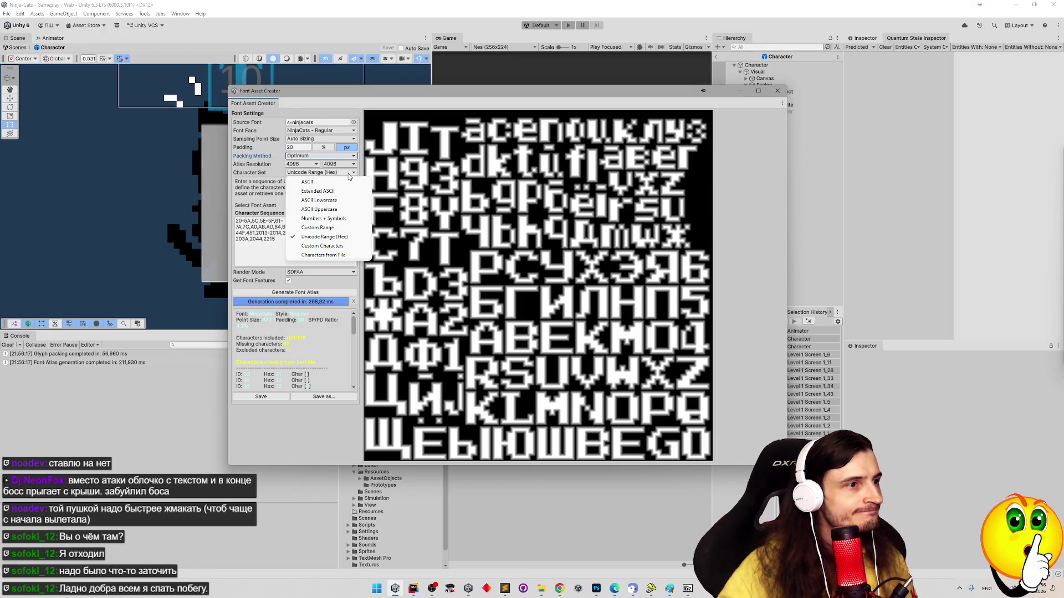
pyautogui.click(354, 254)
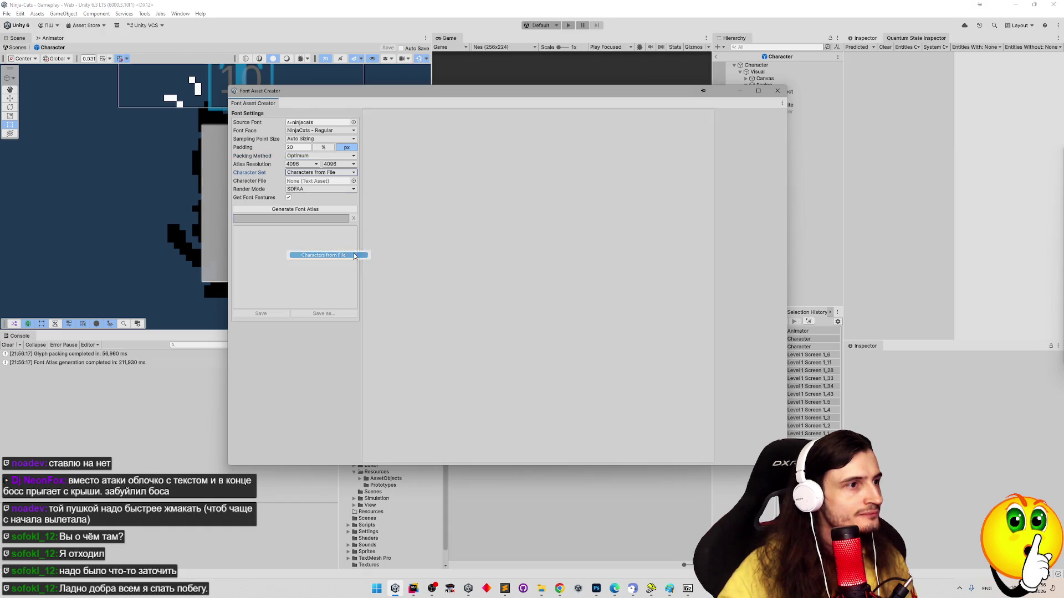
pyautogui.click(339, 173)
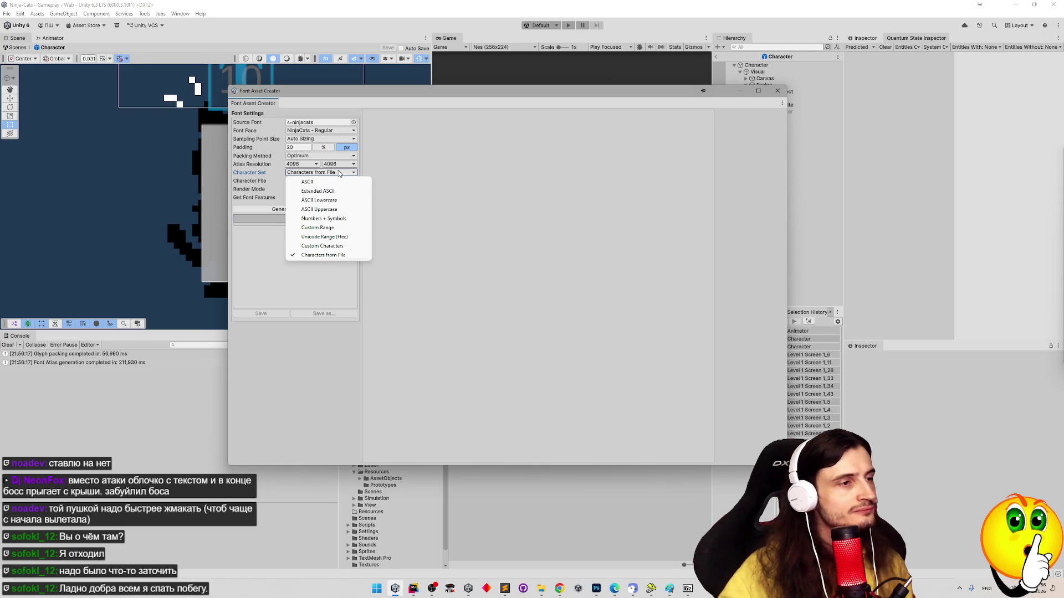
# Switch Character Set to Extended ASCII and generate the ninjacats atlas
pyautogui.click(352, 237)
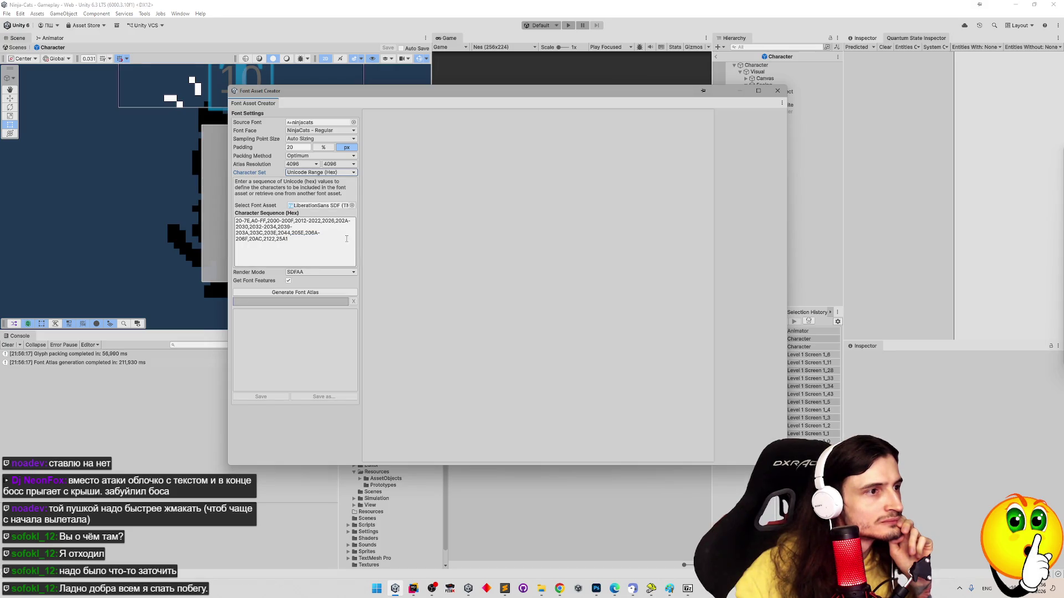
pyautogui.click(351, 172)
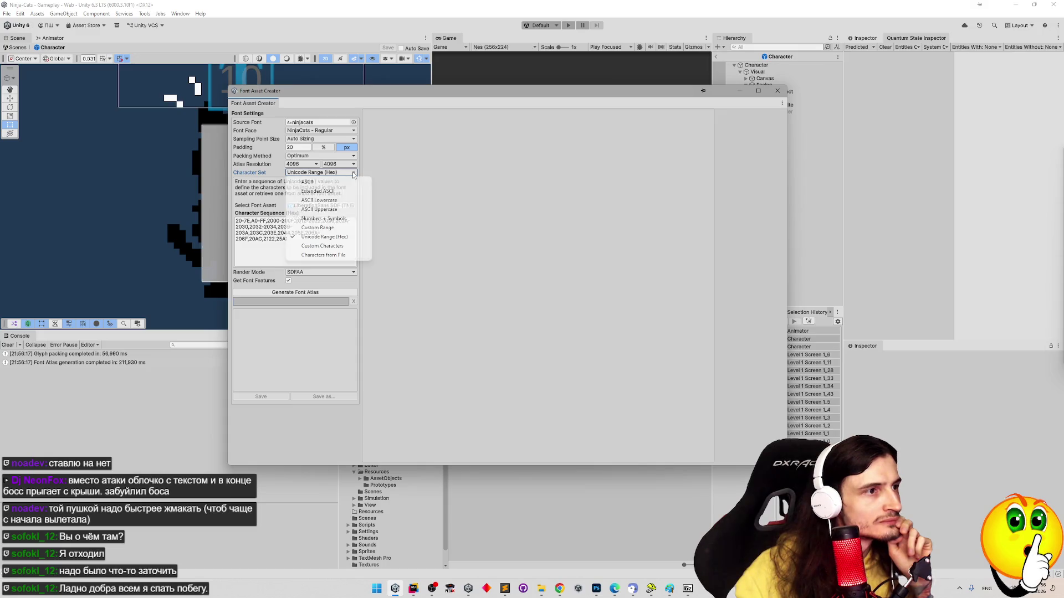
pyautogui.click(353, 191)
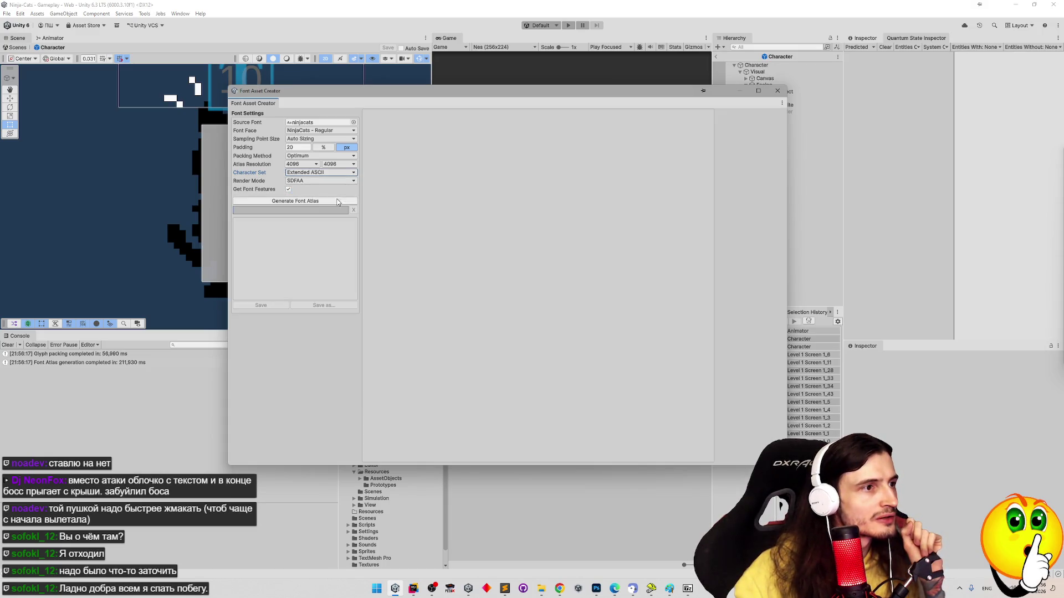
pyautogui.click(348, 200)
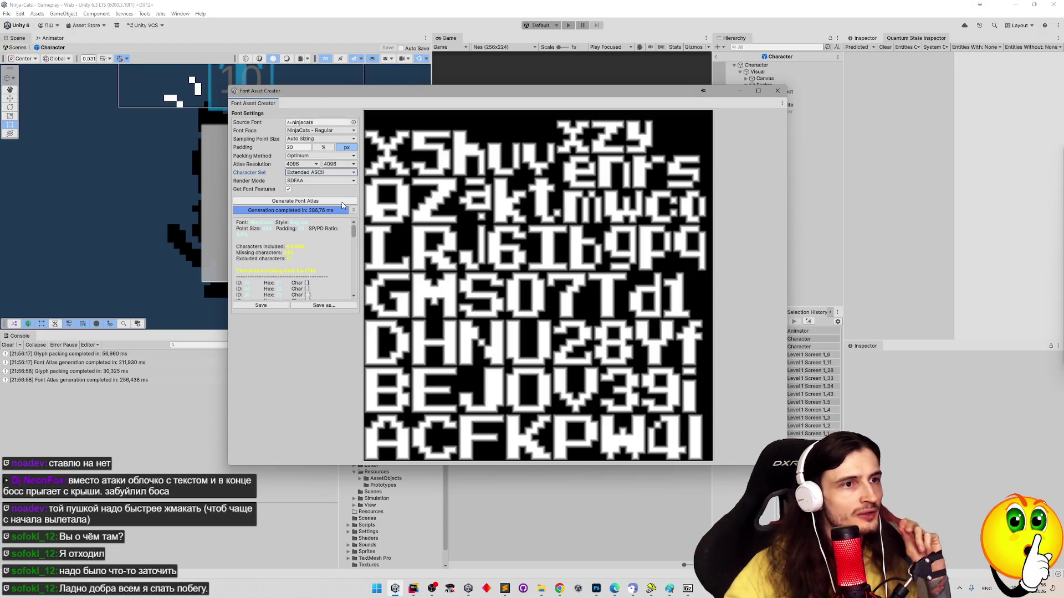
pyautogui.click(333, 173)
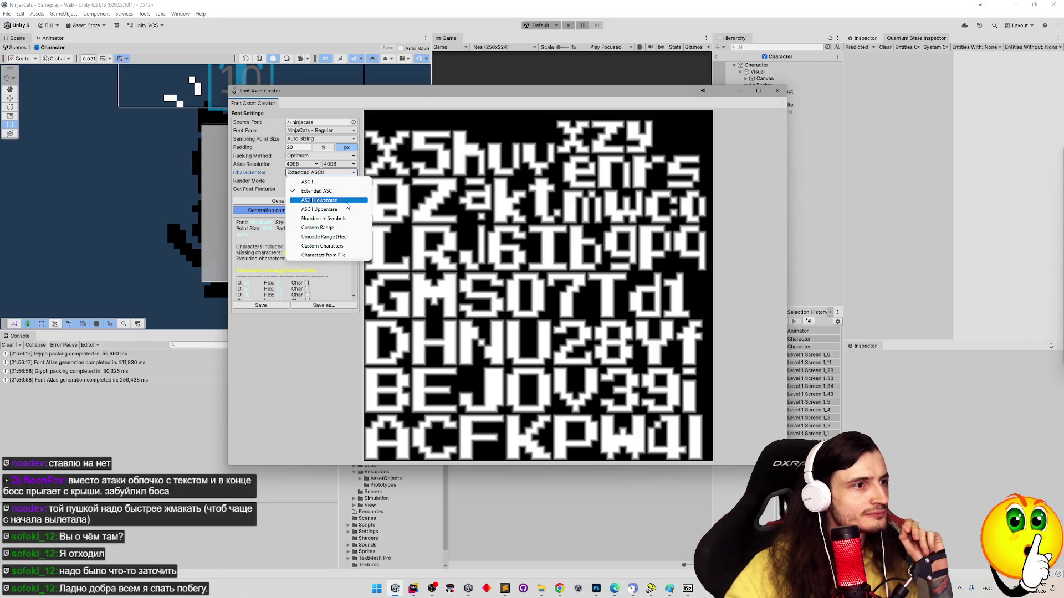
# Set a Custom Range character sequence of 32-1000 and generate the atlas
pyautogui.click(347, 228)
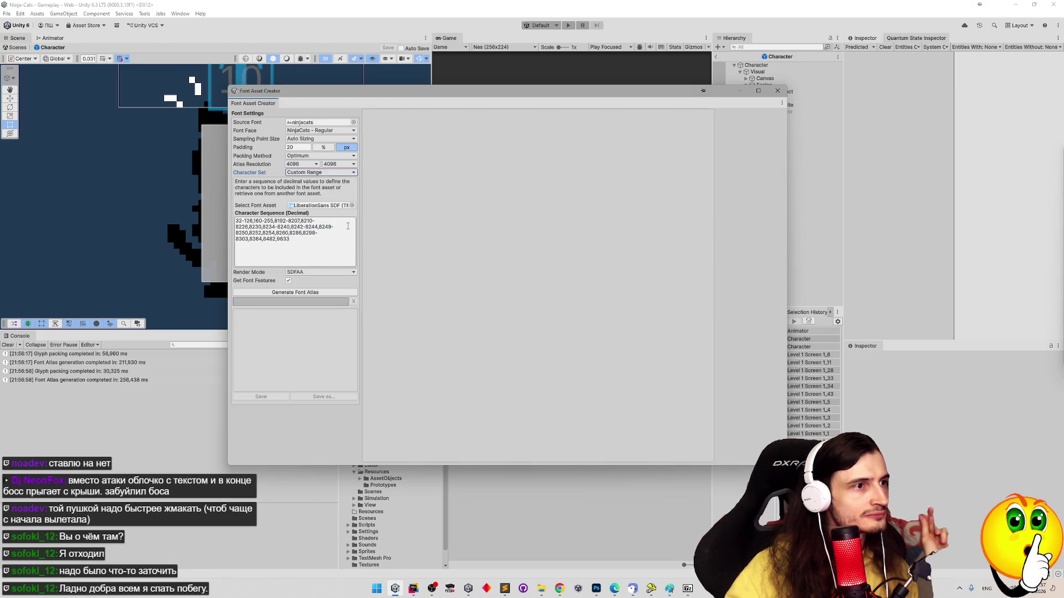
pyautogui.click(313, 237)
pyautogui.click(279, 241)
pyautogui.moveTo(296, 242); pyautogui.dragTo(246, 224)
pyautogui.write('10000')
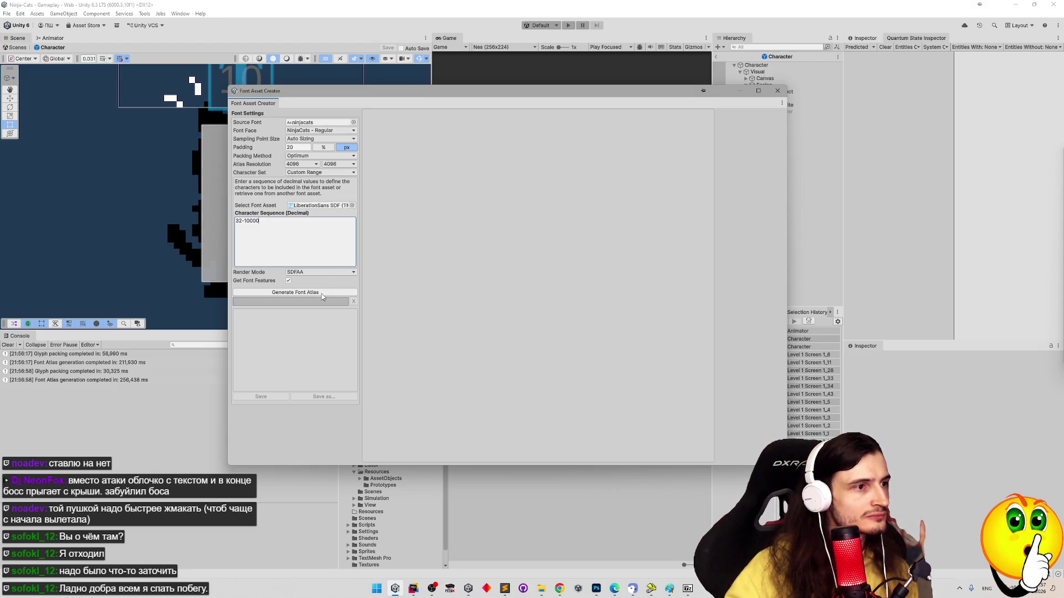
pyautogui.click(322, 292)
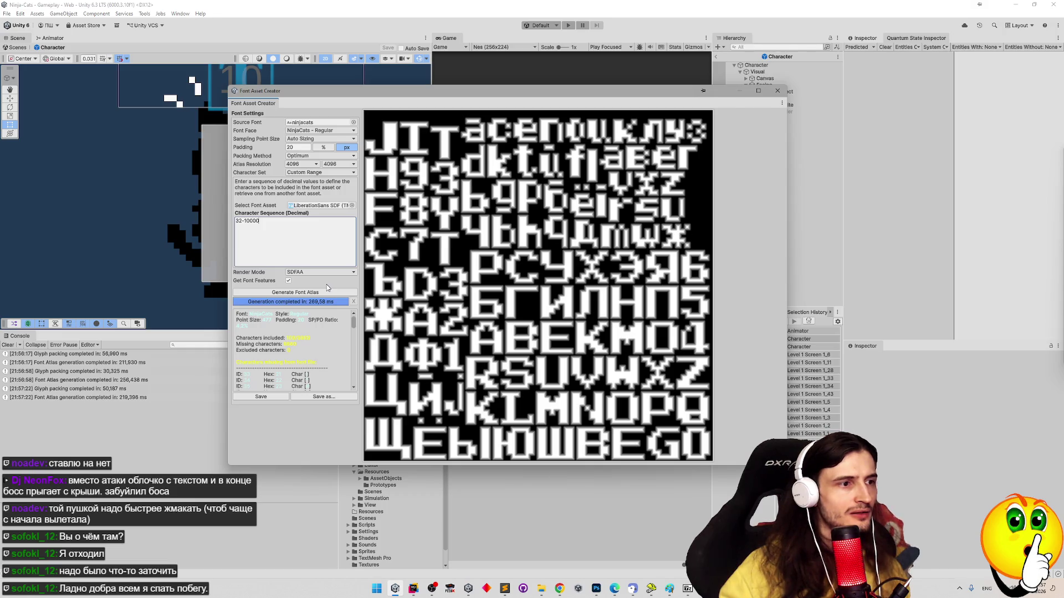
# Widen the custom range to 32-100000 and regenerate the atlas
pyautogui.moveTo(354, 327)
pyautogui.mouseDown()
pyautogui.moveTo(354, 391)
pyautogui.moveTo(352, 316)
pyautogui.mouseUp()
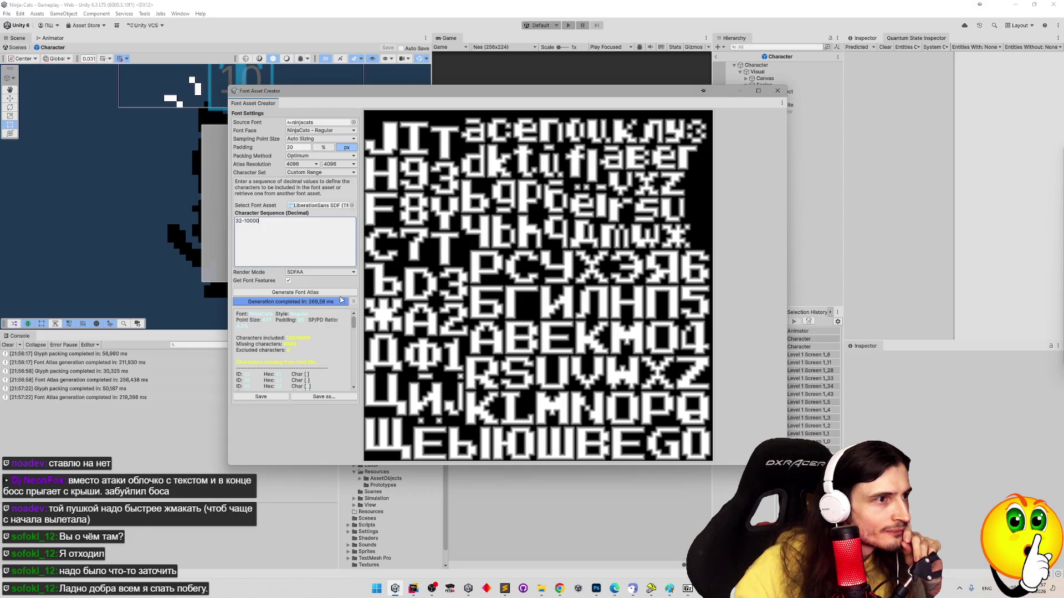
pyautogui.write('0')
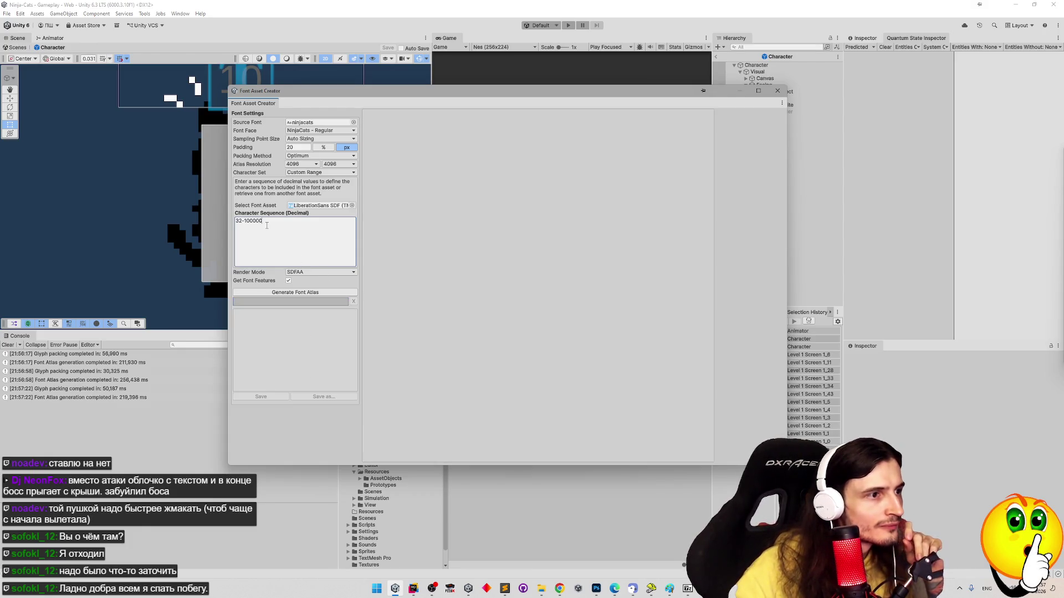
pyautogui.click(293, 293)
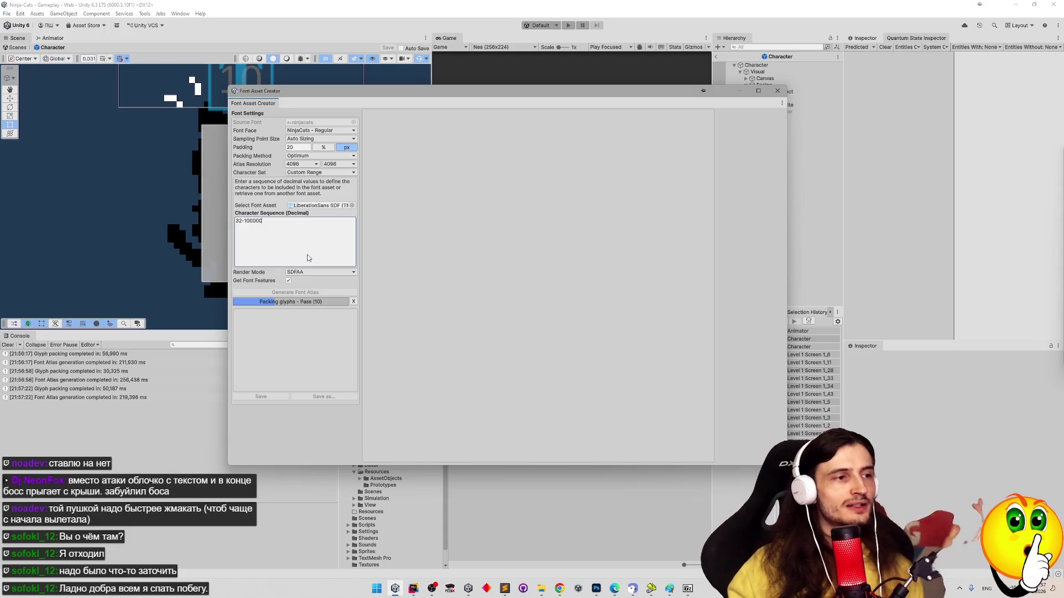
# In Chrome, restore the closed NinjaCats | FontStruct tab from History's recent '2 tabs' group
pyautogui.click(559, 589)
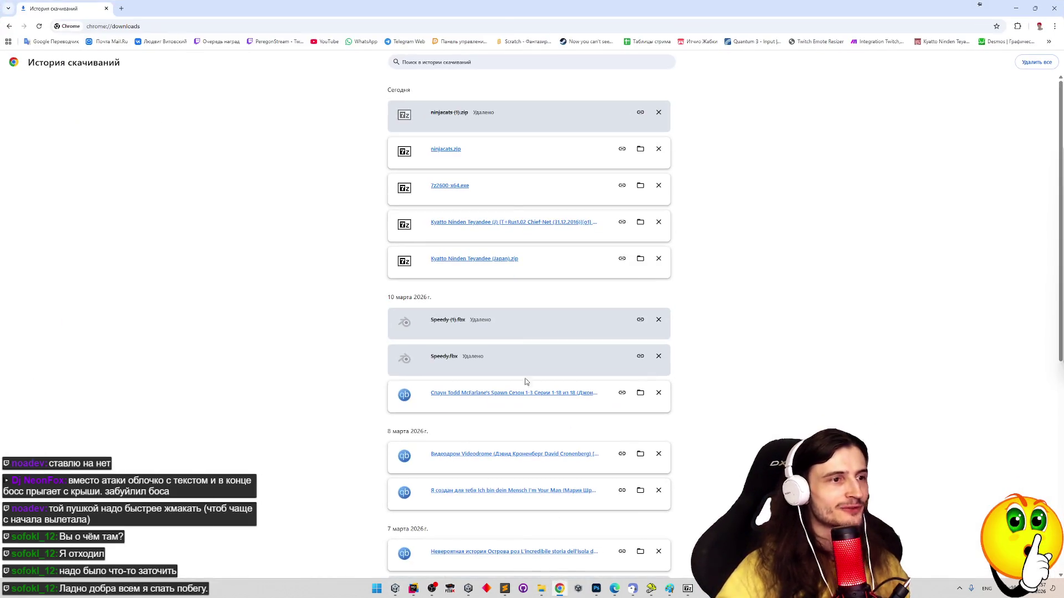
pyautogui.click(1054, 26)
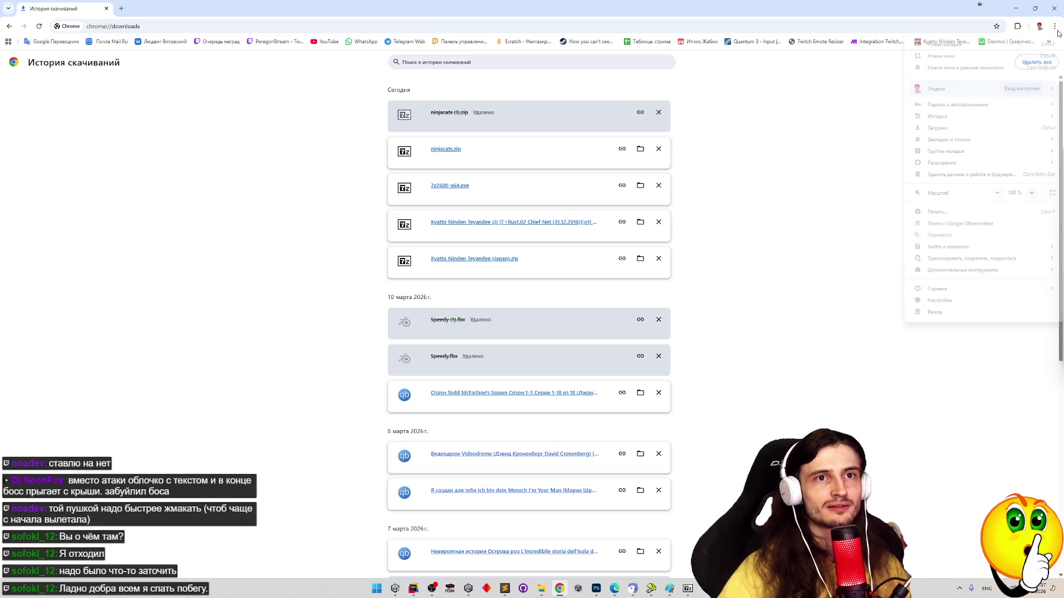
pyautogui.moveTo(940, 117)
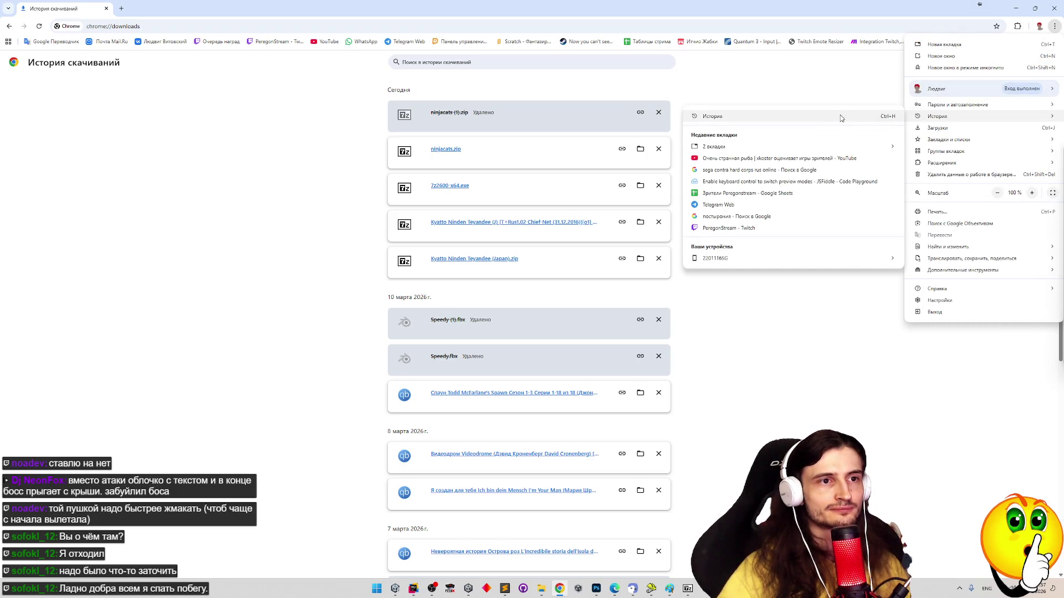
pyautogui.moveTo(775, 150)
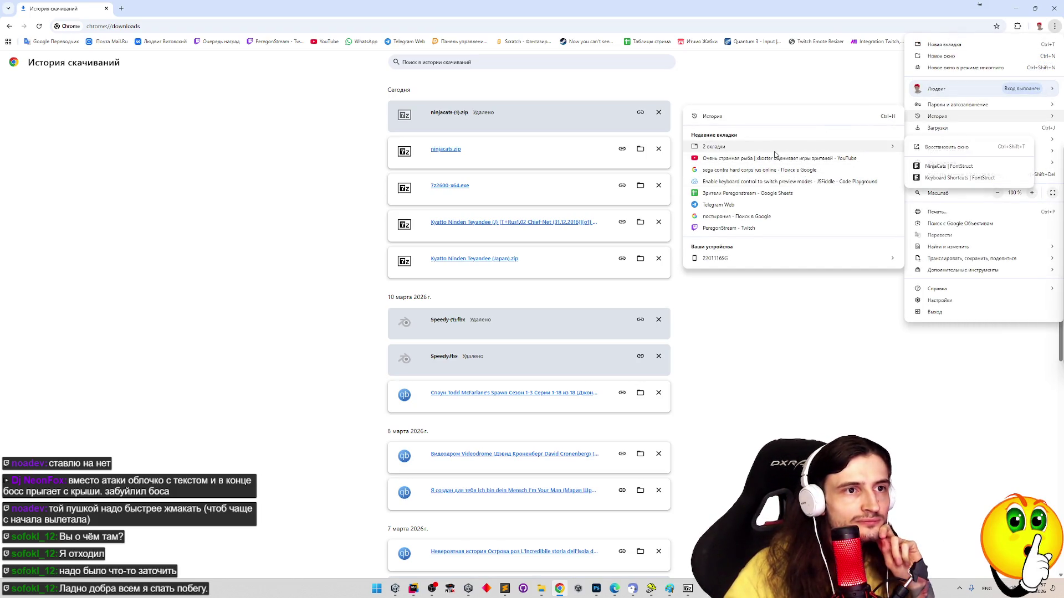
pyautogui.click(923, 168)
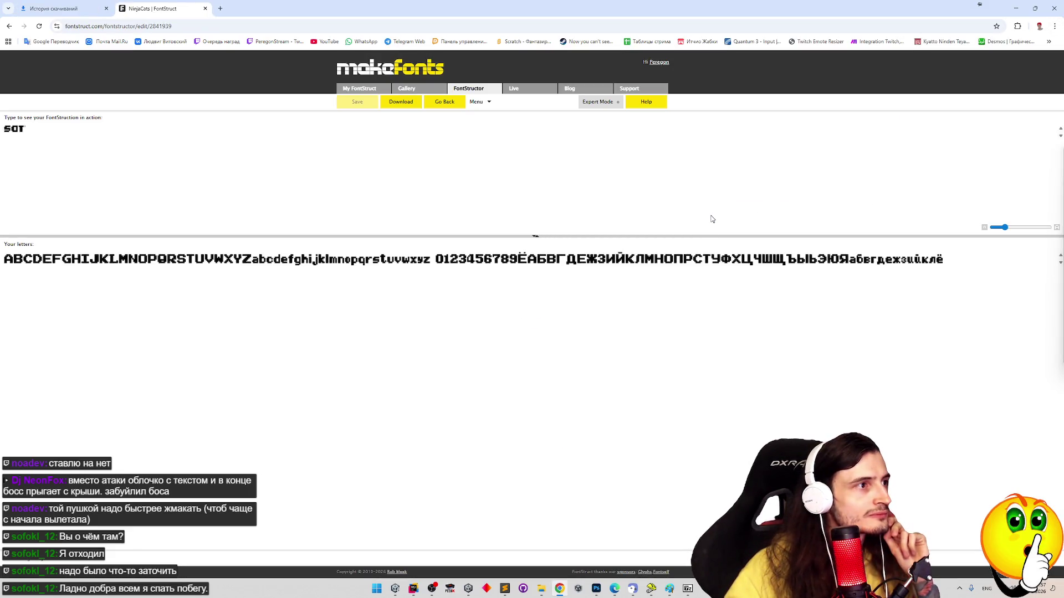
# Reopen the NinjaCats font in FontStructor from the My FontStruct list
pyautogui.click(473, 100)
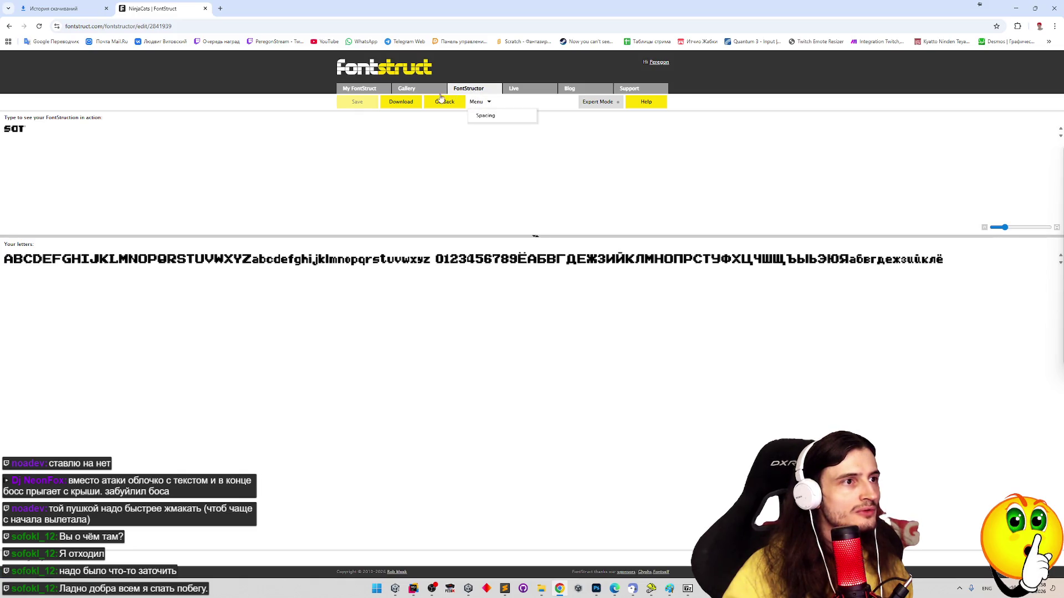
pyautogui.click(382, 91)
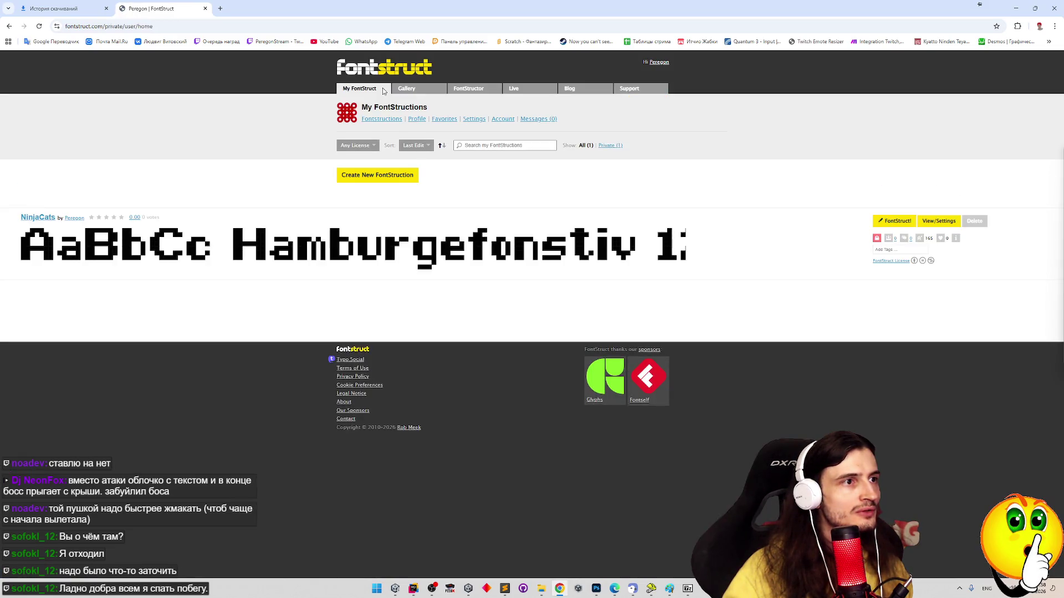
pyautogui.click(451, 93)
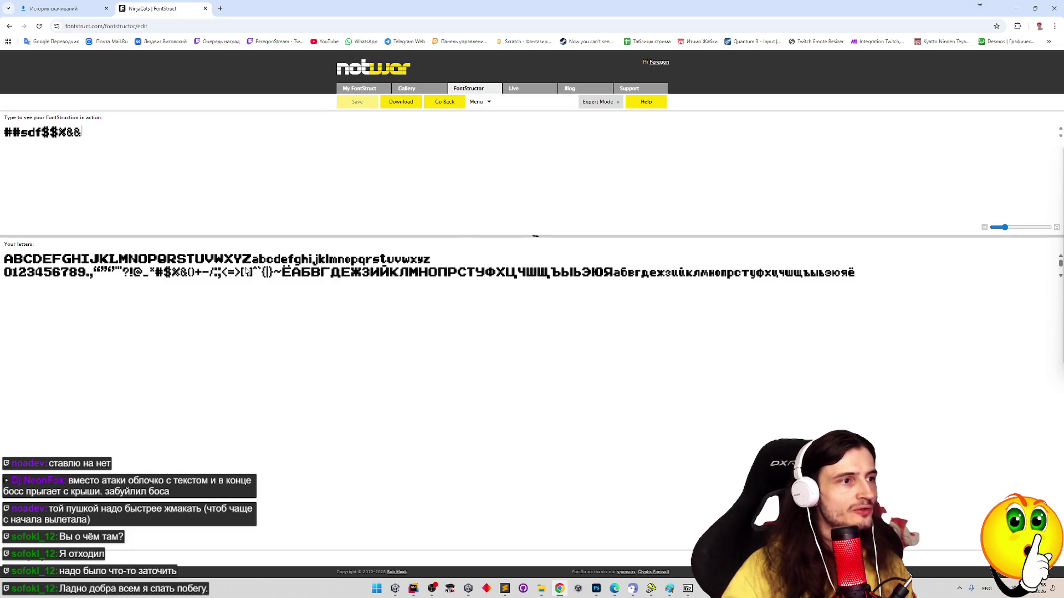
pyautogui.press('Tab')
pyautogui.click(411, 168)
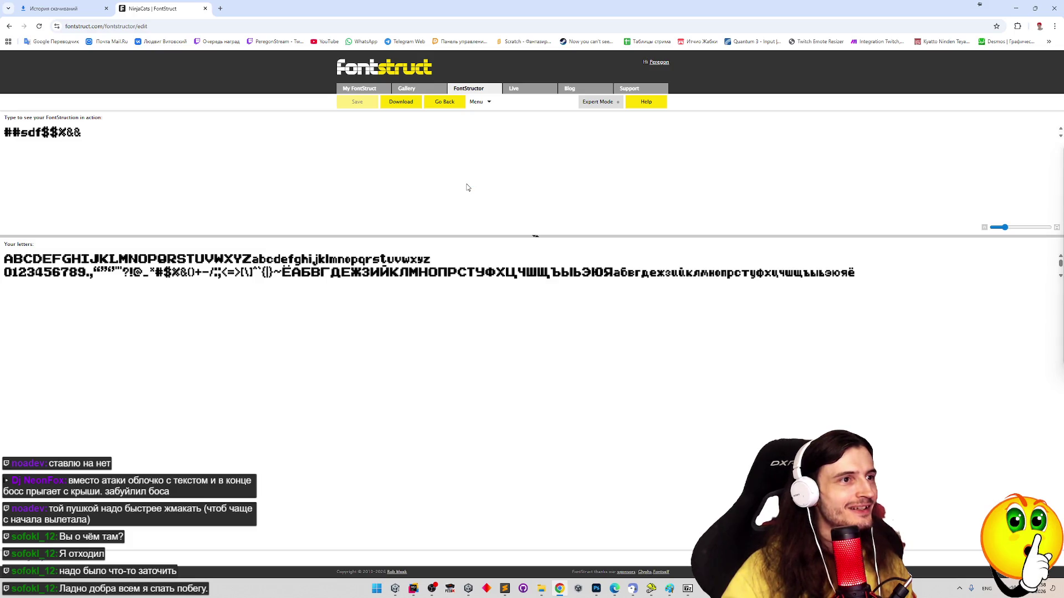
# Step through the glyphs to Tilde and download the font as ninjacats (1).zip
pyautogui.click(452, 103)
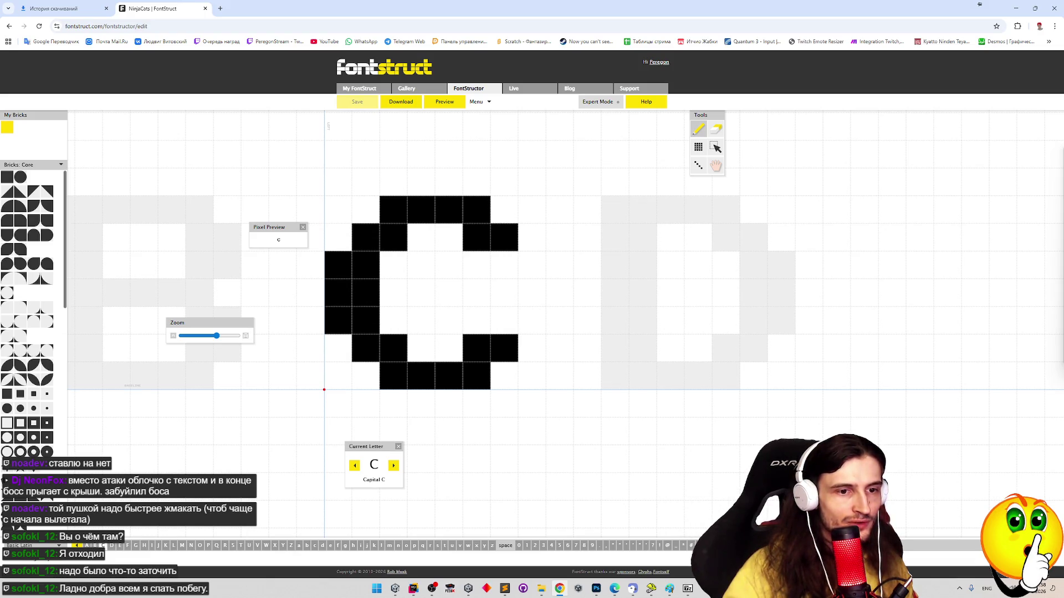
pyautogui.hotkey('shift', '`')
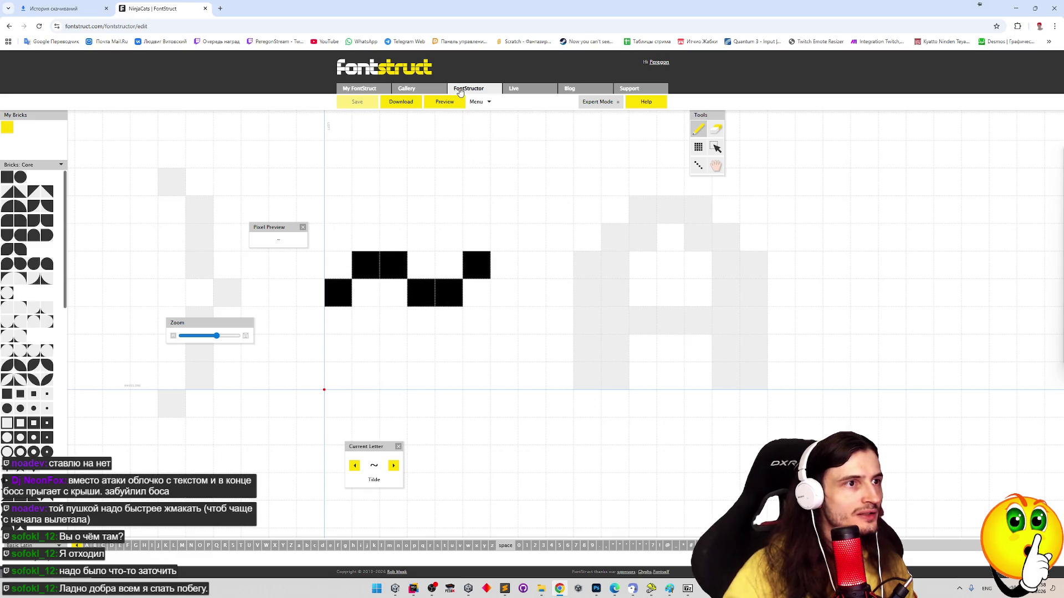
pyautogui.click(424, 102)
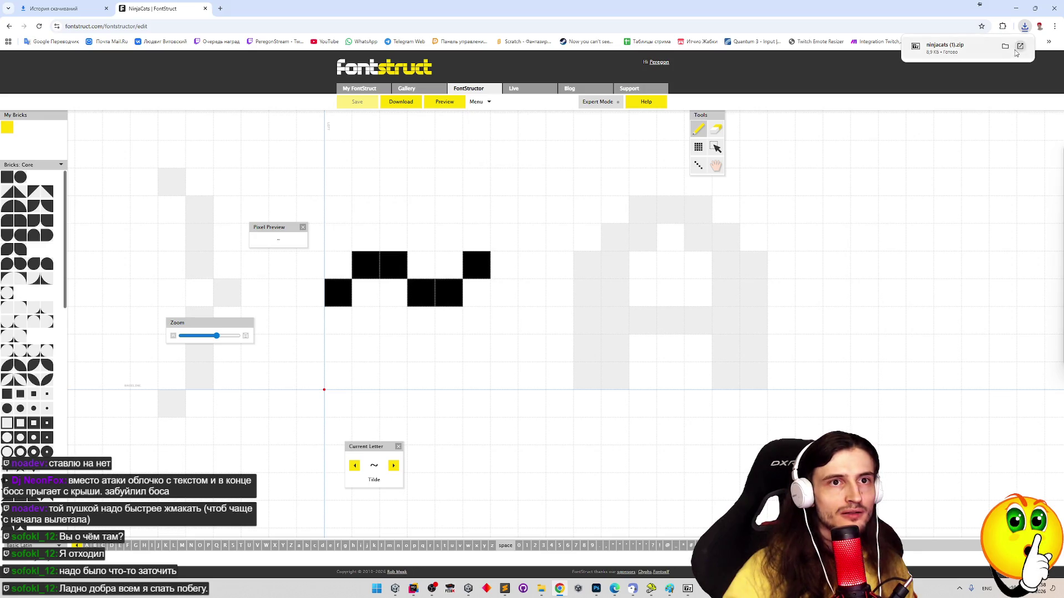
# In the downloads folder, close both 7-Zip windows and delete the old ninjacats.zip
pyautogui.click(1018, 48)
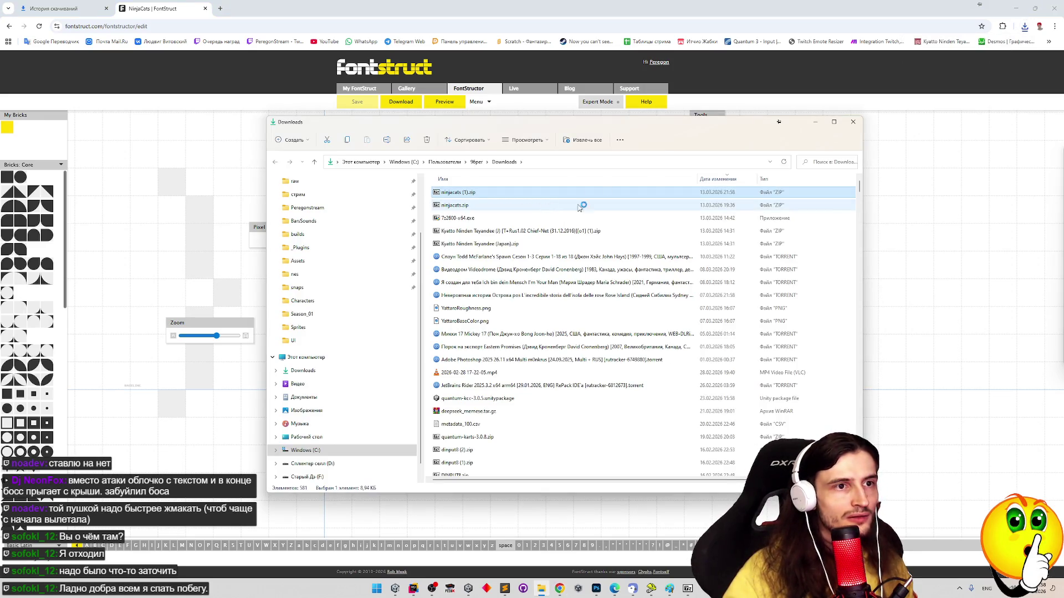
pyautogui.moveTo(863, 213); pyautogui.dragTo(1016, 213)
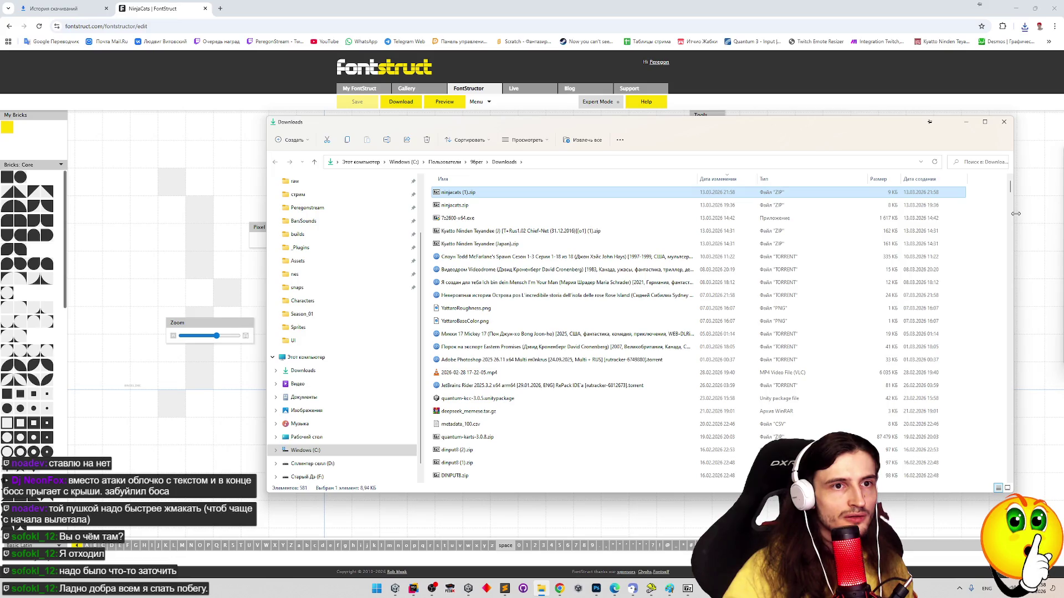
pyautogui.click(463, 206)
pyautogui.press('Delete')
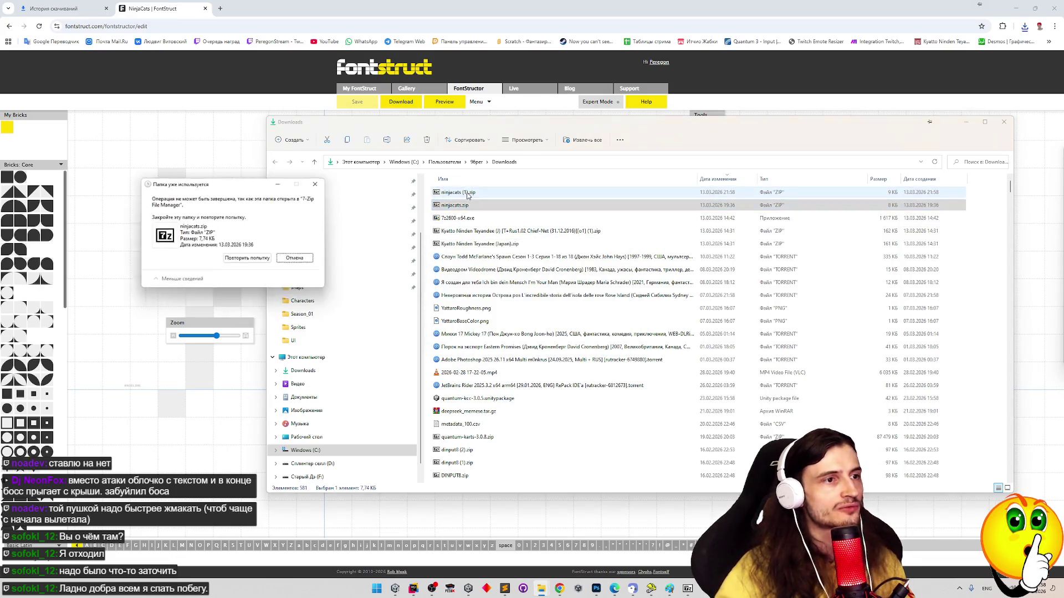
pyautogui.click(467, 195)
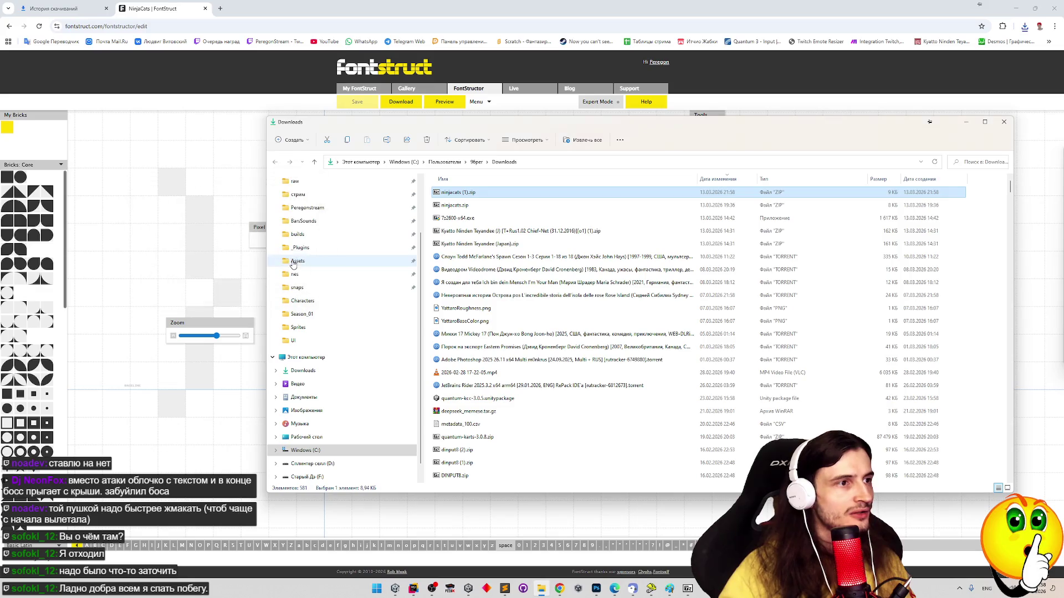
pyautogui.click(691, 592)
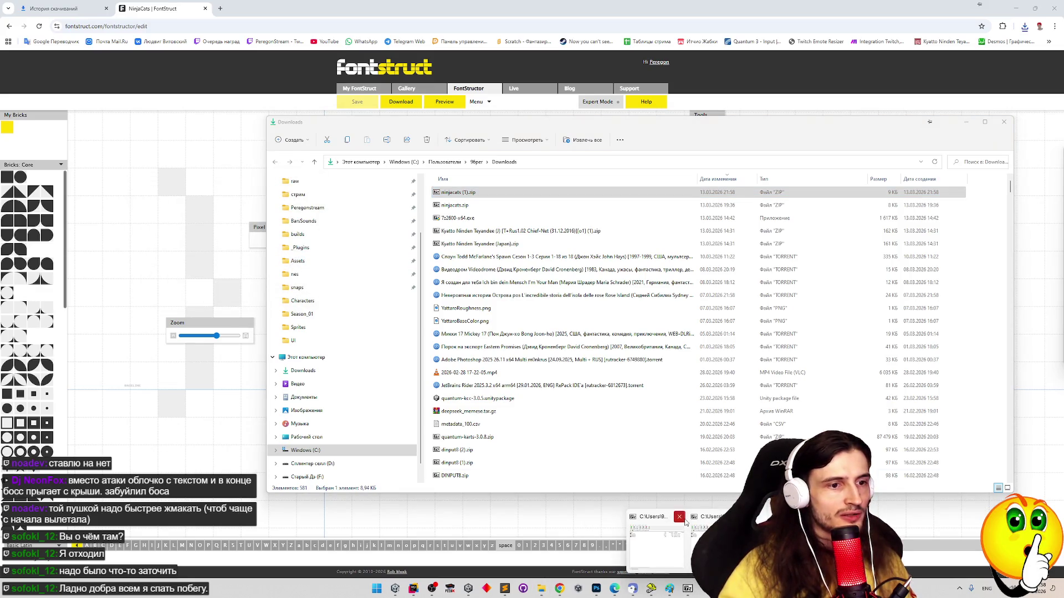
pyautogui.click(683, 519)
pyautogui.click(477, 209)
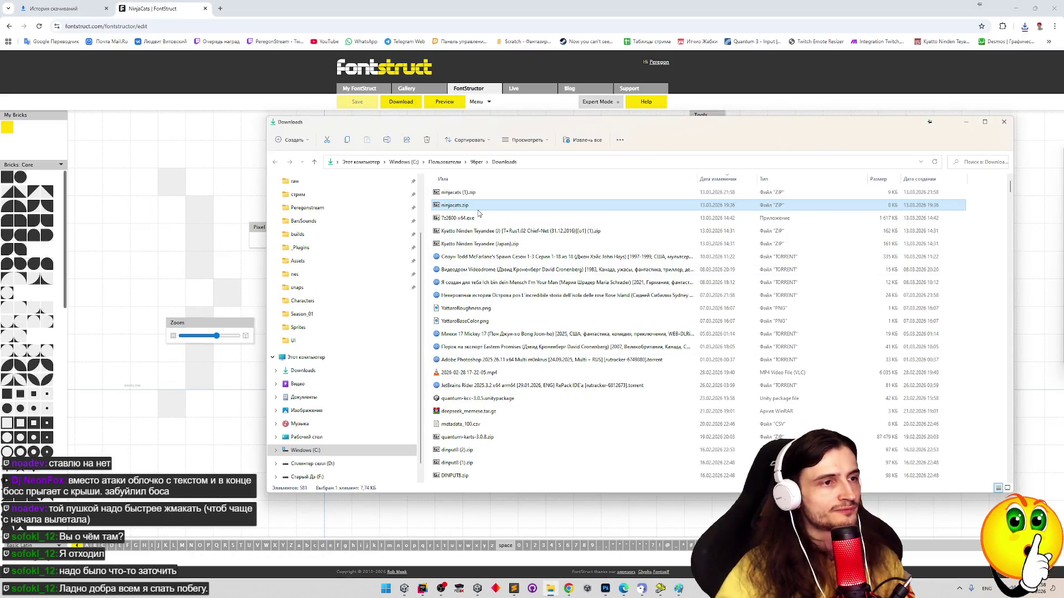
pyautogui.press('Delete')
# Open ninjacats (1).zip in 7-Zip, then close the folder window and minimize Chrome
pyautogui.doubleClick(457, 192)
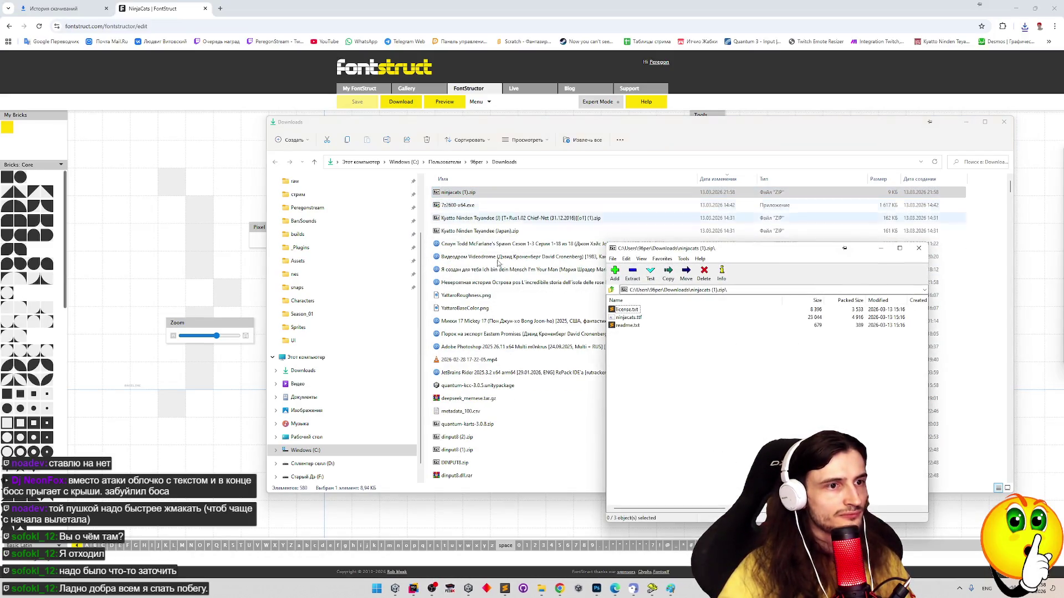
pyautogui.click(398, 589)
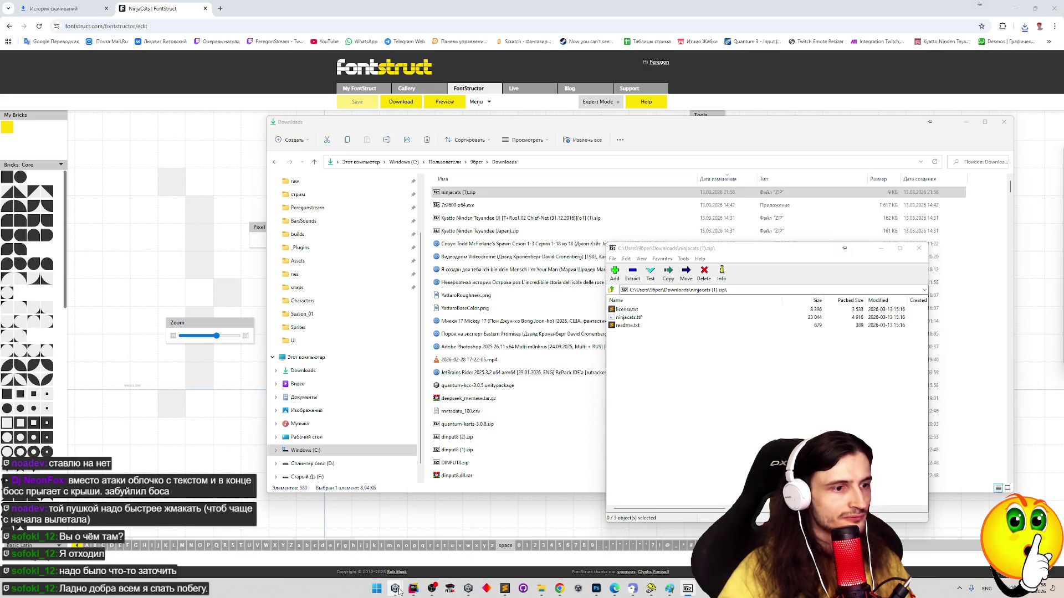
pyautogui.moveTo(395, 588)
pyautogui.moveTo(418, 554)
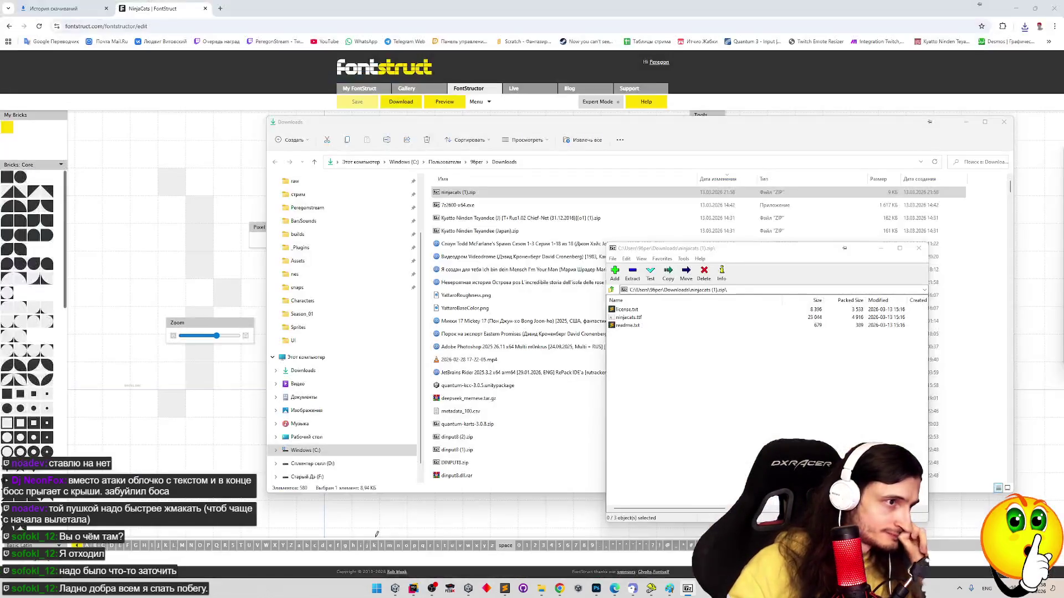
pyautogui.click(1004, 123)
pyautogui.click(1016, 8)
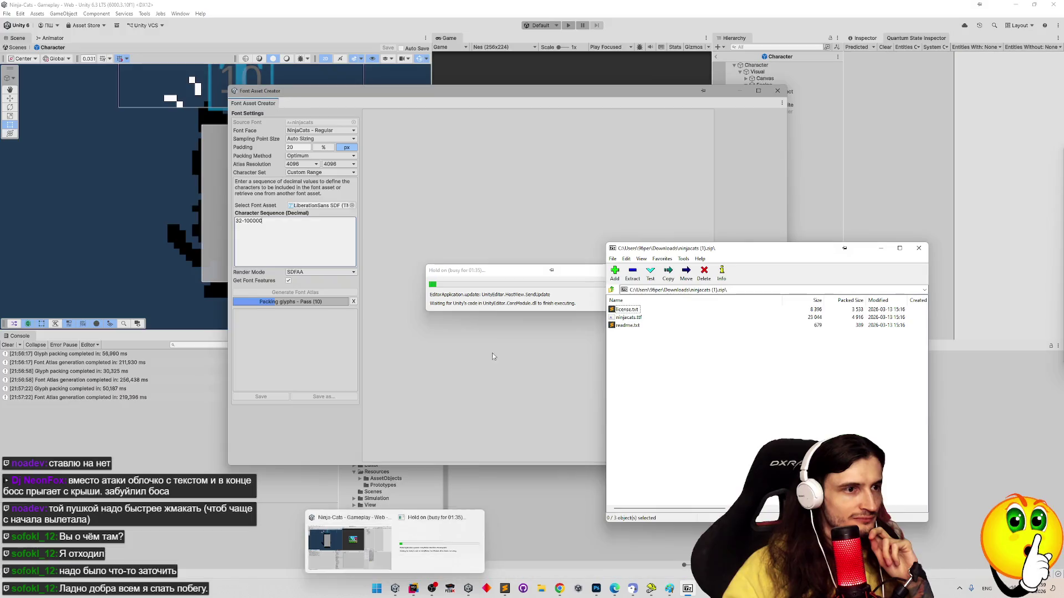
# Nudge Unity's 'Hold on' glyph-packing progress dialog slightly left while it runs
pyautogui.moveTo(501, 275); pyautogui.dragTo(489, 275)
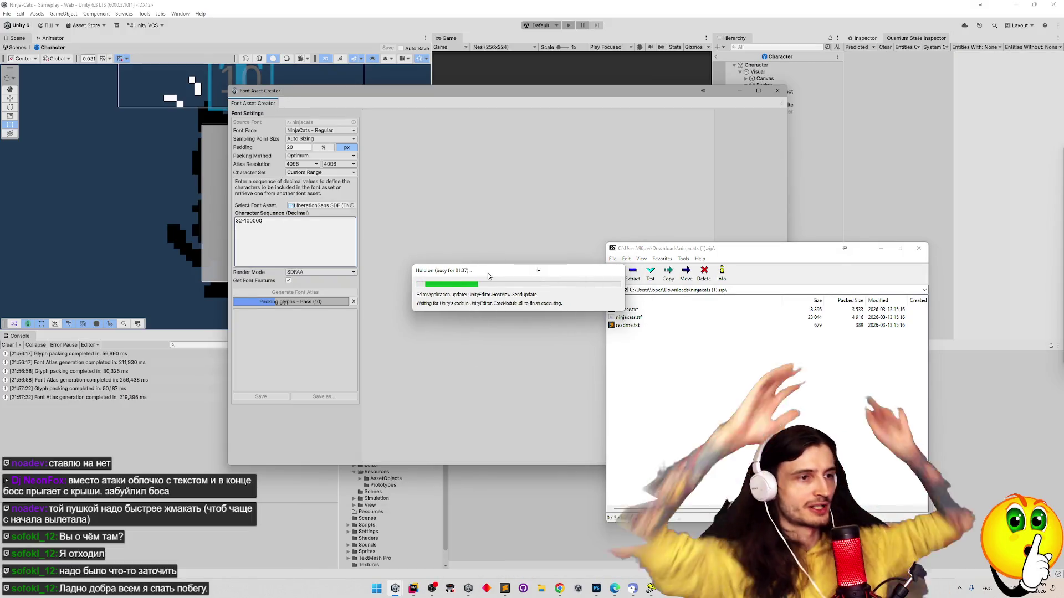
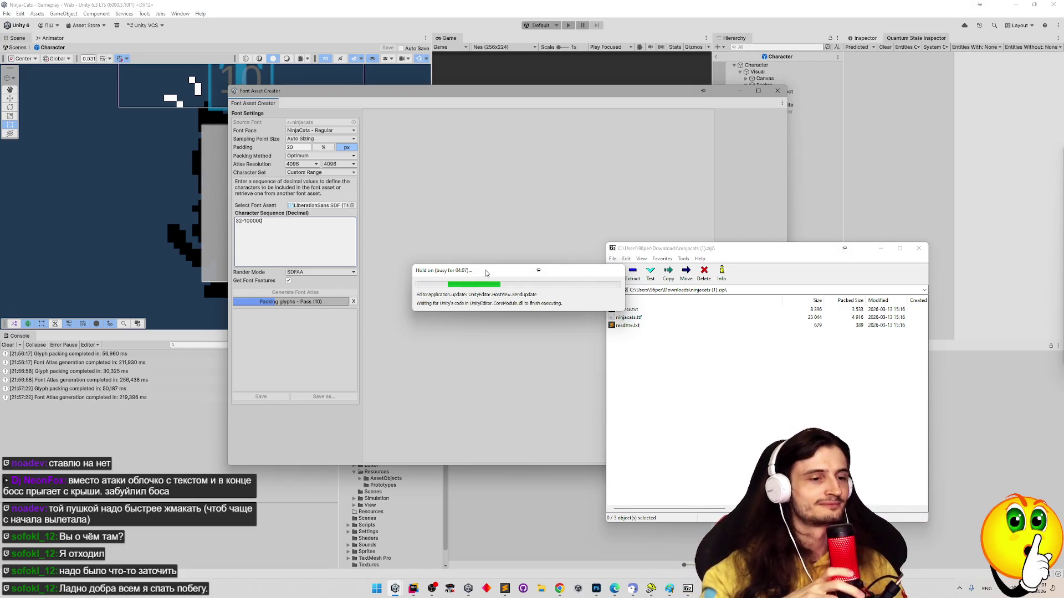
# Close Tile Layer Pro and move the stuck 'Hold on' progress dialog aside while Unity hangs
pyautogui.click(651, 588)
pyautogui.click(1052, 4)
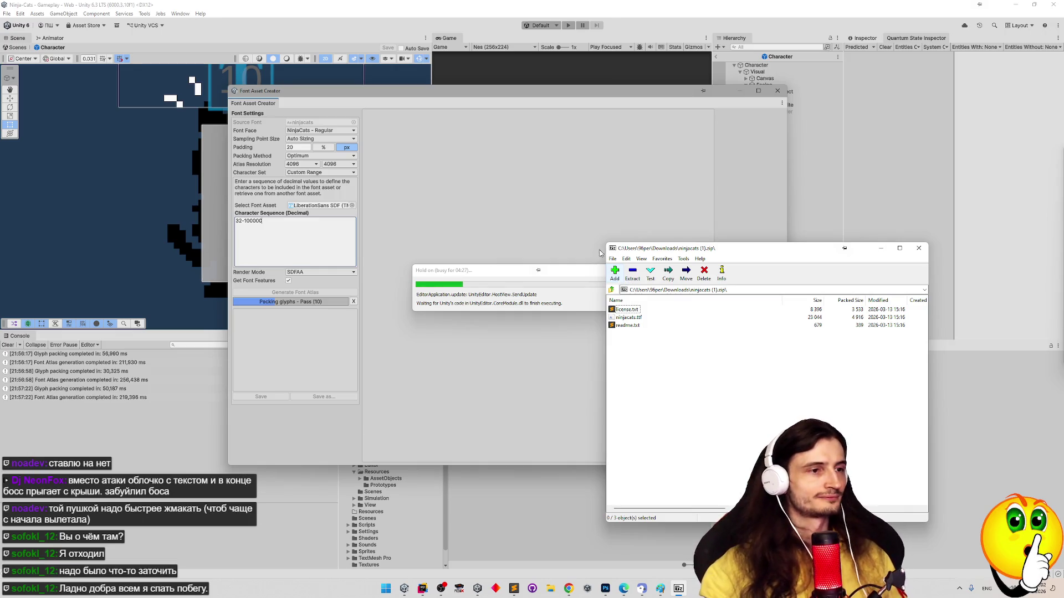
pyautogui.moveTo(510, 270); pyautogui.dragTo(472, 264)
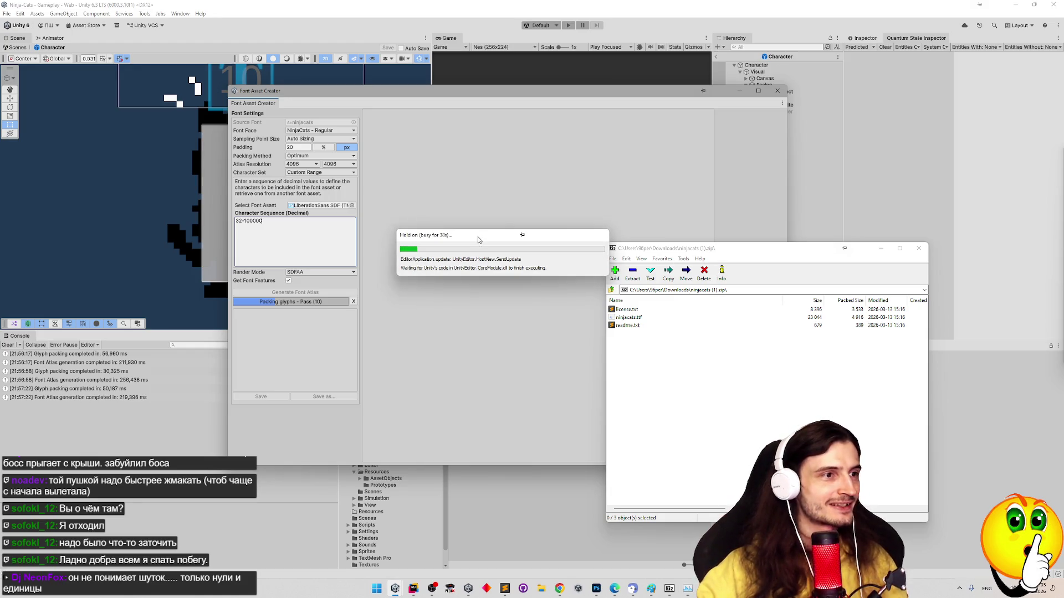
pyautogui.moveTo(478, 239)
pyautogui.mouseDown()
pyautogui.moveTo(415, 236)
pyautogui.moveTo(454, 236)
pyautogui.mouseUp()
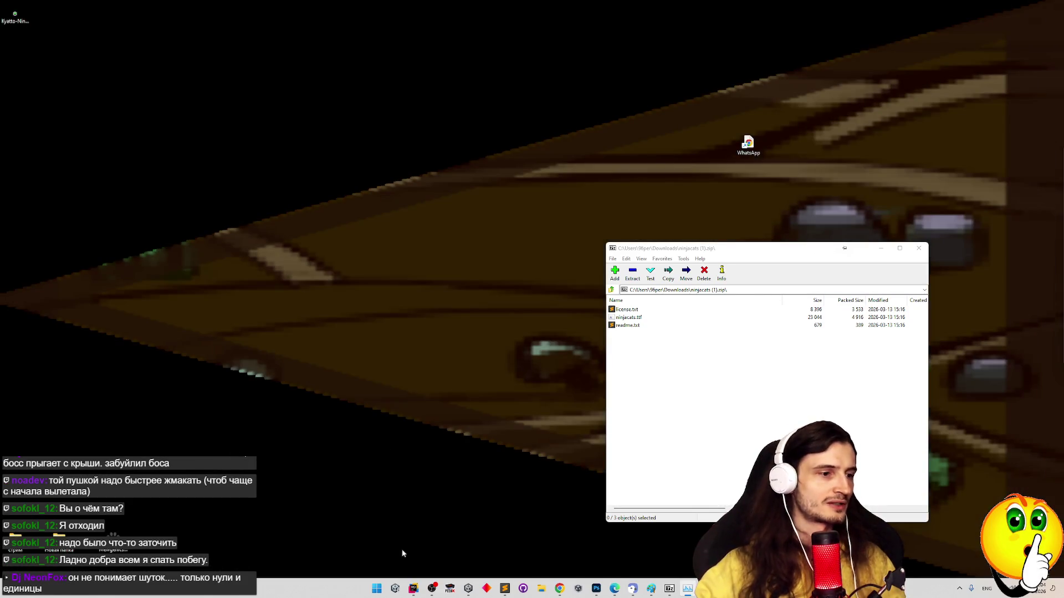
# Relaunch Unity and accept recovering the Gameplay scene backups
pyautogui.click(395, 589)
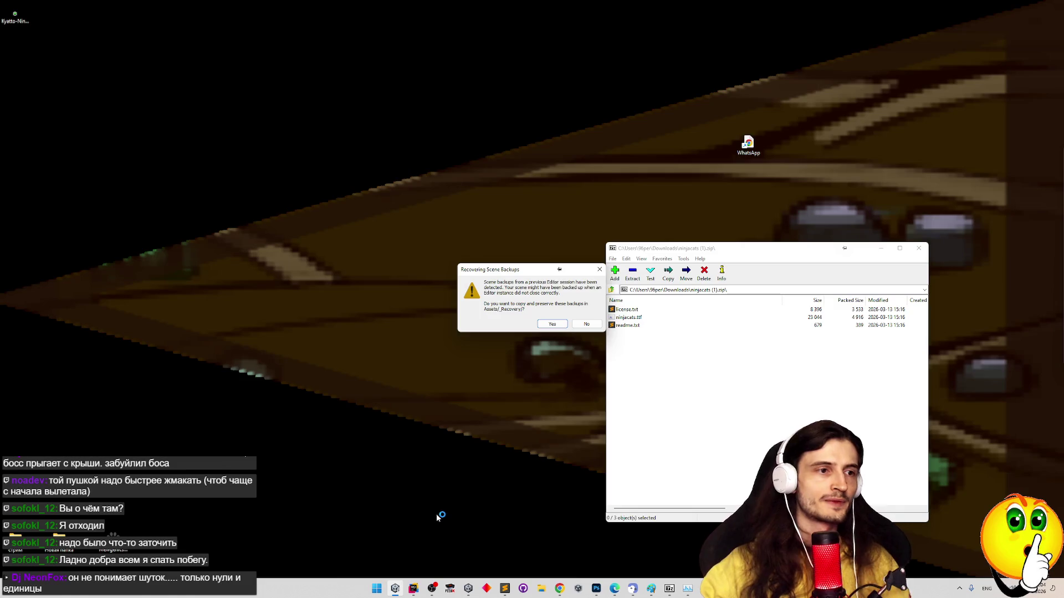
pyautogui.click(551, 326)
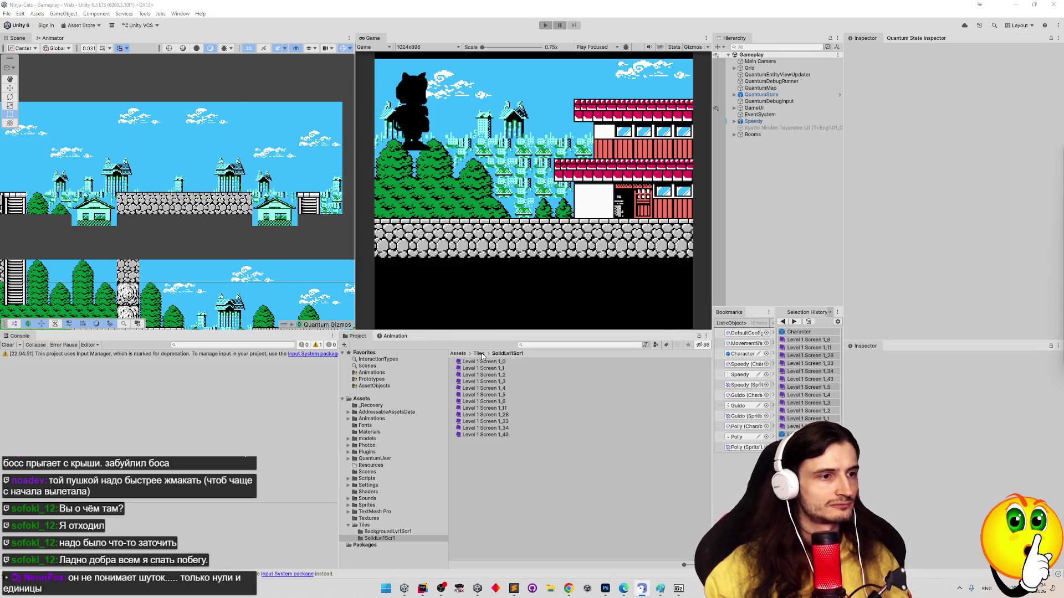
# Navigate the Project panel to the Assets/Fonts folder
pyautogui.click(459, 353)
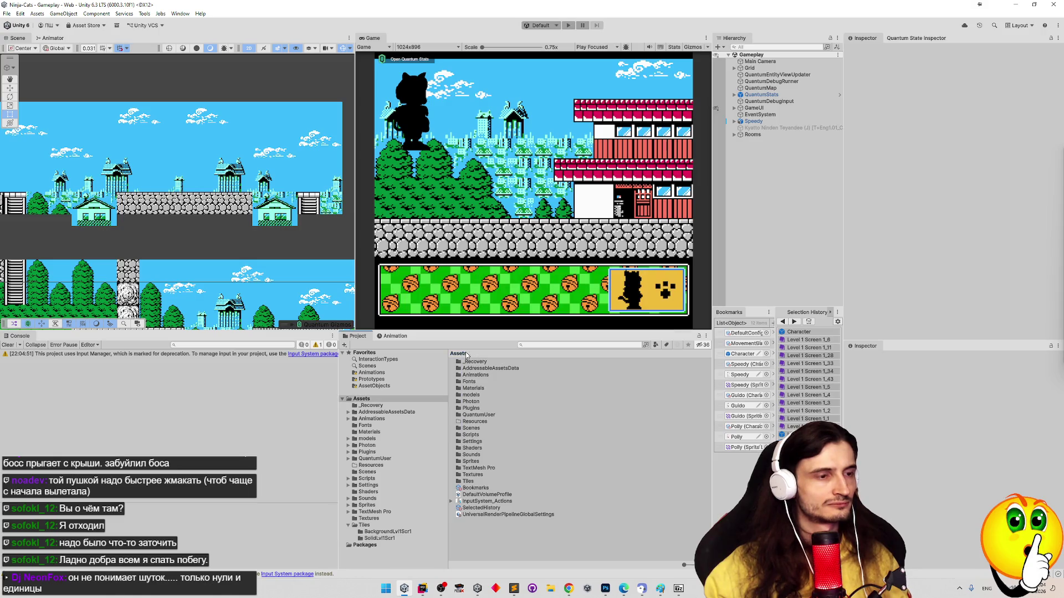
pyautogui.click(469, 482)
pyautogui.doubleClick(469, 482)
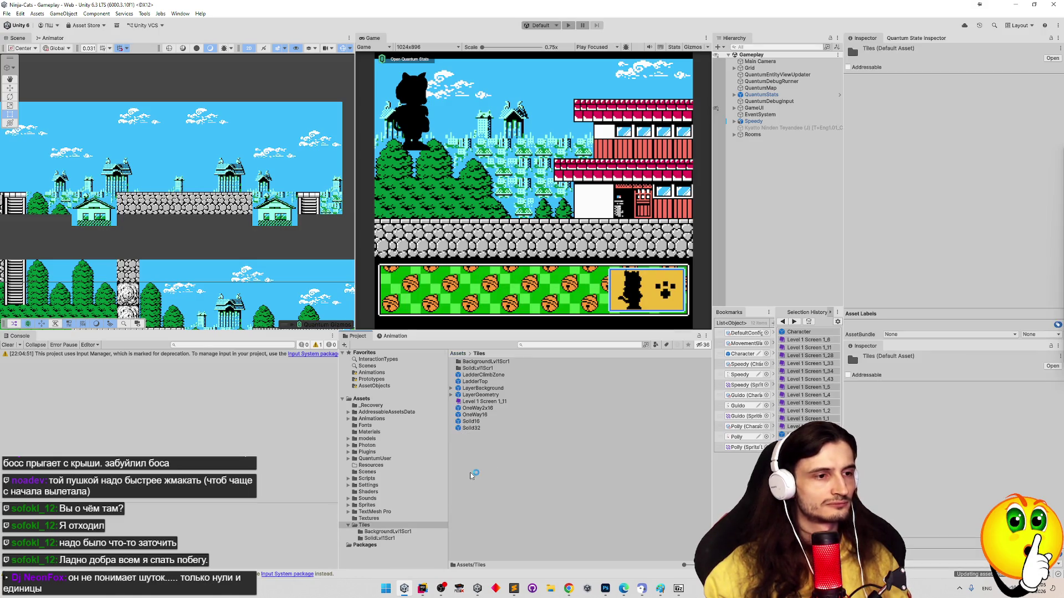
pyautogui.press('BackSpace')
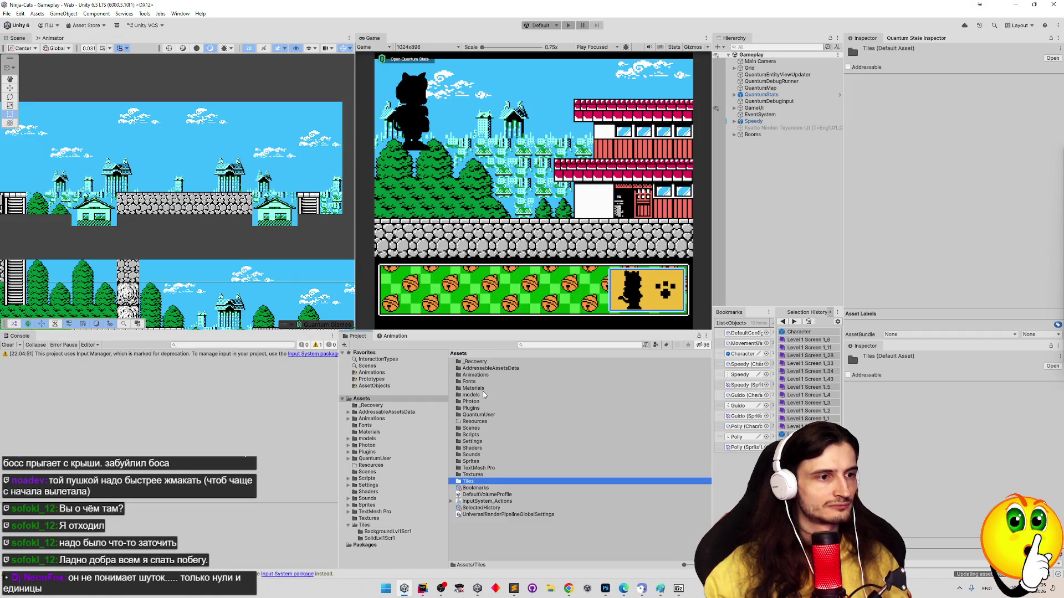
pyautogui.doubleClick(484, 381)
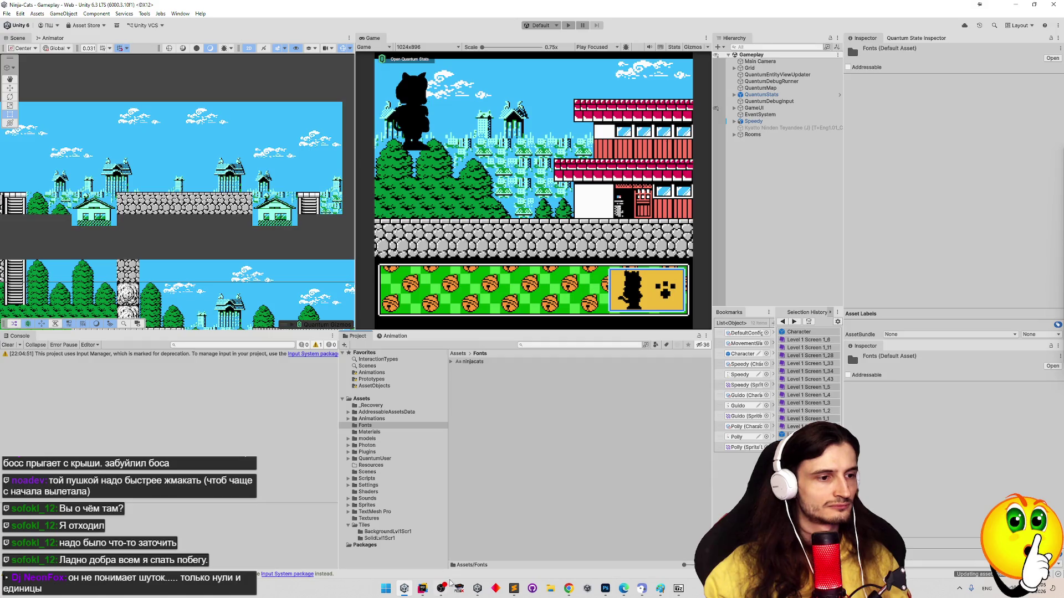
pyautogui.click(452, 363)
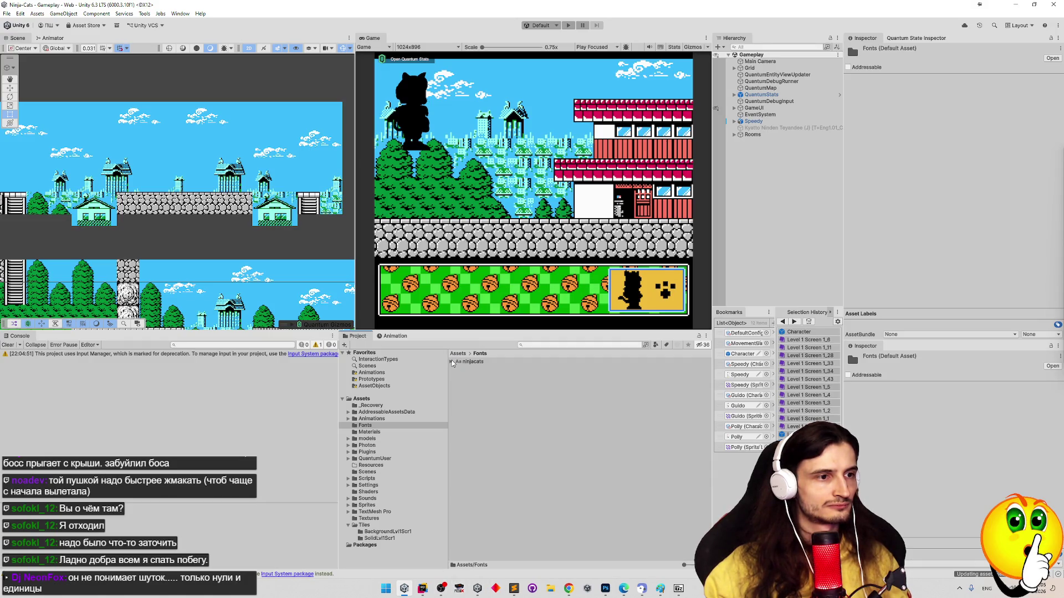
# Import ninjacats.ttf from the Downloads ninjacats (1).zip archive into Fonts
pyautogui.click(550, 589)
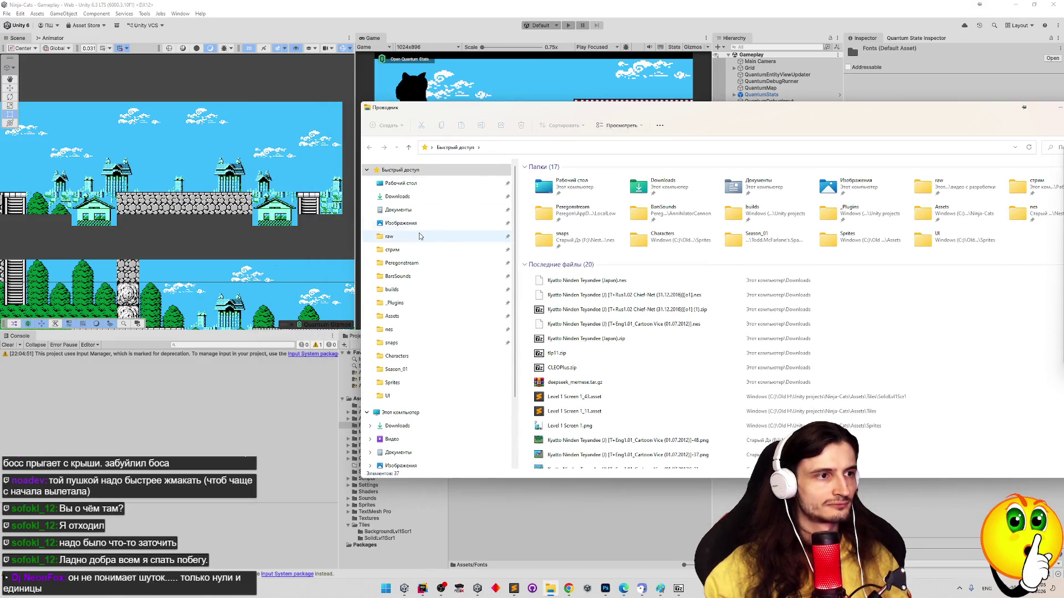
pyautogui.click(397, 197)
pyautogui.doubleClick(554, 178)
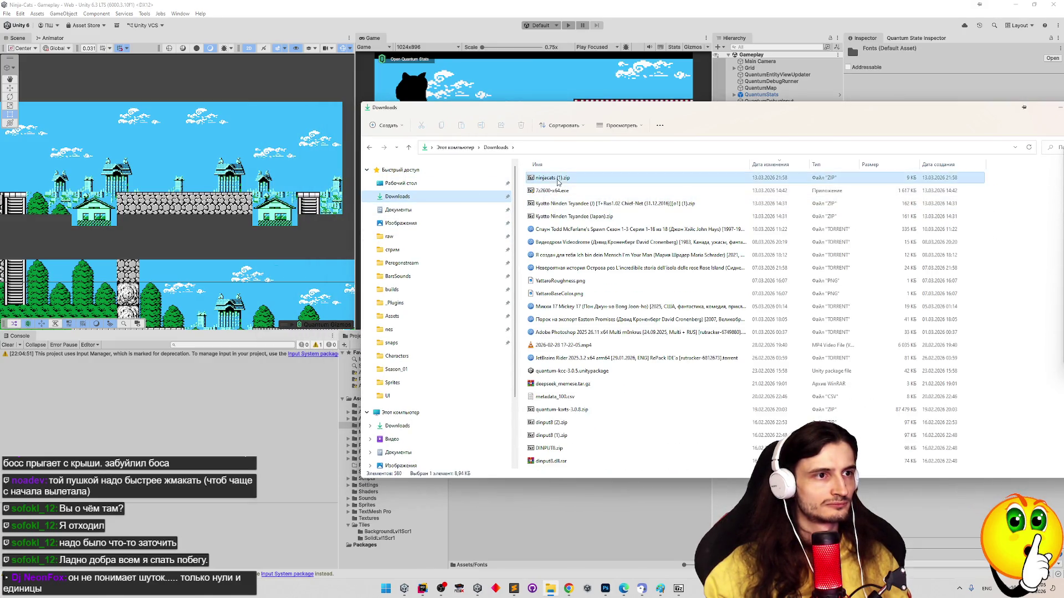
pyautogui.click(626, 318)
pyautogui.moveTo(509, 492); pyautogui.dragTo(510, 493)
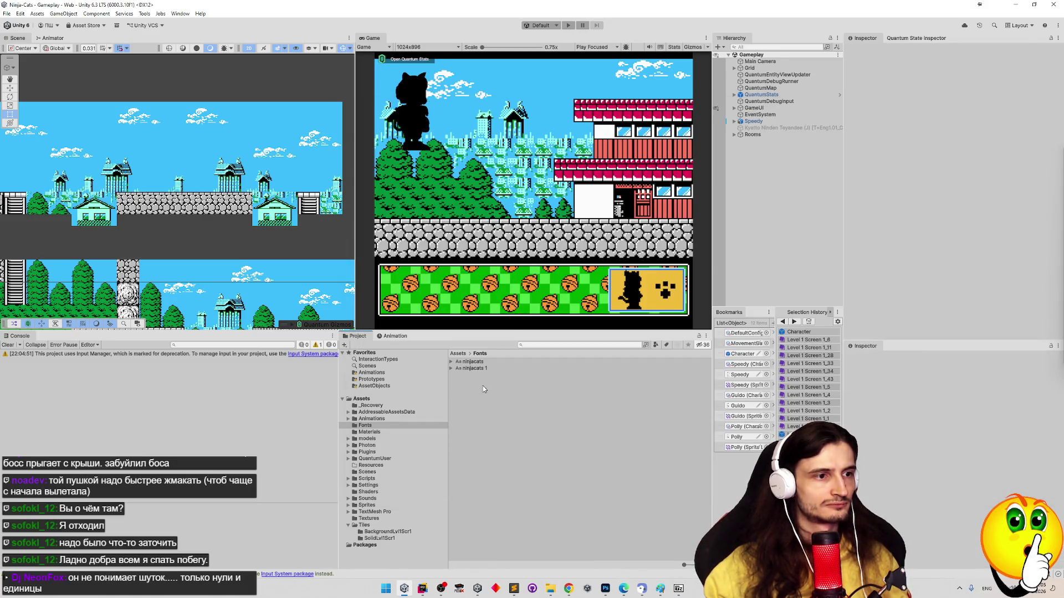
# Delete the old ninjacats font and rename the imported copy to ninjacats
pyautogui.click(477, 361)
pyautogui.press('Delete')
pyautogui.click(477, 363)
pyautogui.click(493, 362)
pyautogui.press('BackSpace')
pyautogui.press('Return')
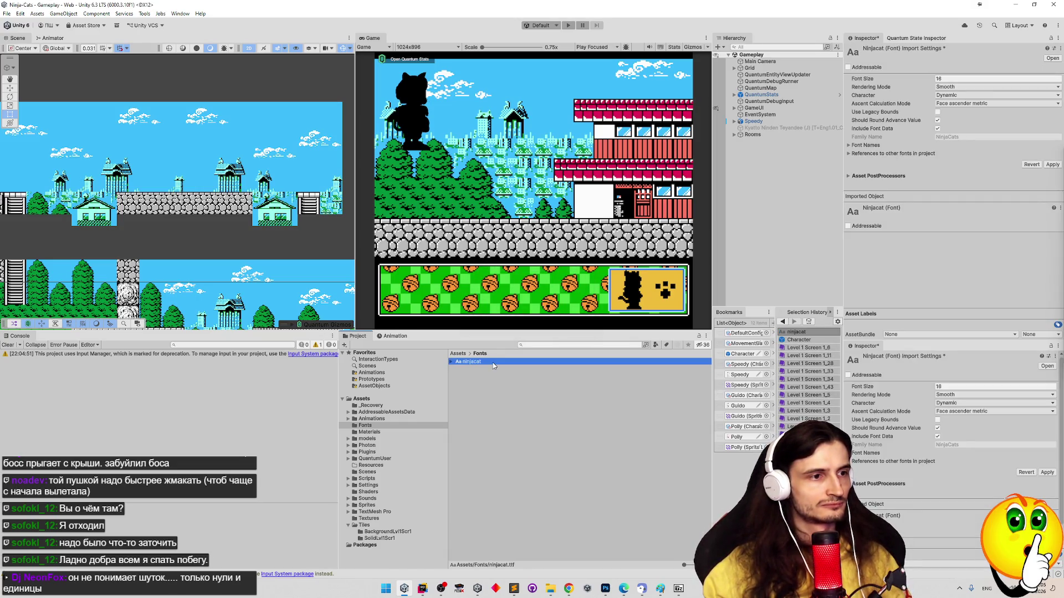
pyautogui.click(491, 363)
pyautogui.write('S')
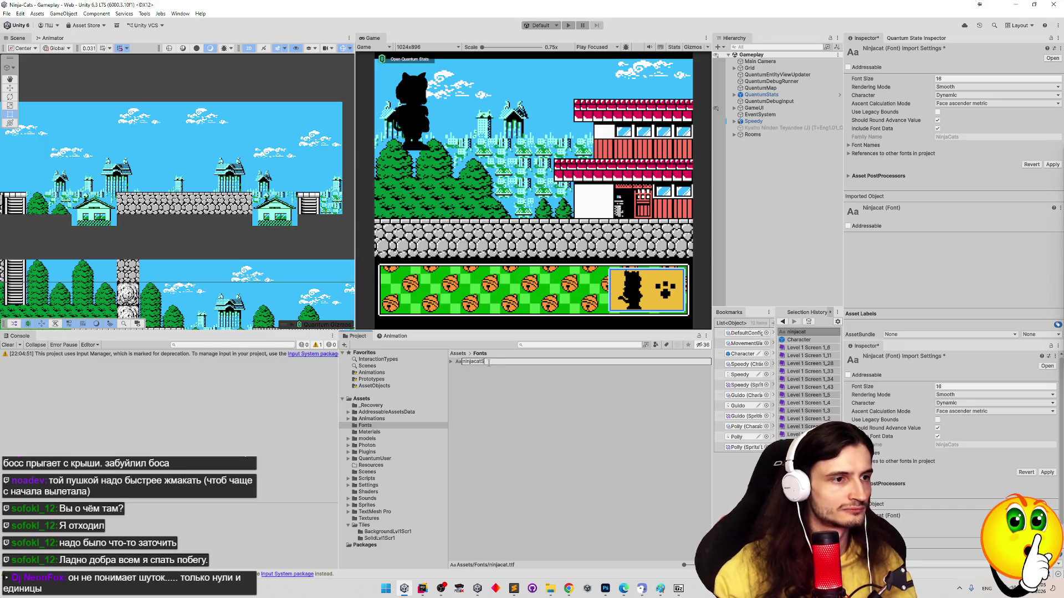
pyautogui.press('Return')
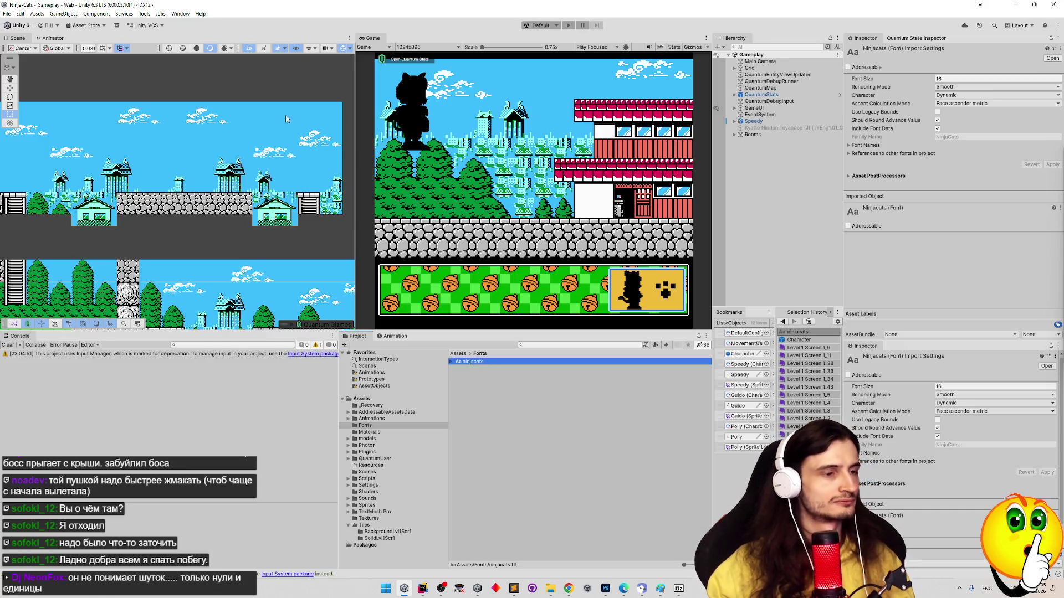
pyautogui.click(180, 13)
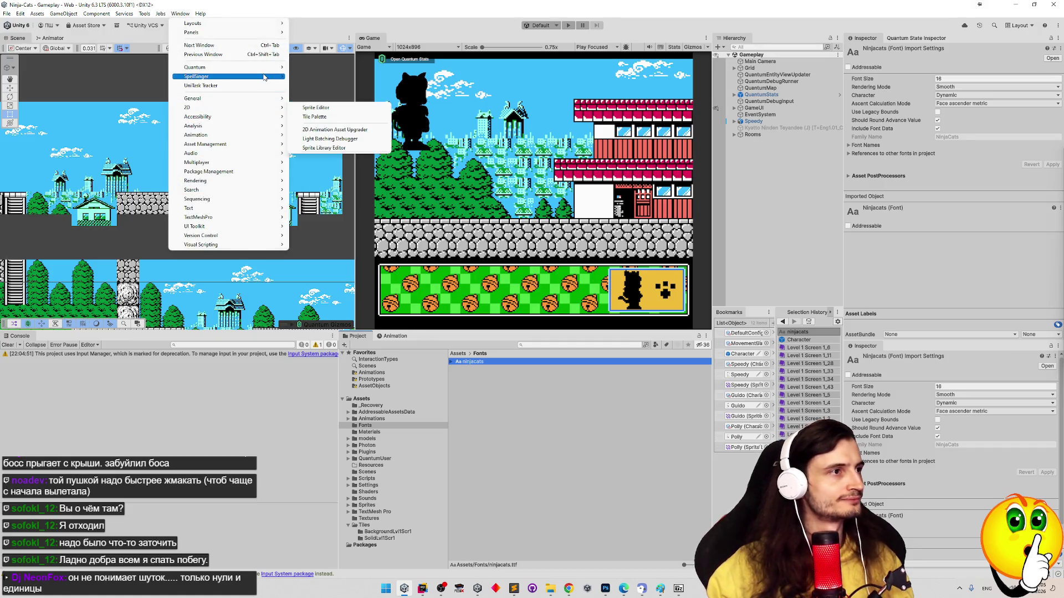
# Open the TextMeshPro Font Asset Creator with ninjacats as the source font
pyautogui.moveTo(264, 78)
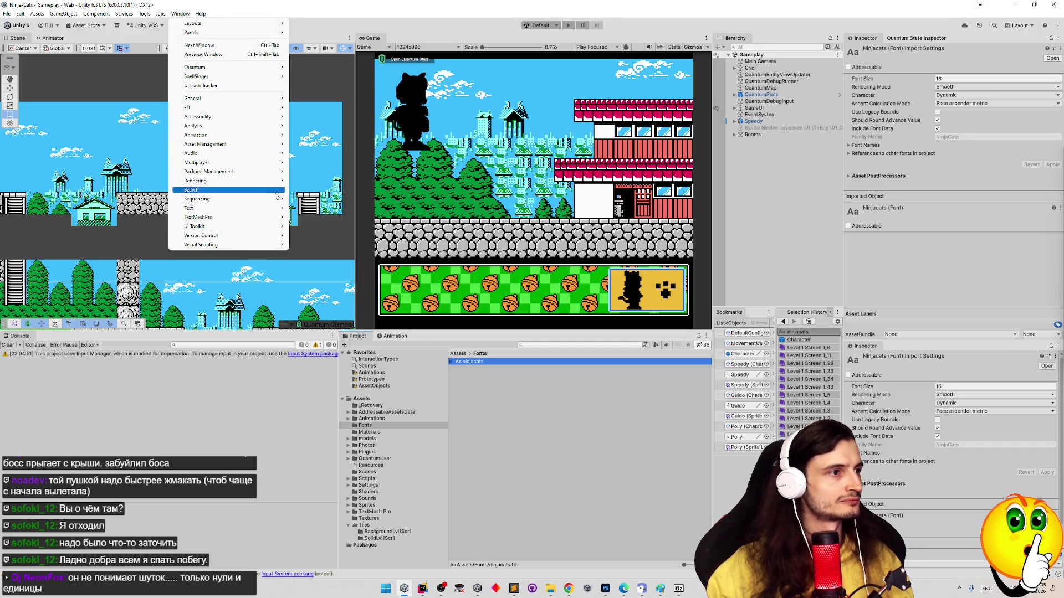
pyautogui.click(295, 218)
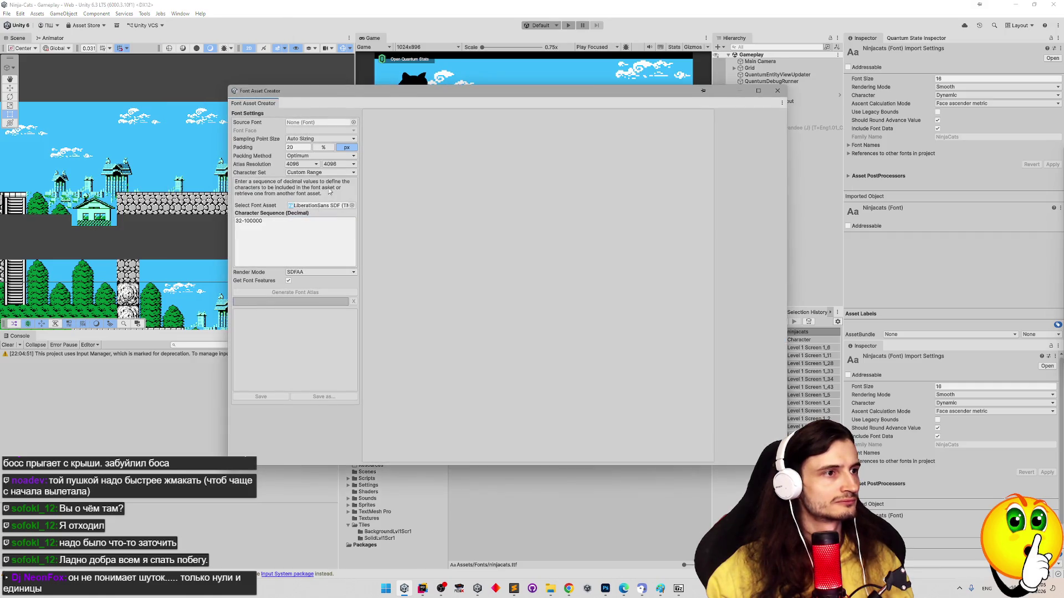
pyautogui.click(352, 123)
pyautogui.doubleClick(459, 155)
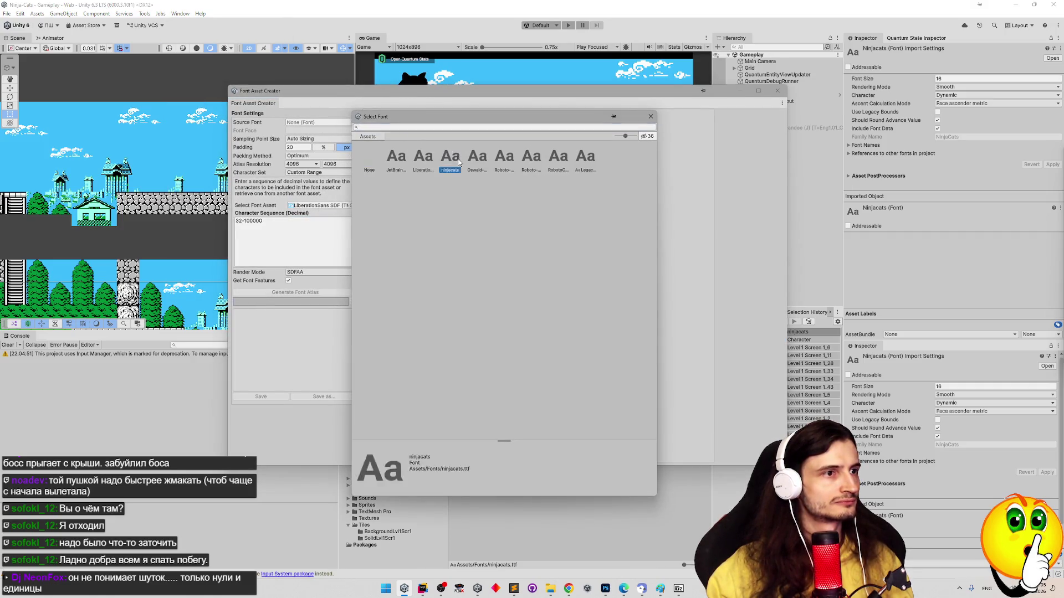
# Try a Unicode Range (Hex) character set and generate, then switch to Custom Range
pyautogui.click(333, 173)
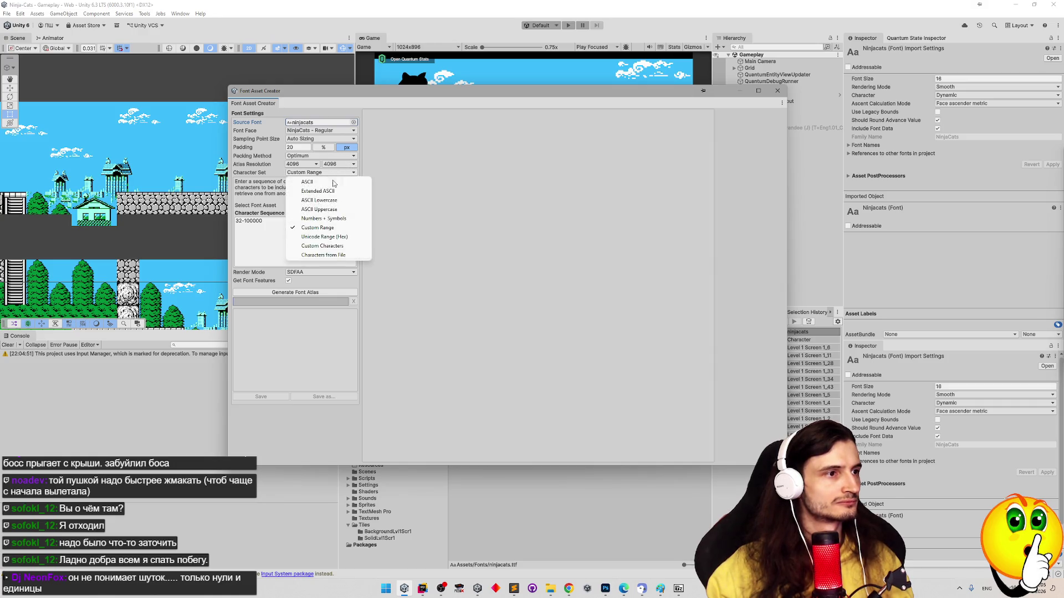
pyautogui.click(336, 231)
pyautogui.click(294, 292)
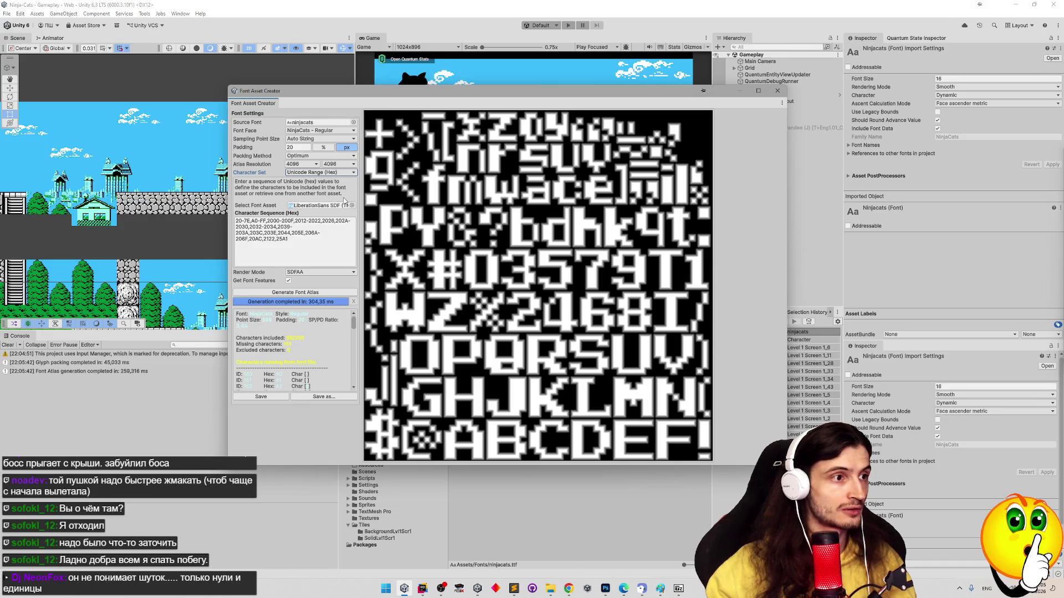
pyautogui.click(332, 206)
pyautogui.click(338, 172)
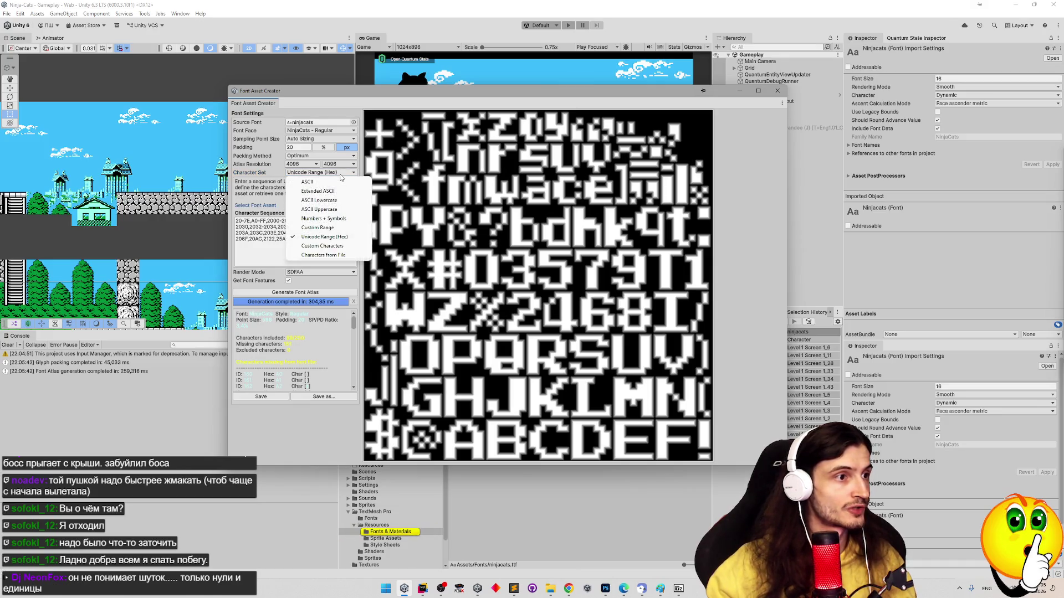
pyautogui.click(338, 227)
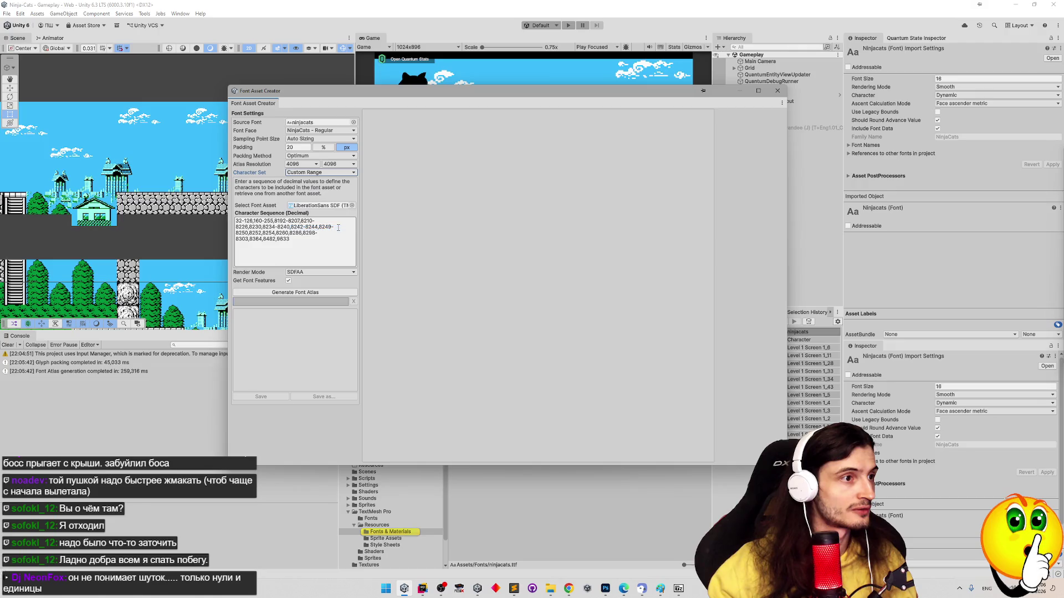
# Trim the character sequence to 32-9633 and generate the font atlas
pyautogui.click(328, 237)
pyautogui.click(306, 243)
pyautogui.click(263, 238)
pyautogui.moveTo(276, 239); pyautogui.dragTo(245, 221)
pyautogui.press('BackSpace')
pyautogui.click(305, 292)
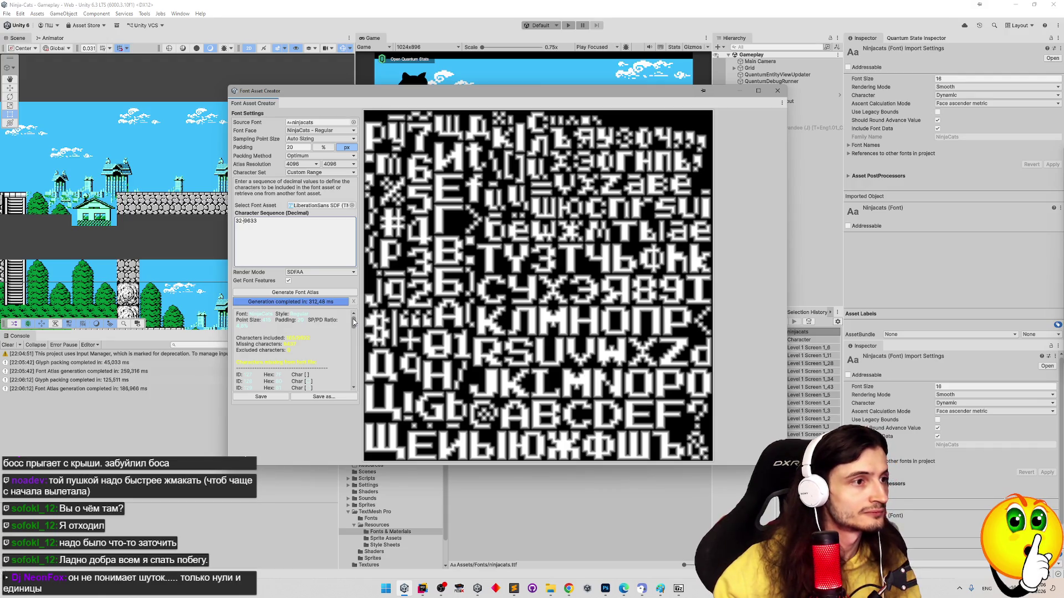
# Toggle render mode to SMOOTH_HINTED and back to SDFAA, then regenerate the atlas
pyautogui.click(349, 274)
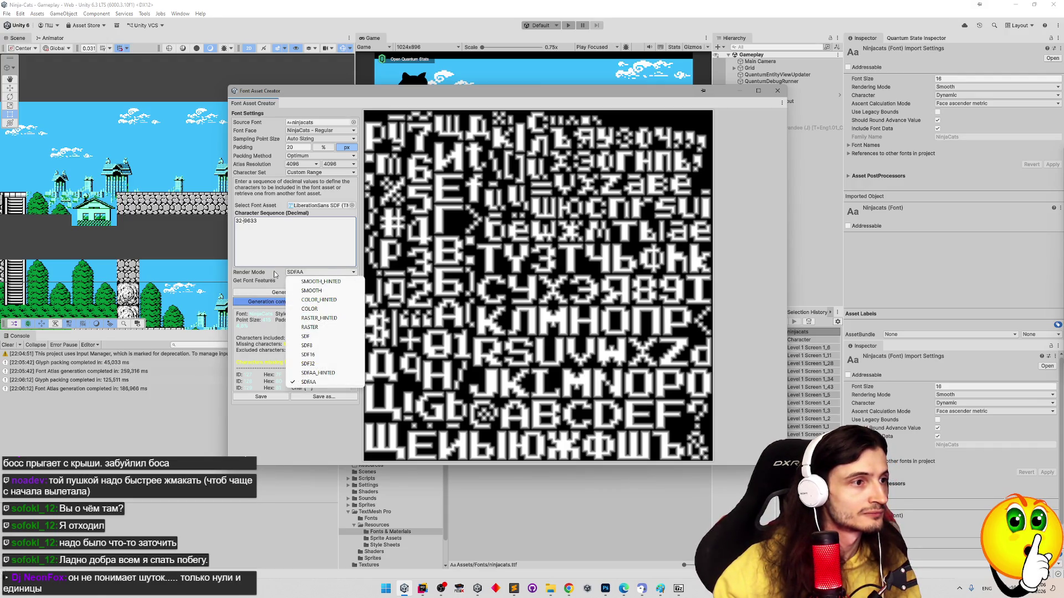
pyautogui.click(303, 282)
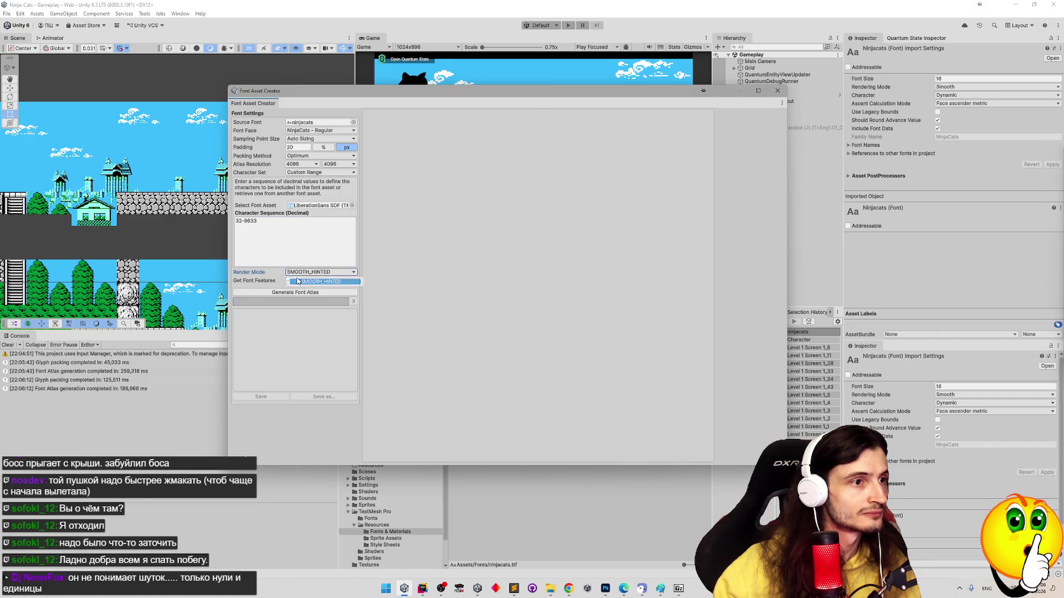
pyautogui.click(313, 273)
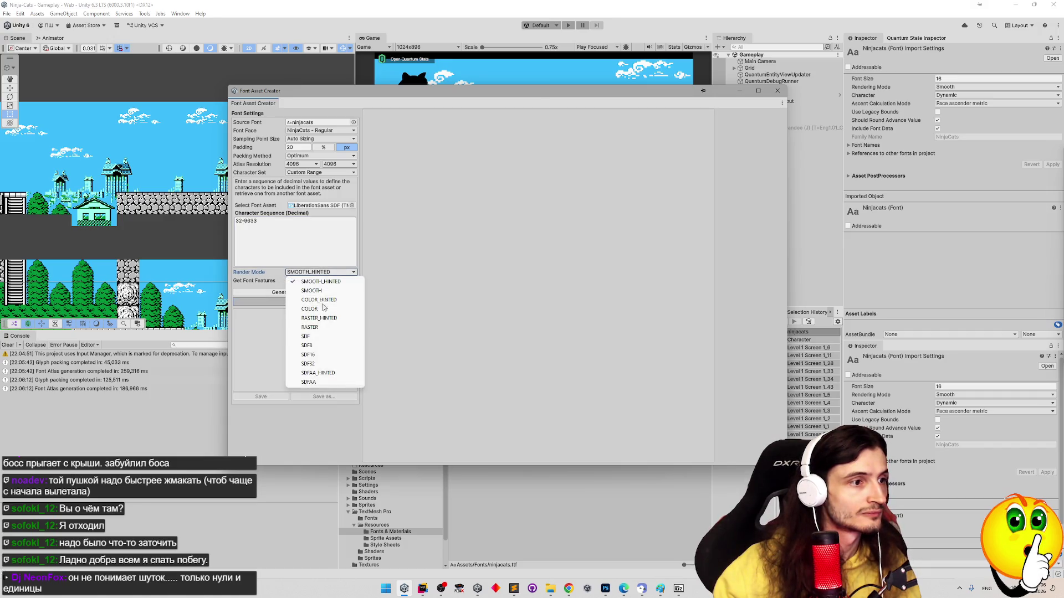
pyautogui.click(330, 382)
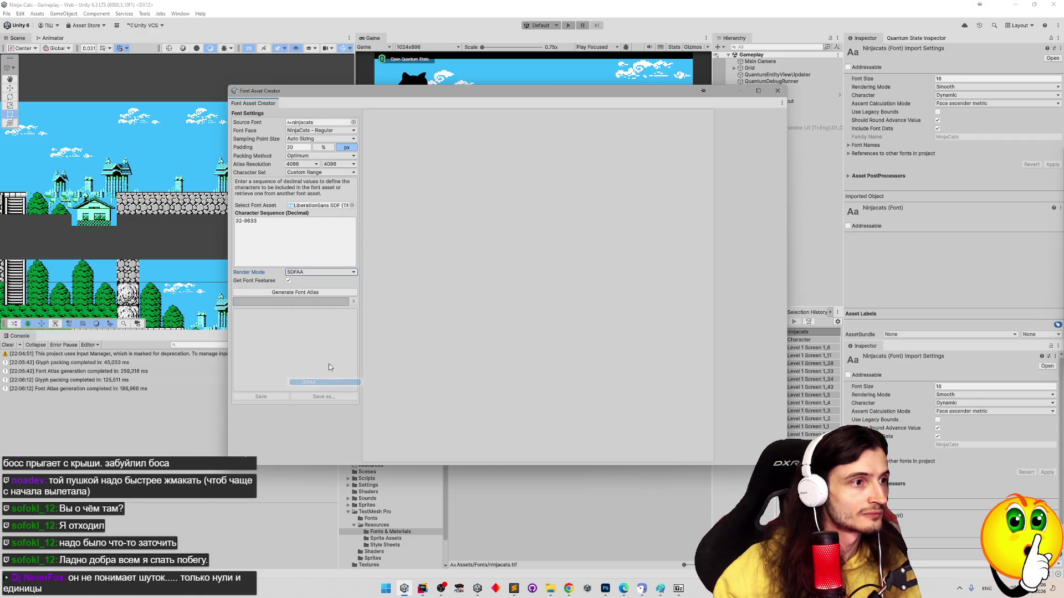
pyautogui.click(326, 273)
pyautogui.click(274, 285)
pyautogui.click(277, 292)
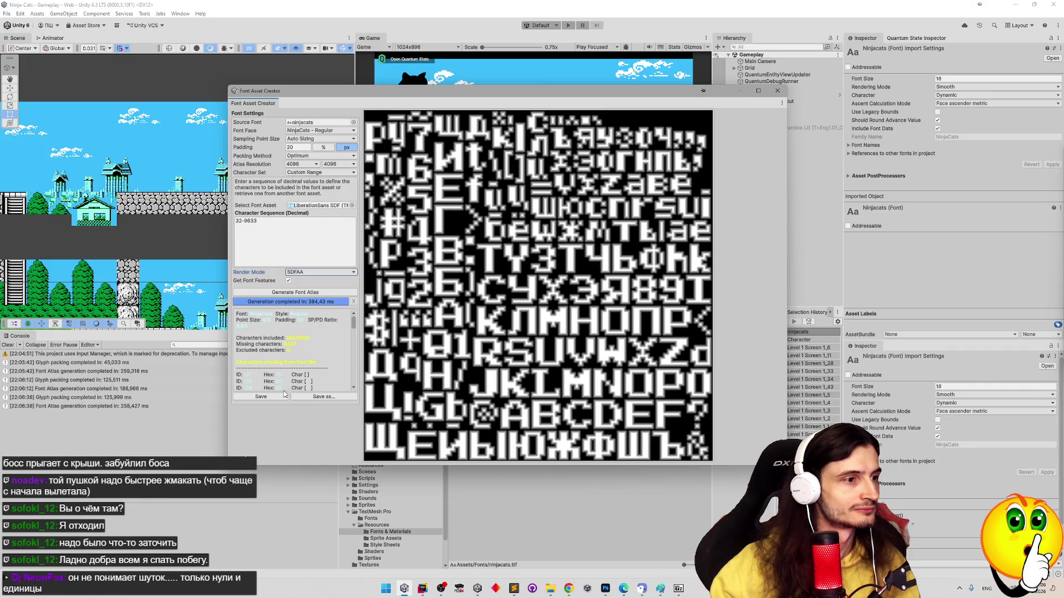
# Save the generated ninjacats SDF font asset and close the Font Asset Creator
pyautogui.click(283, 395)
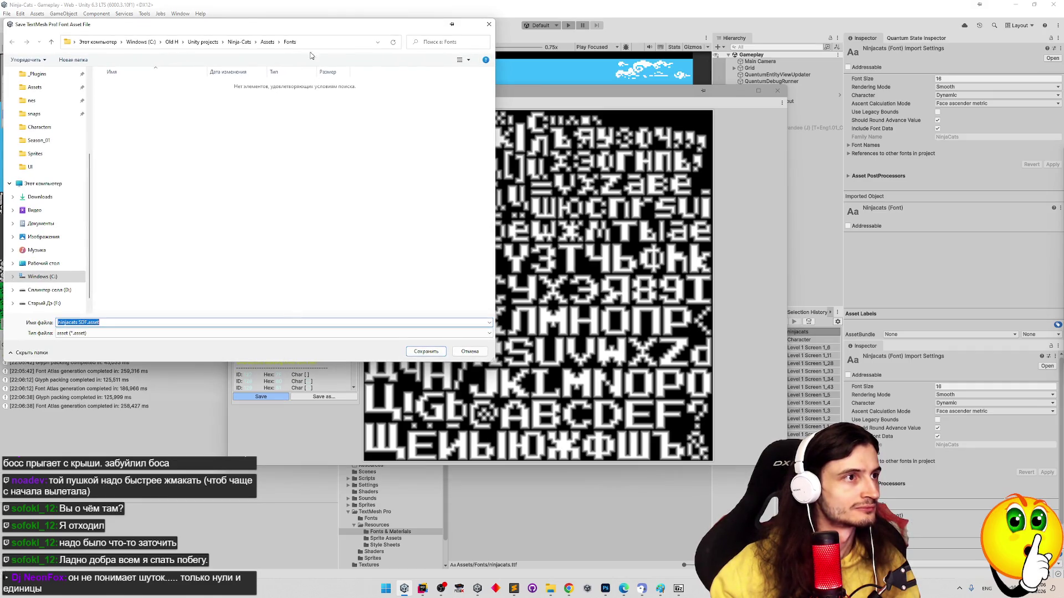
pyautogui.click(417, 354)
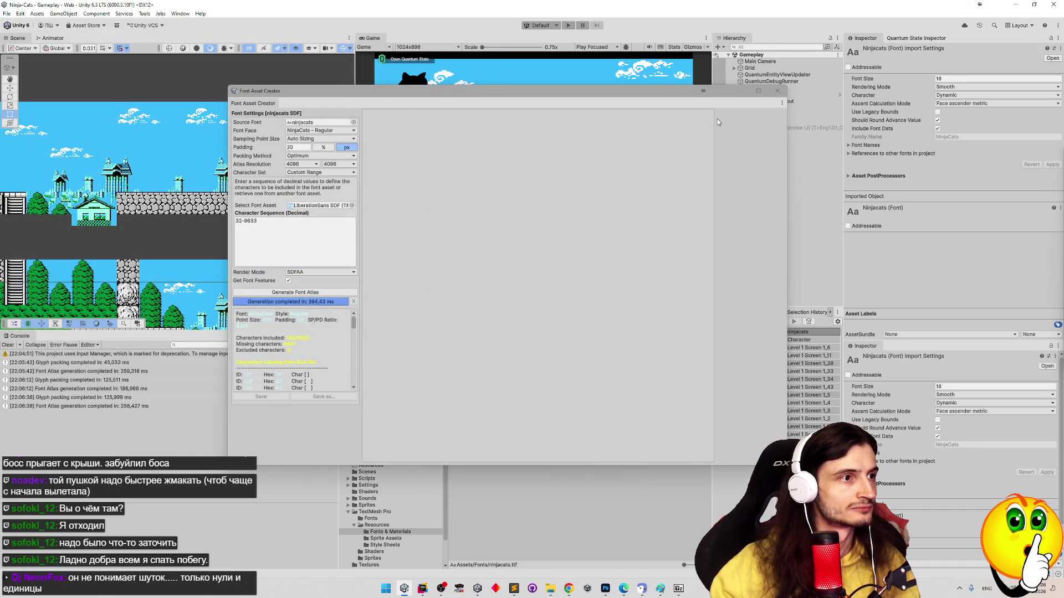
pyautogui.click(774, 93)
# Set the ninjacats SDF Atlas texture to Point filtering with Aniso Level 0
pyautogui.click(496, 375)
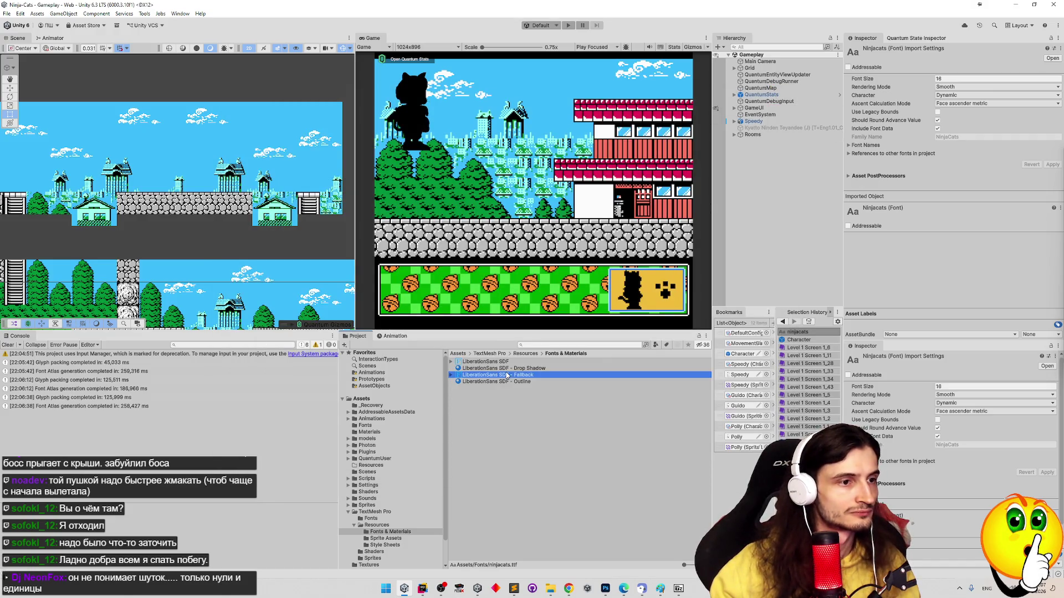
pyautogui.click(511, 383)
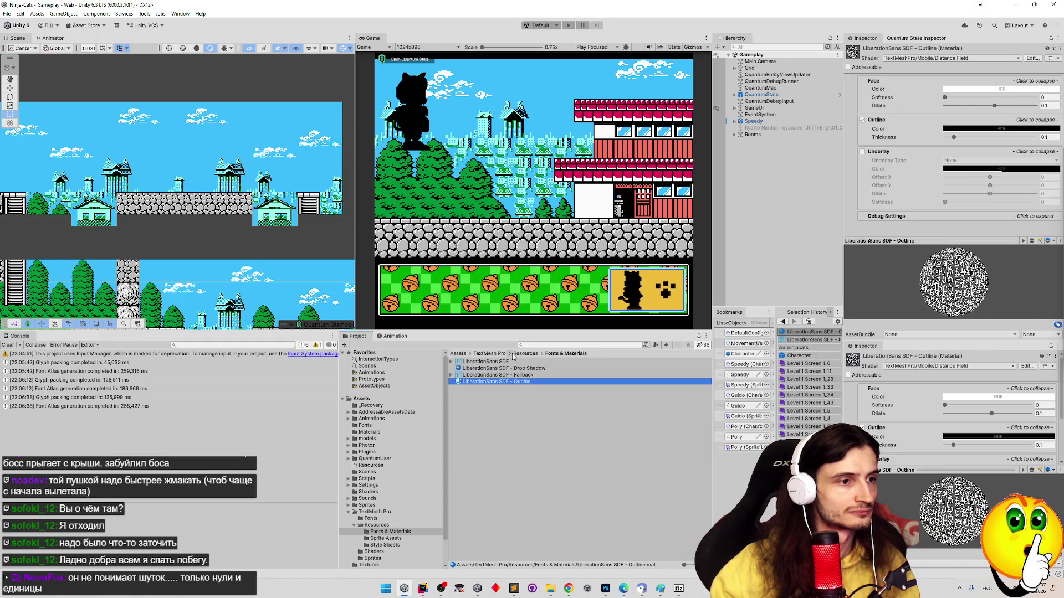
pyautogui.click(461, 354)
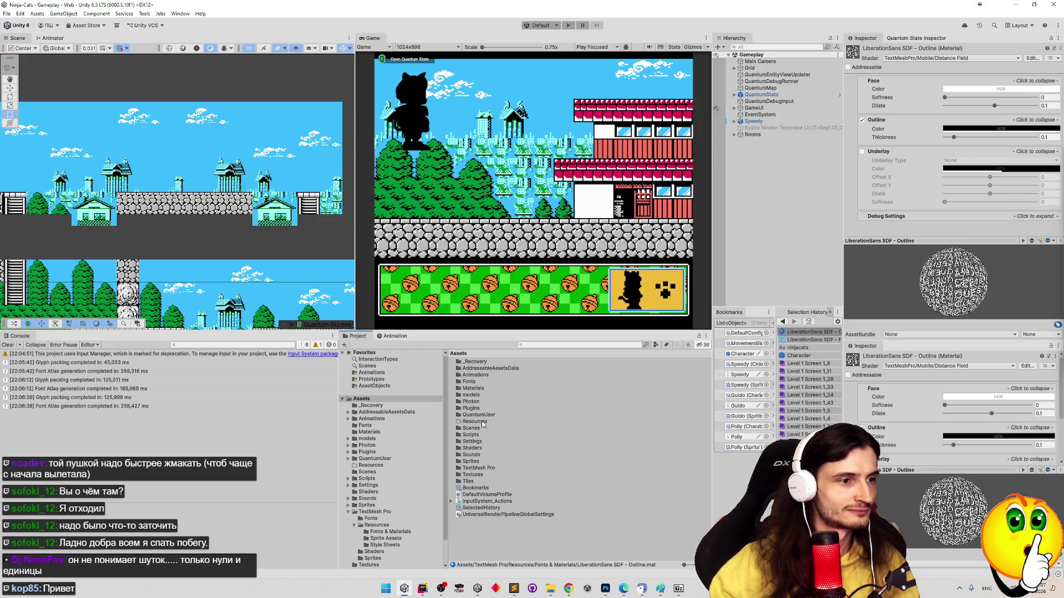
pyautogui.doubleClick(479, 382)
pyautogui.click(476, 369)
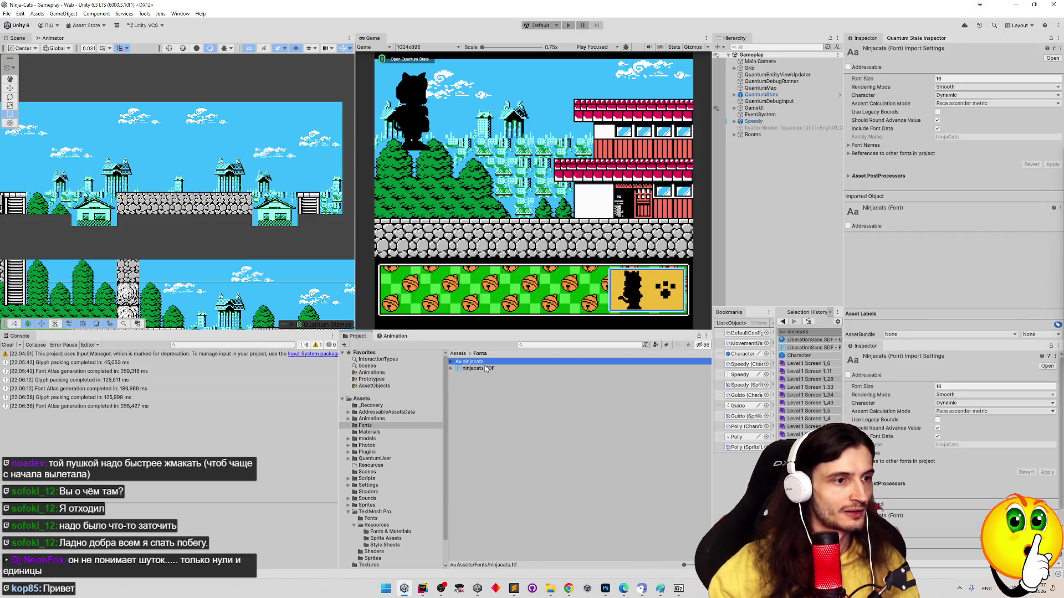
pyautogui.click(451, 368)
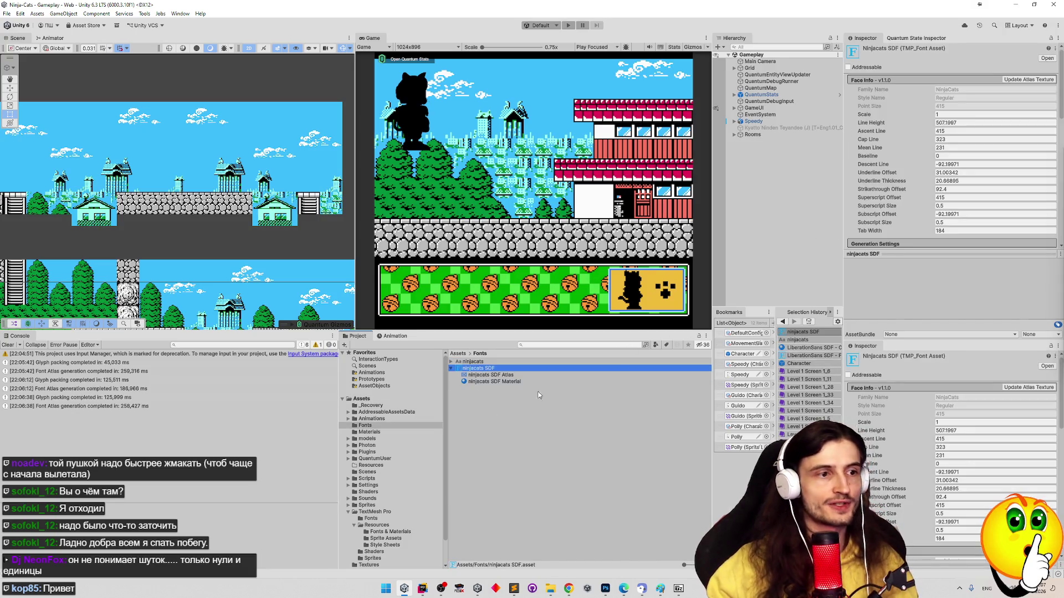
pyautogui.click(514, 375)
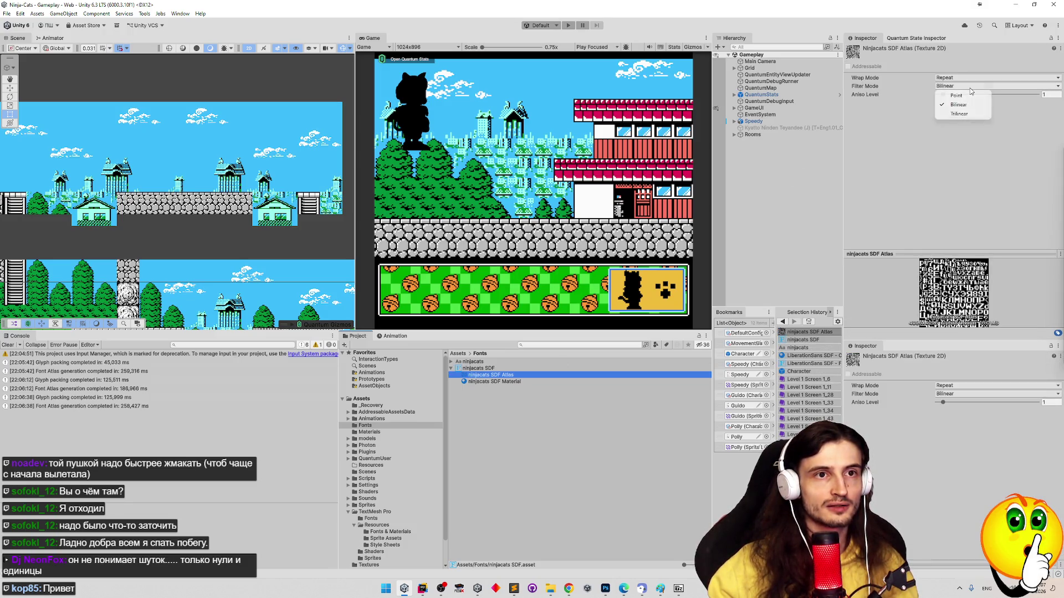
pyautogui.click(969, 97)
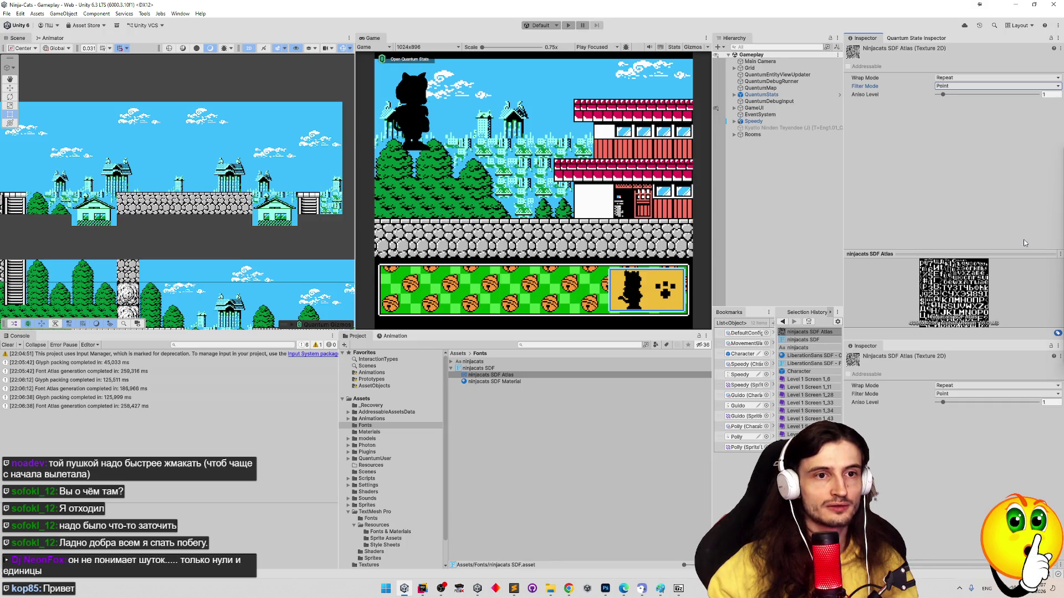
pyautogui.moveTo(943, 95); pyautogui.dragTo(865, 103)
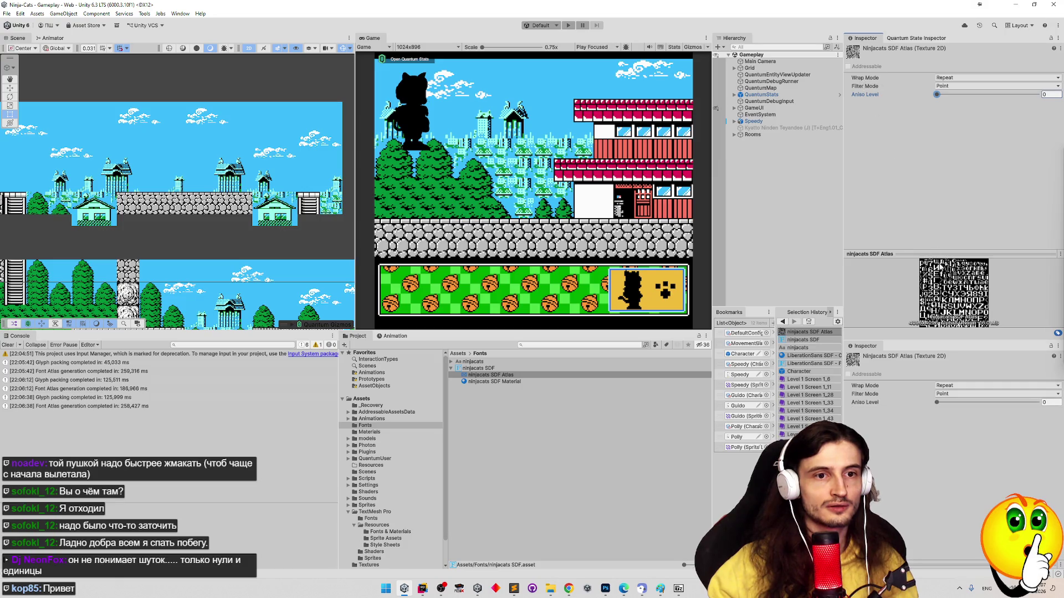
# Review the ninjacats SDF font asset, atlas and material, then locate the Character prefab
pyautogui.click(494, 388)
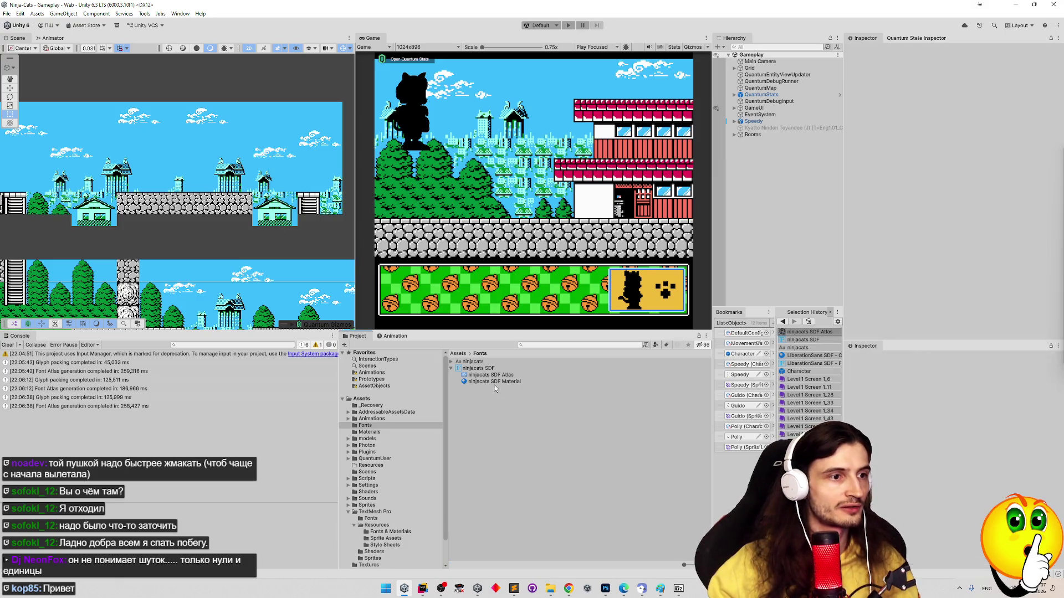
pyautogui.click(499, 369)
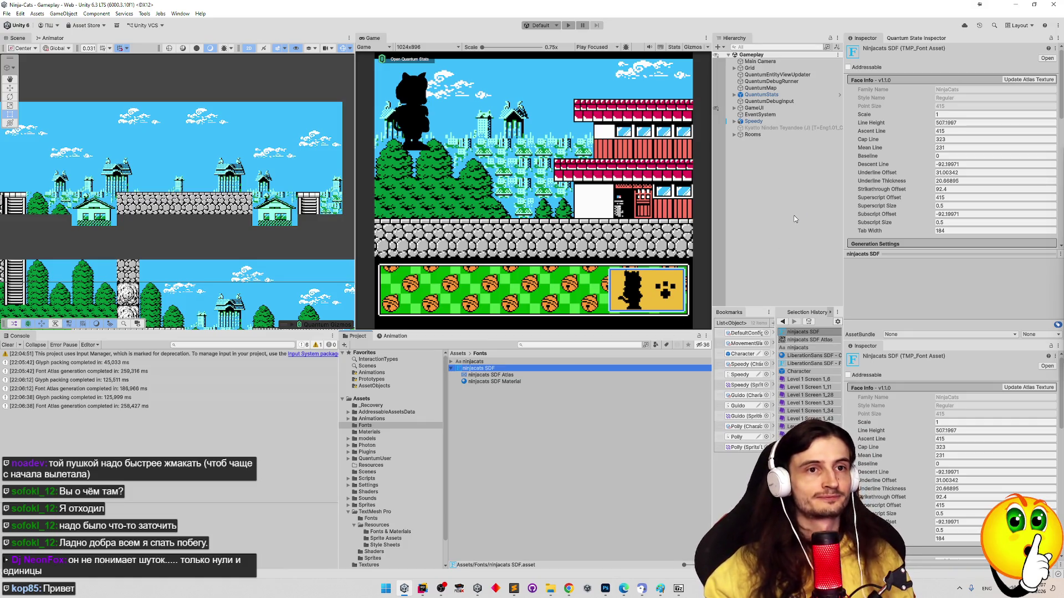
pyautogui.click(1024, 80)
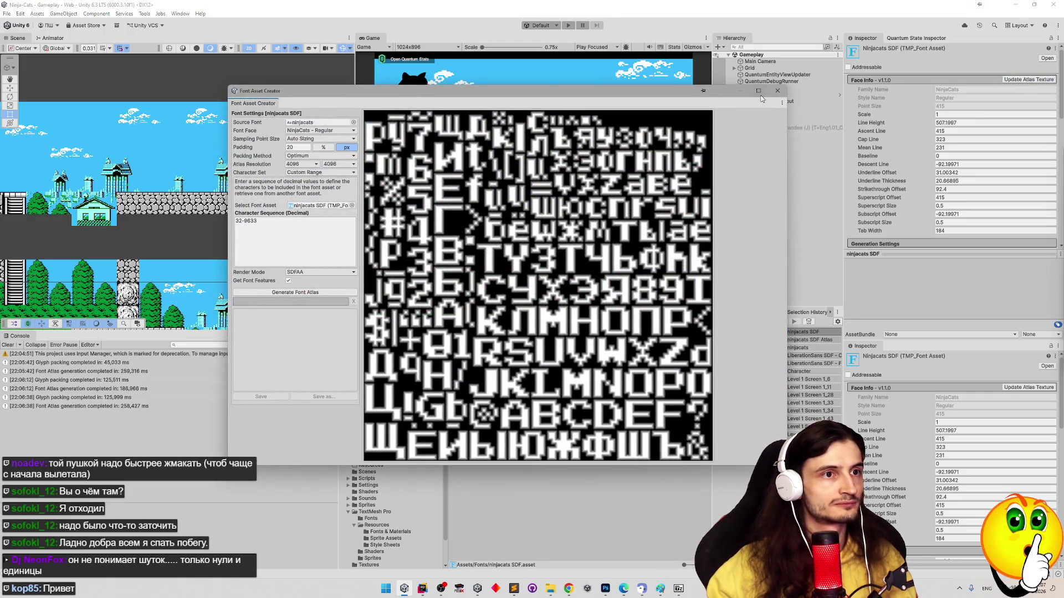
pyautogui.click(777, 90)
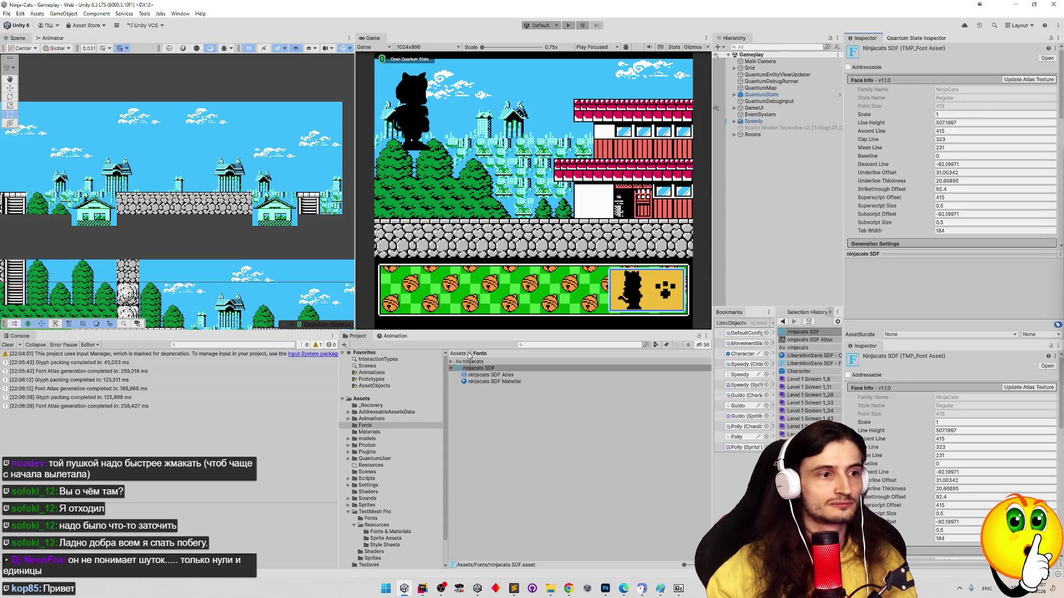
pyautogui.click(475, 375)
pyautogui.click(478, 368)
pyautogui.click(479, 375)
pyautogui.click(483, 381)
pyautogui.click(478, 368)
pyautogui.click(478, 375)
pyautogui.click(482, 368)
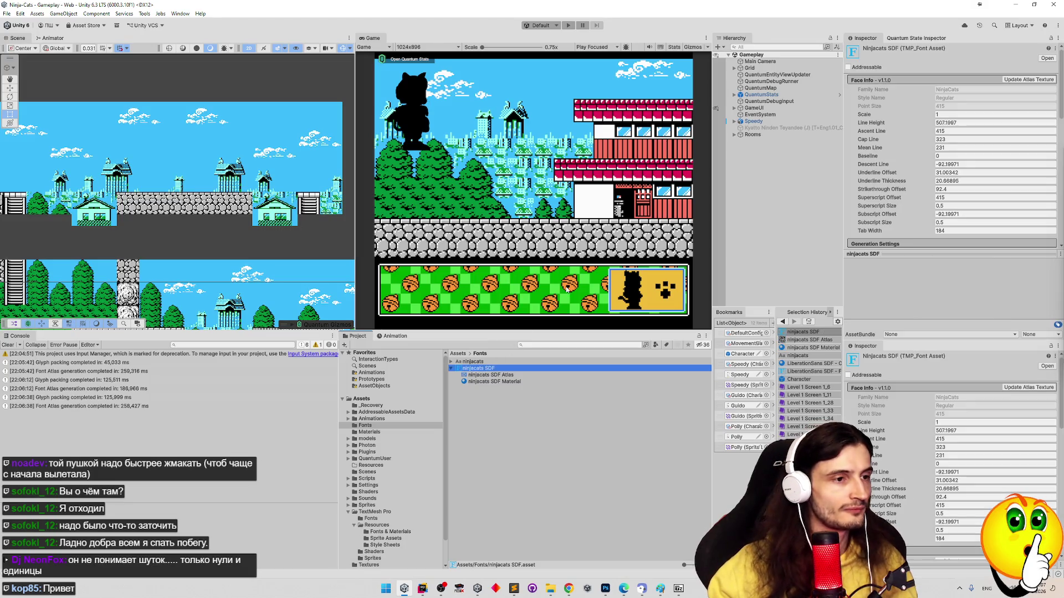
pyautogui.rightClick(747, 161)
pyautogui.click(746, 164)
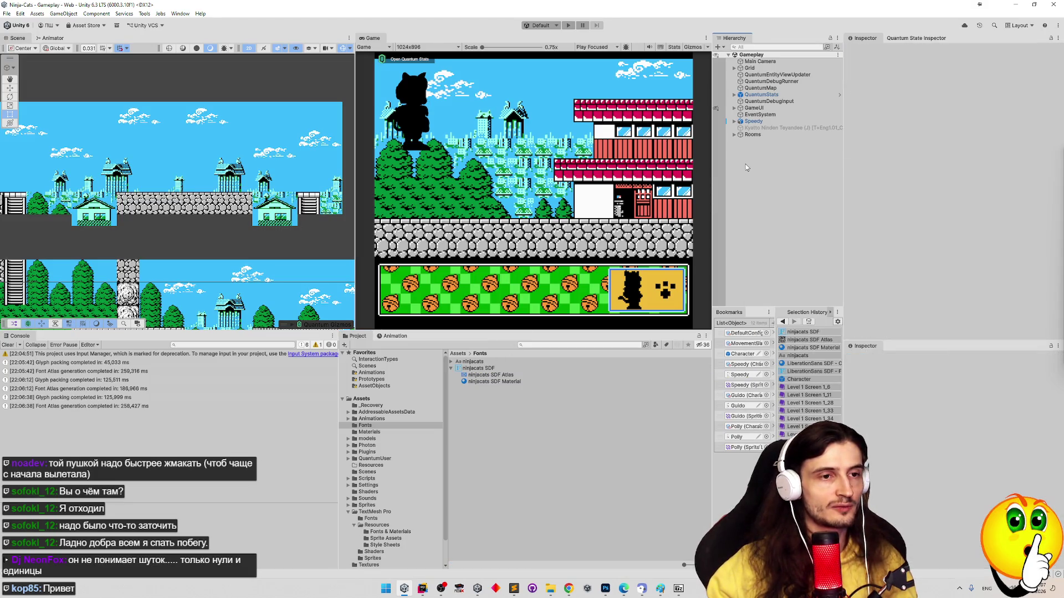
# Open the Character prefab and browse its hierarchy objects
pyautogui.click(749, 354)
pyautogui.doubleClick(749, 355)
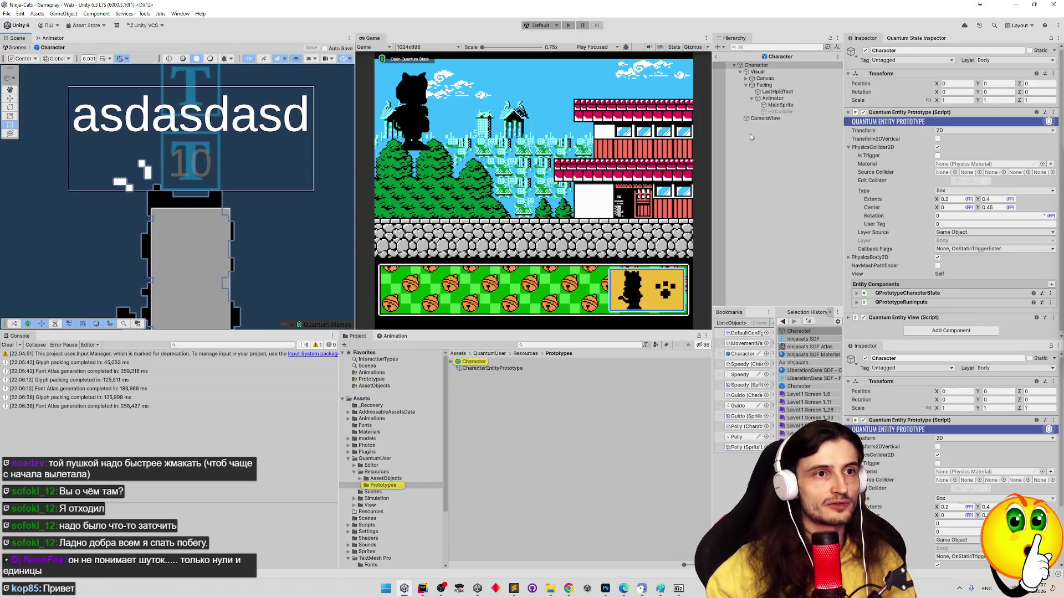
pyautogui.click(764, 78)
pyautogui.click(776, 117)
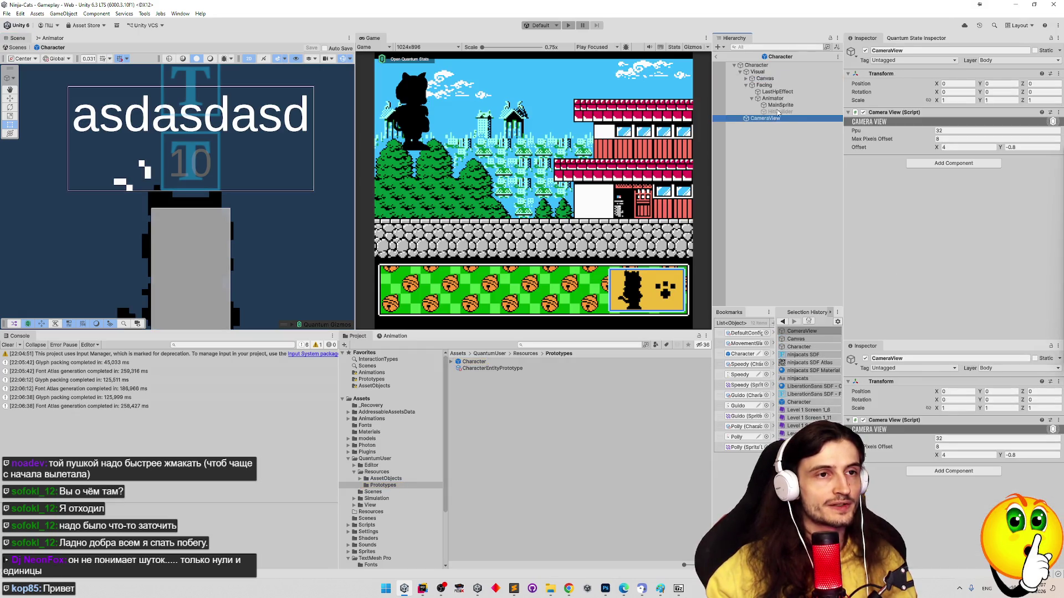
pyautogui.click(759, 91)
pyautogui.click(752, 98)
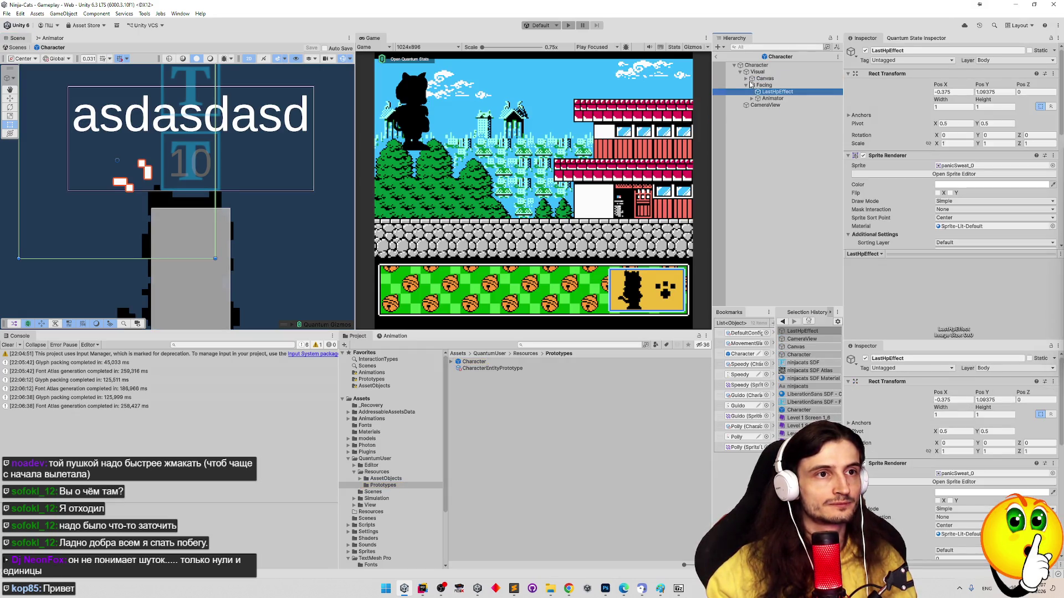
pyautogui.click(756, 72)
pyautogui.click(745, 85)
pyautogui.click(755, 73)
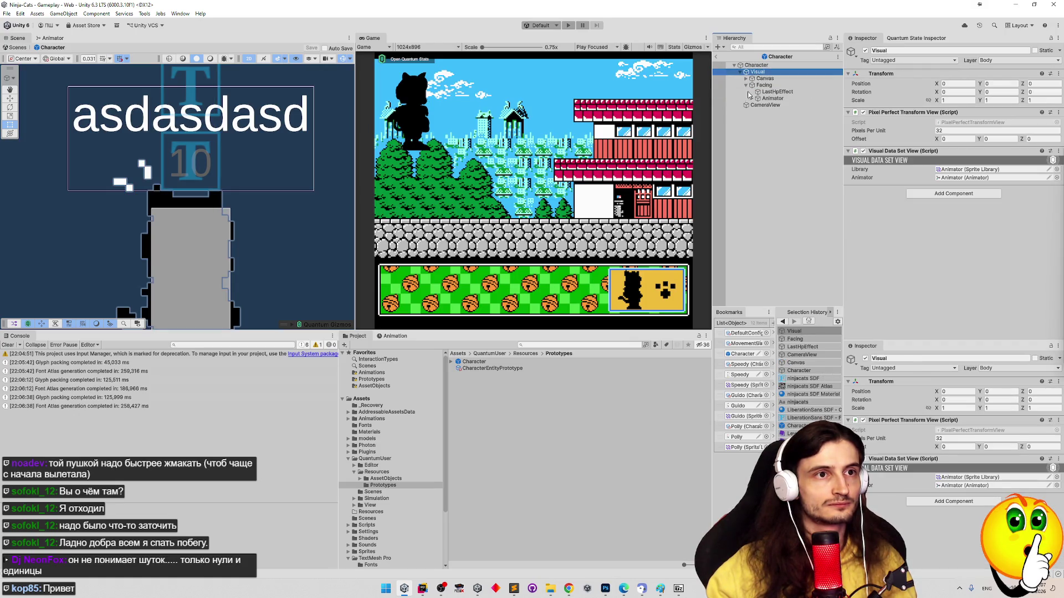
pyautogui.click(749, 92)
pyautogui.click(745, 85)
# Select Canvas > Nickname and bring up its Font Asset picker
pyautogui.click(746, 79)
pyautogui.click(763, 86)
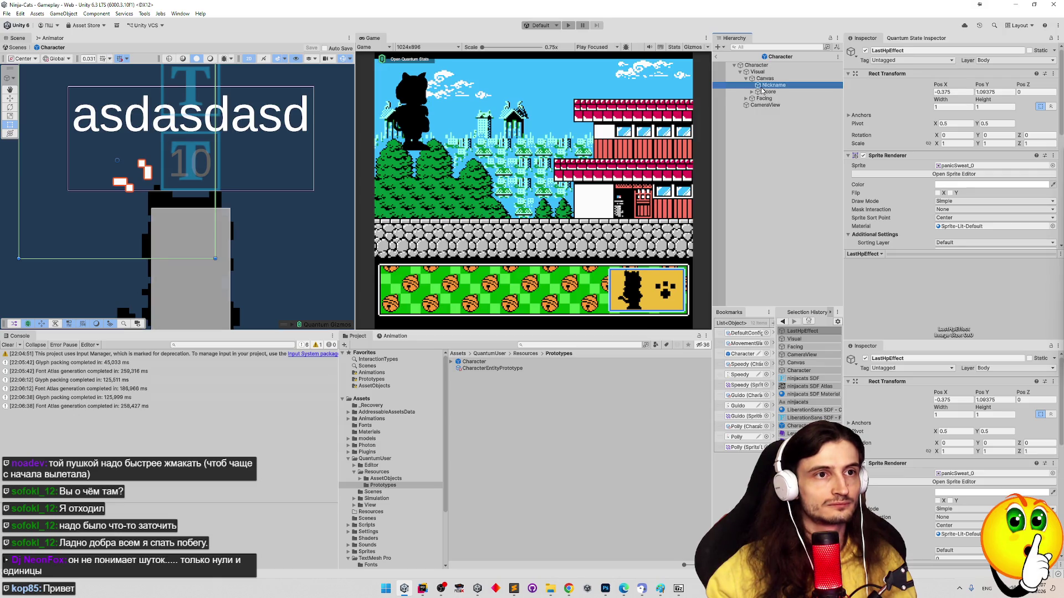
pyautogui.scroll(-5, 1061, 103)
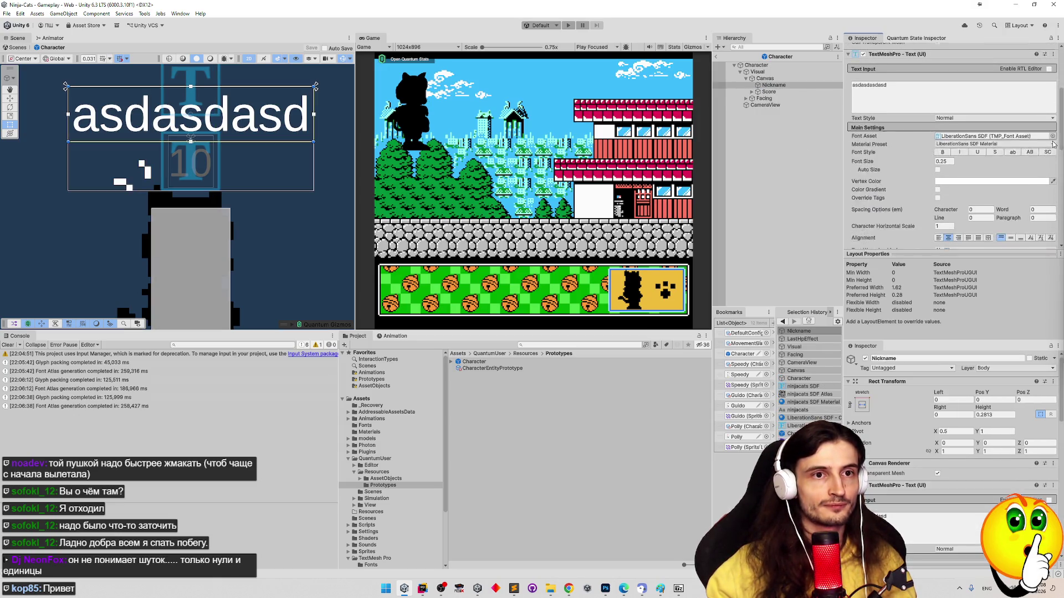
pyautogui.click(1052, 129)
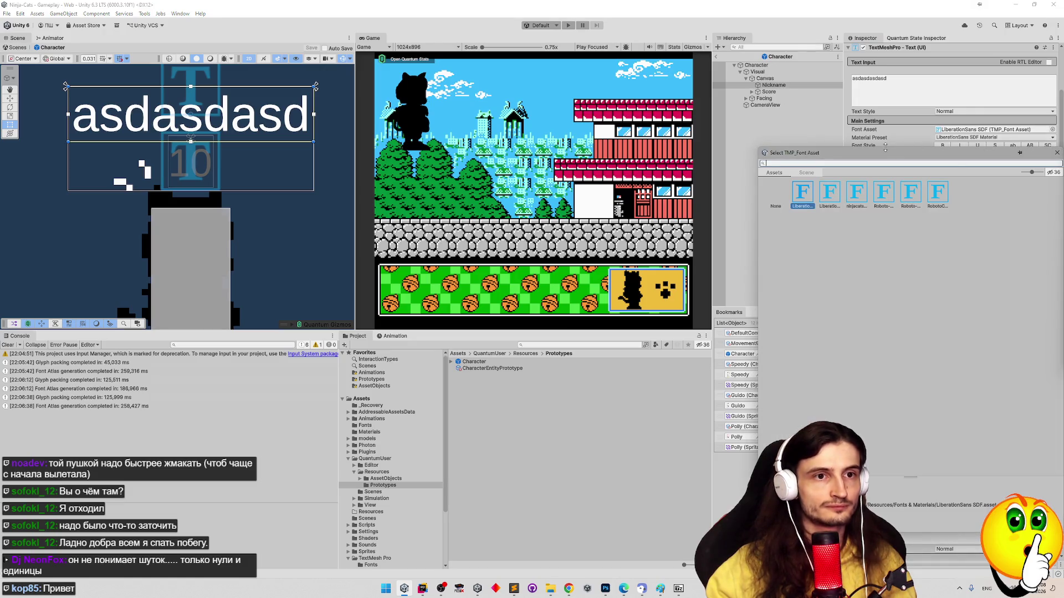
# Apply the ninjacats SDF font asset to the Nickname text
pyautogui.click(857, 192)
pyautogui.doubleClick(857, 192)
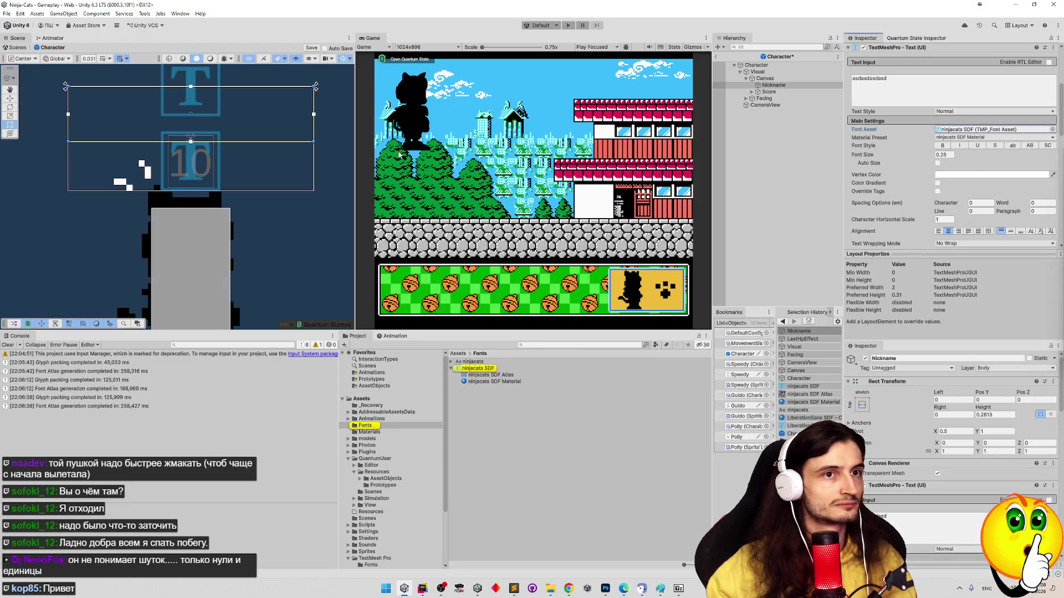
pyautogui.moveTo(311, 181); pyautogui.dragTo(290, 224)
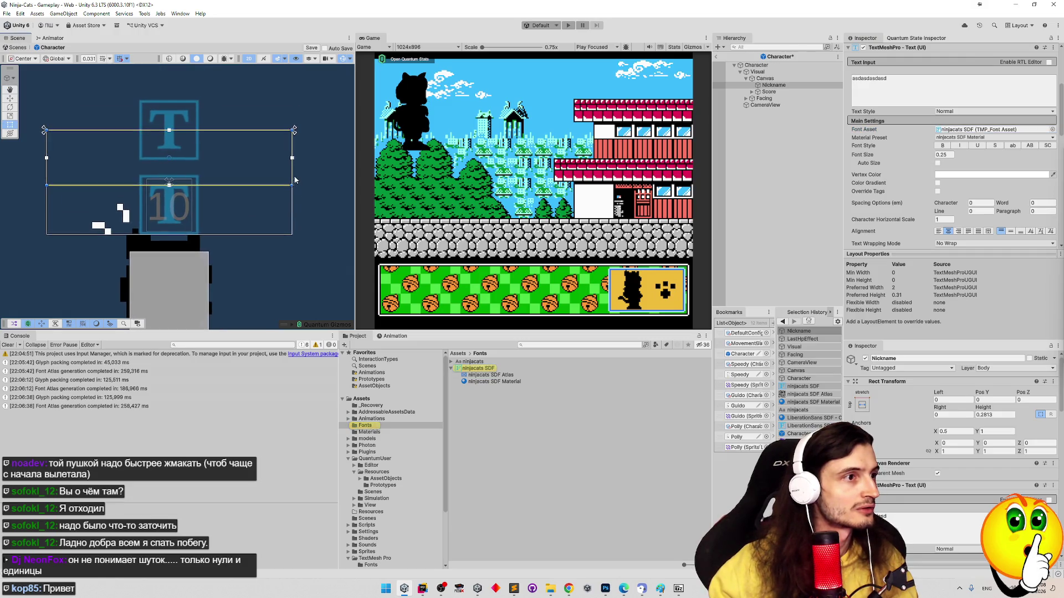
# Try auto sizing, then set the nickname font size to 0.15 and adjust its alignment
pyautogui.click(938, 163)
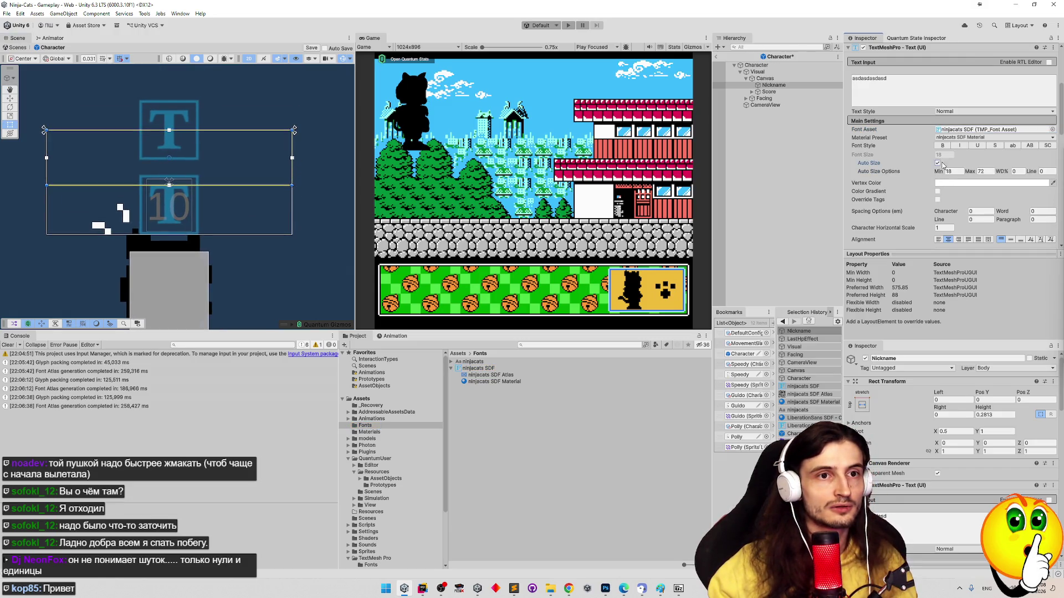
pyautogui.moveTo(946, 174); pyautogui.dragTo(776, 175)
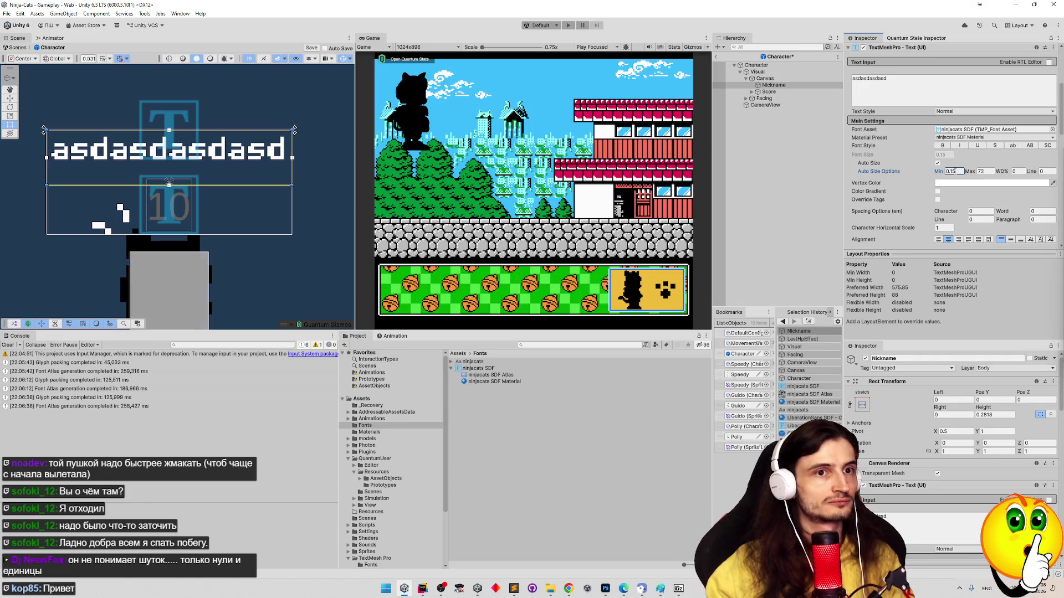
pyautogui.click(937, 164)
pyautogui.click(947, 155)
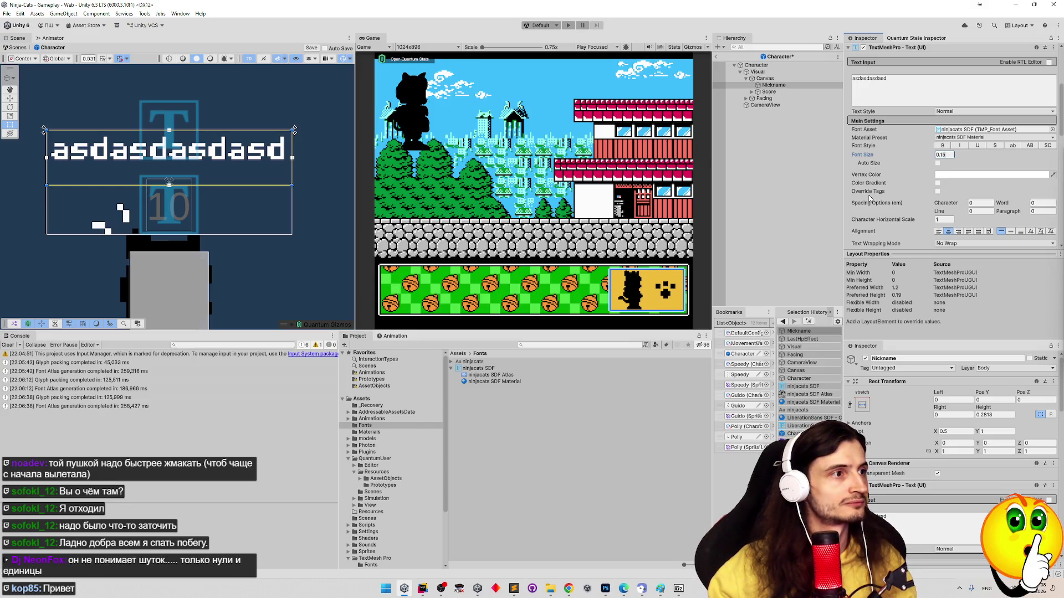
pyautogui.moveTo(253, 176)
pyautogui.mouseDown()
pyautogui.moveTo(262, 151)
pyautogui.moveTo(294, 135)
pyautogui.moveTo(279, 170)
pyautogui.mouseUp()
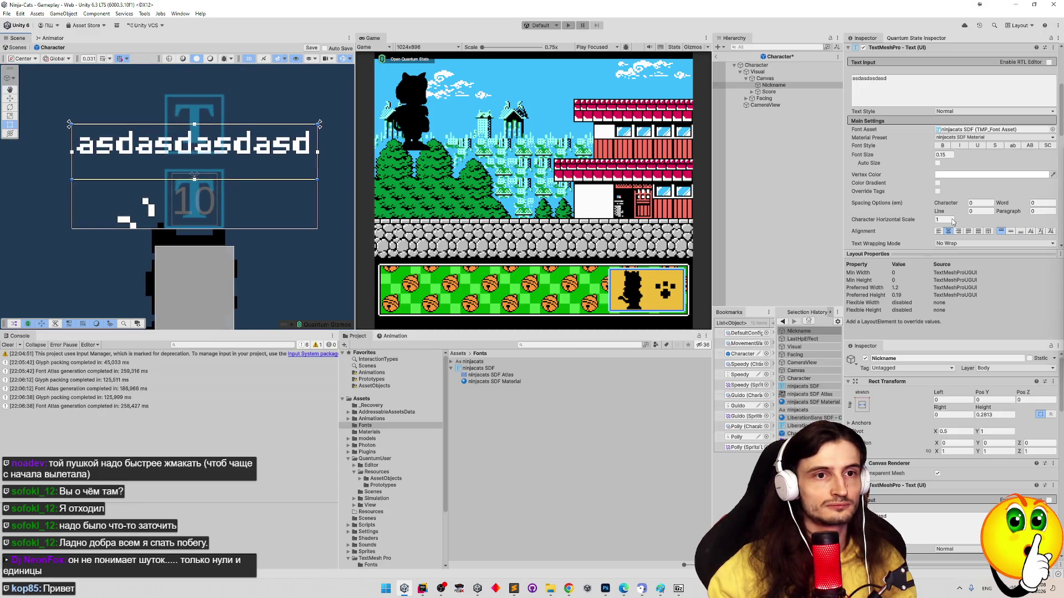
pyautogui.click(1021, 231)
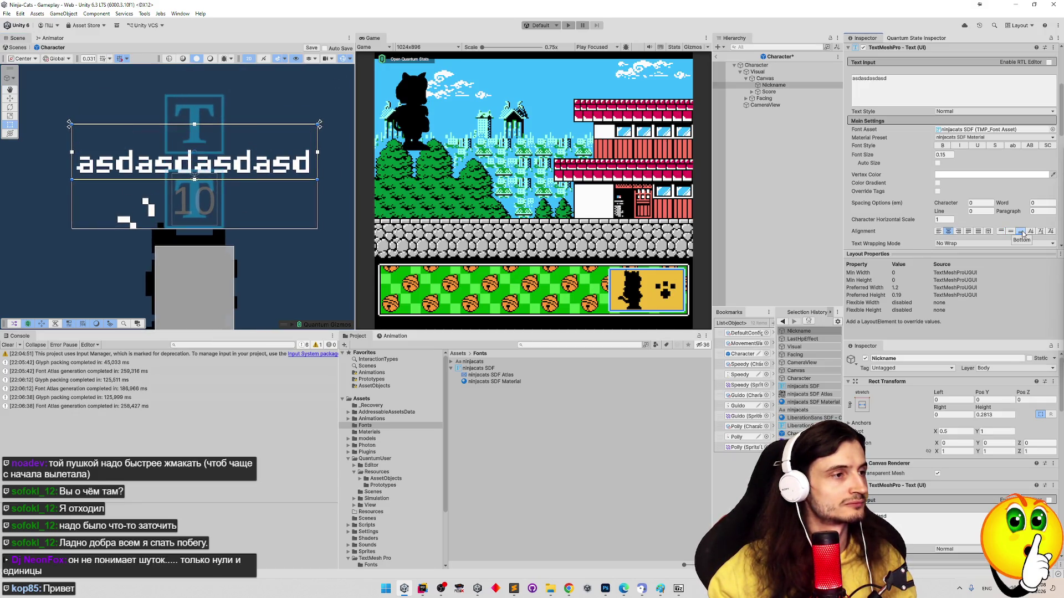
pyautogui.click(900, 75)
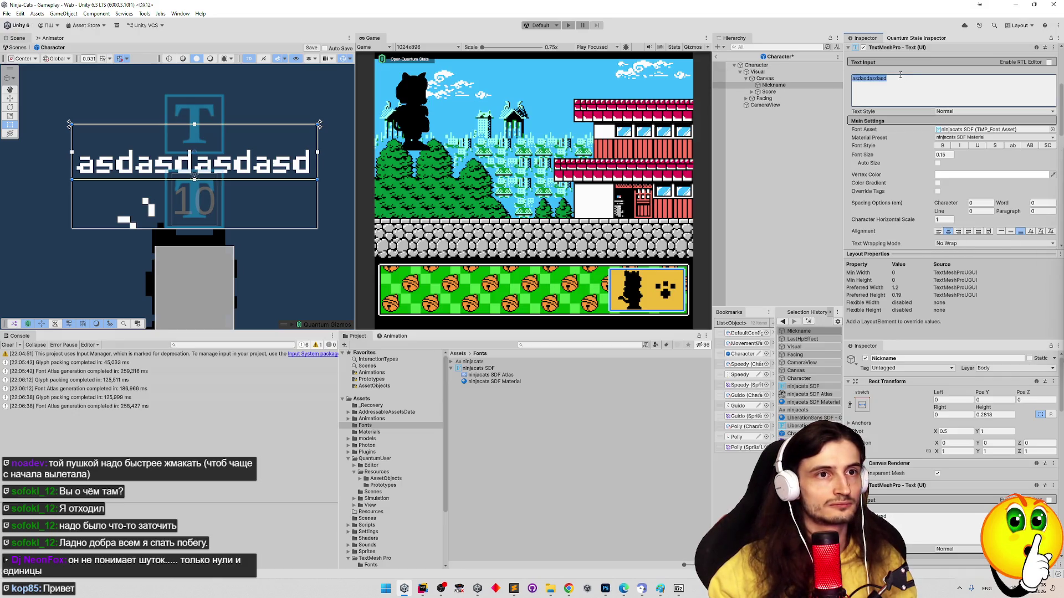
# Replace the placeholder nickname with the Cyrillic word Перегон using the Russian keyboard layout
pyautogui.write('Peregon')
pyautogui.press('super+space')
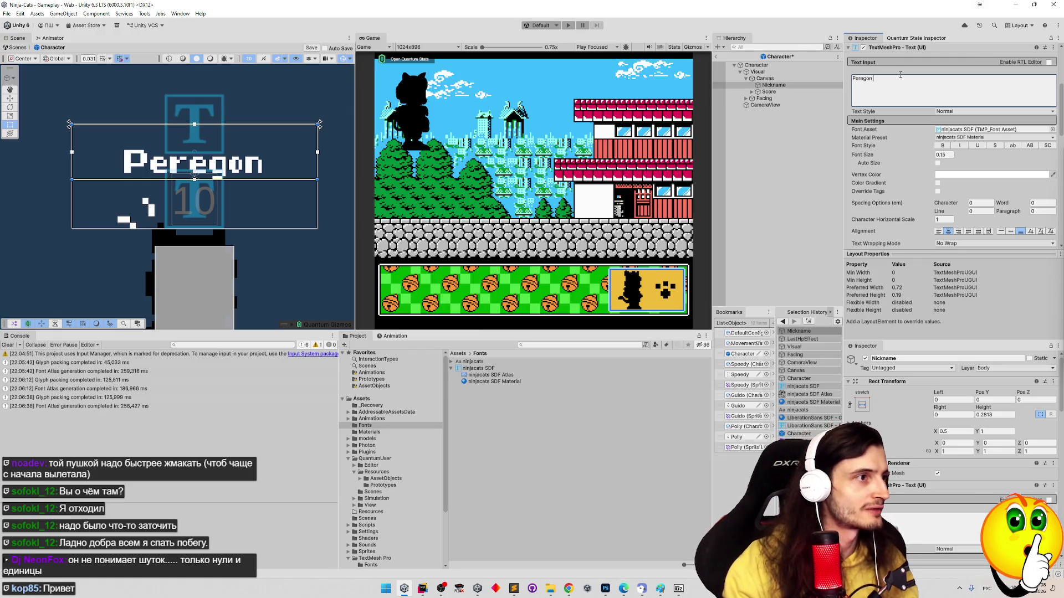
pyautogui.write('Перегон')
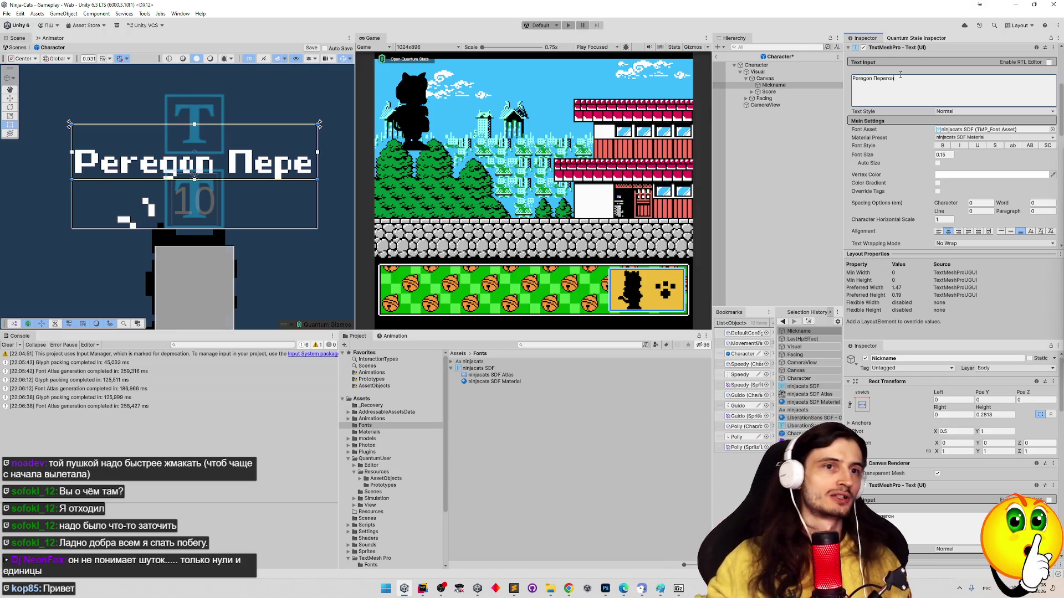
pyautogui.hotkey('ctrl', 'a')
pyautogui.press('BackSpace')
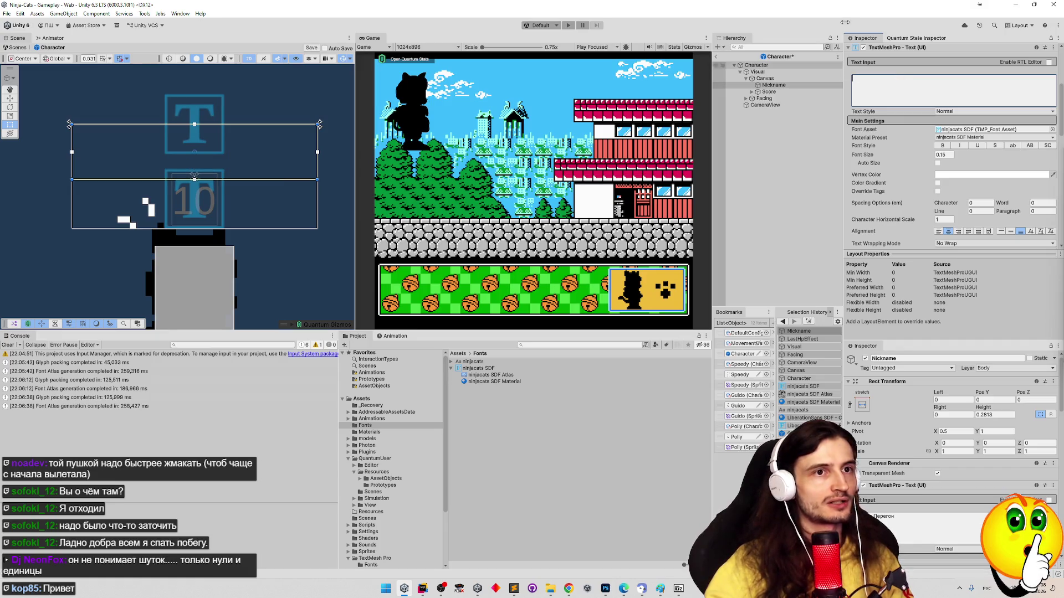
pyautogui.hotkey('alt', 'shift')
pyautogui.write('перегон')
pyautogui.hotkey('ctrl', 'a')
pyautogui.press('BackSpace')
pyautogui.write('Перегон')
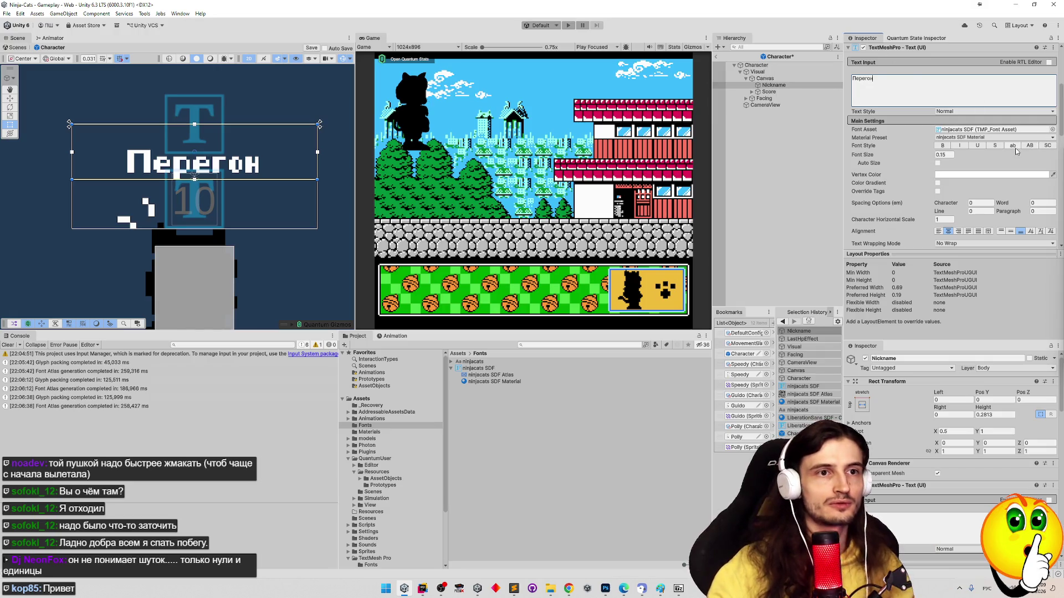
pyautogui.moveTo(1061, 125); pyautogui.dragTo(1055, 141)
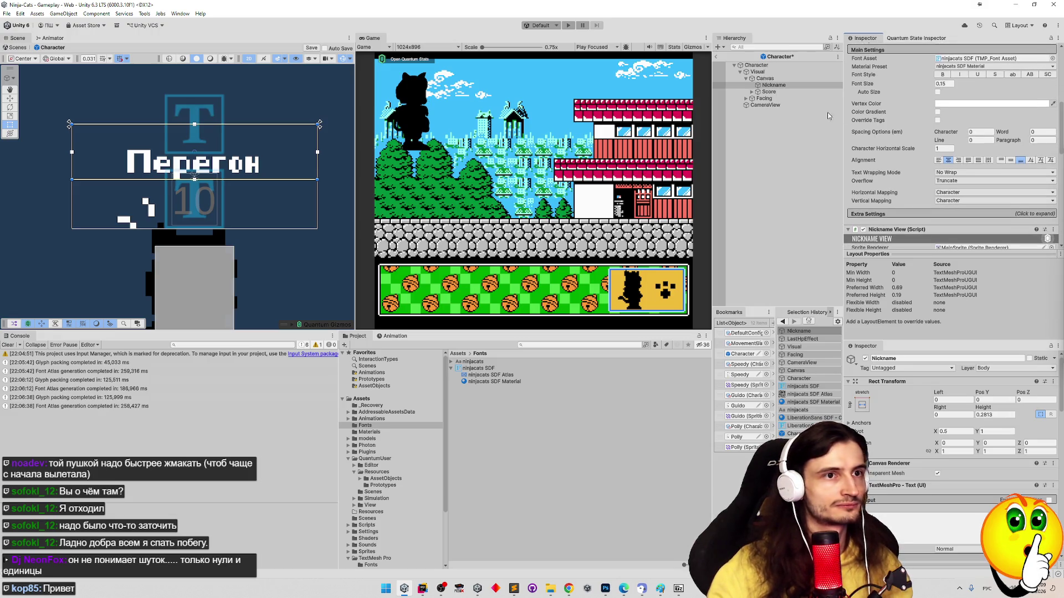
# Give the Score Value text the ninjacats SDF font and vertically centred alignment
pyautogui.click(752, 92)
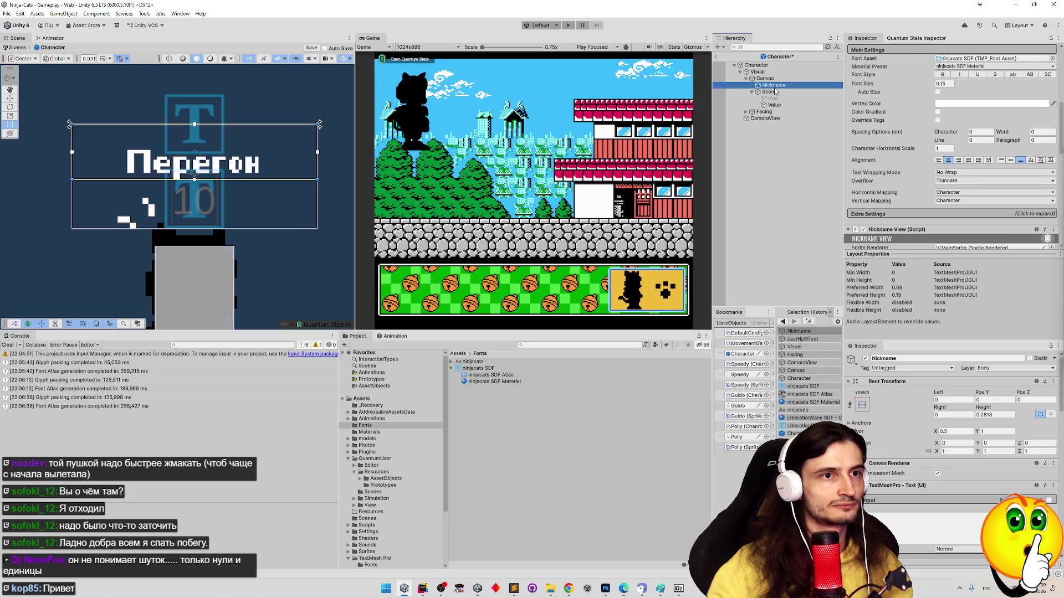
pyautogui.click(774, 105)
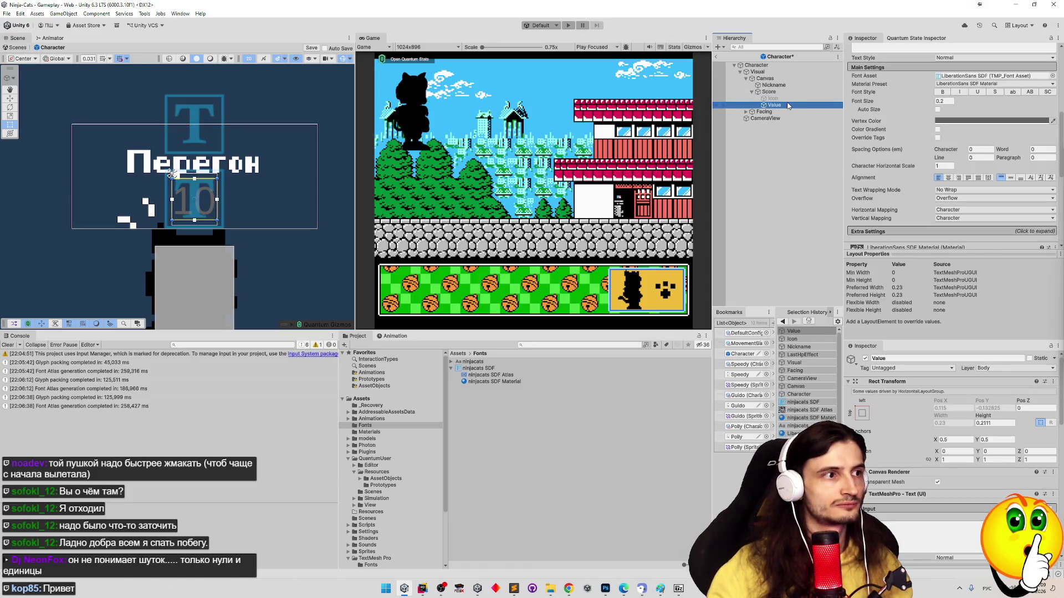
pyautogui.click(945, 101)
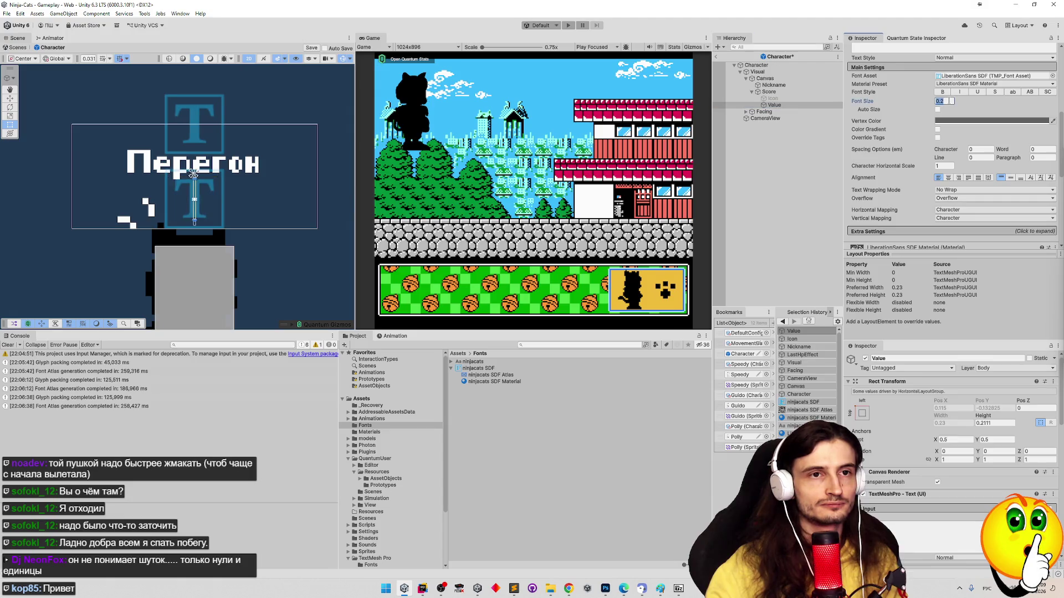
pyautogui.write('1')
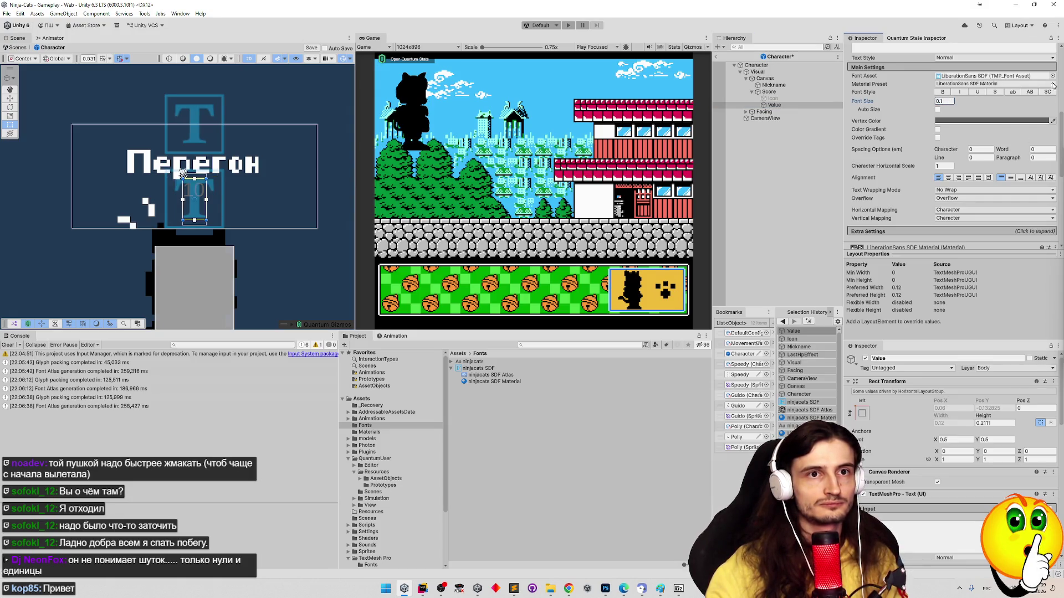
pyautogui.click(1052, 76)
pyautogui.doubleClick(857, 193)
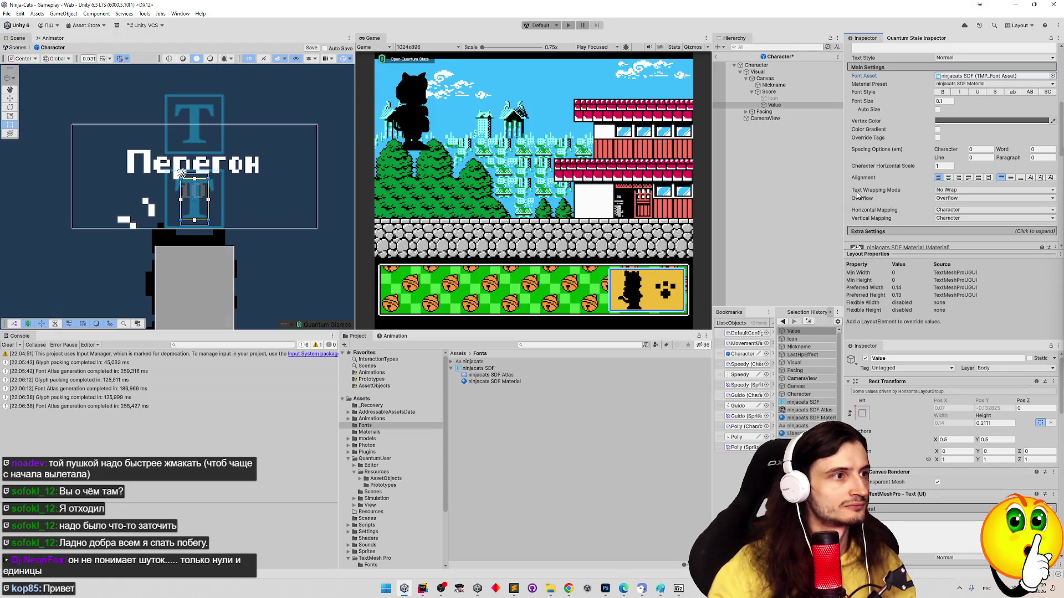
pyautogui.click(948, 178)
pyautogui.click(1011, 177)
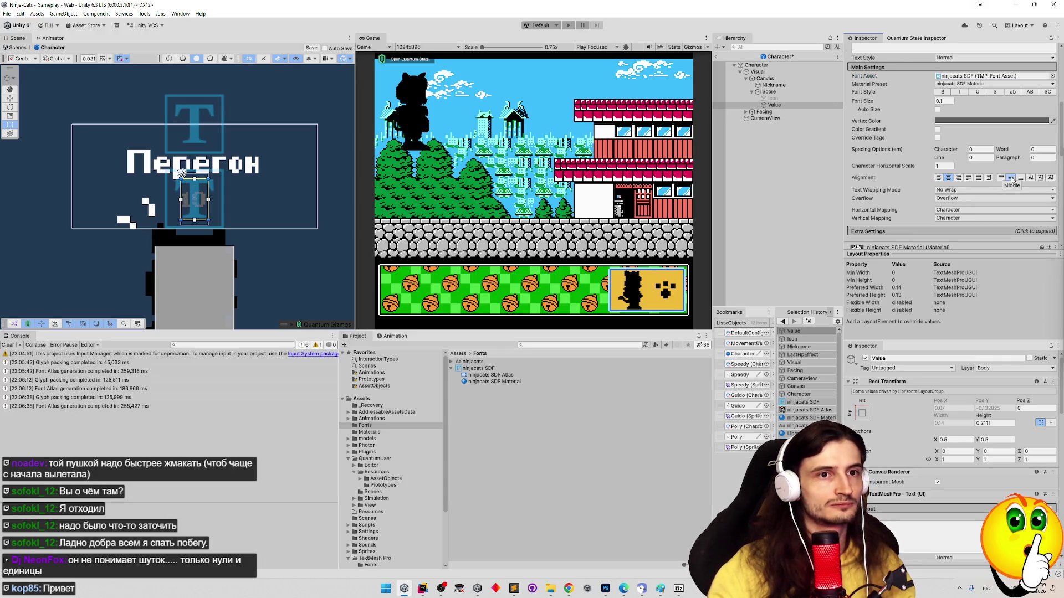
pyautogui.hotkey('ctrl', 'z')
pyautogui.click(1011, 179)
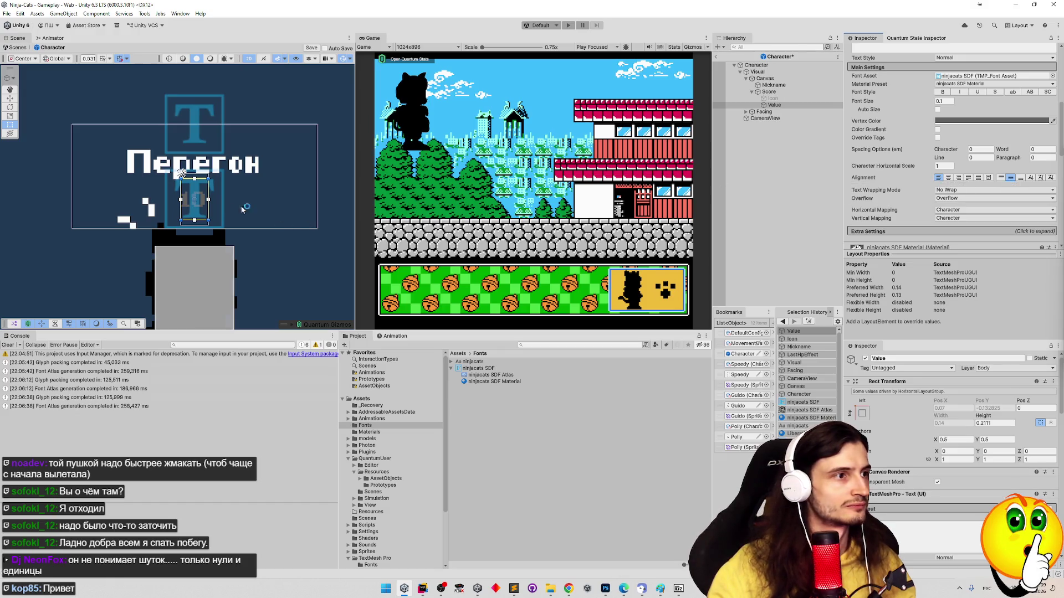
pyautogui.moveTo(209, 206); pyautogui.dragTo(219, 206)
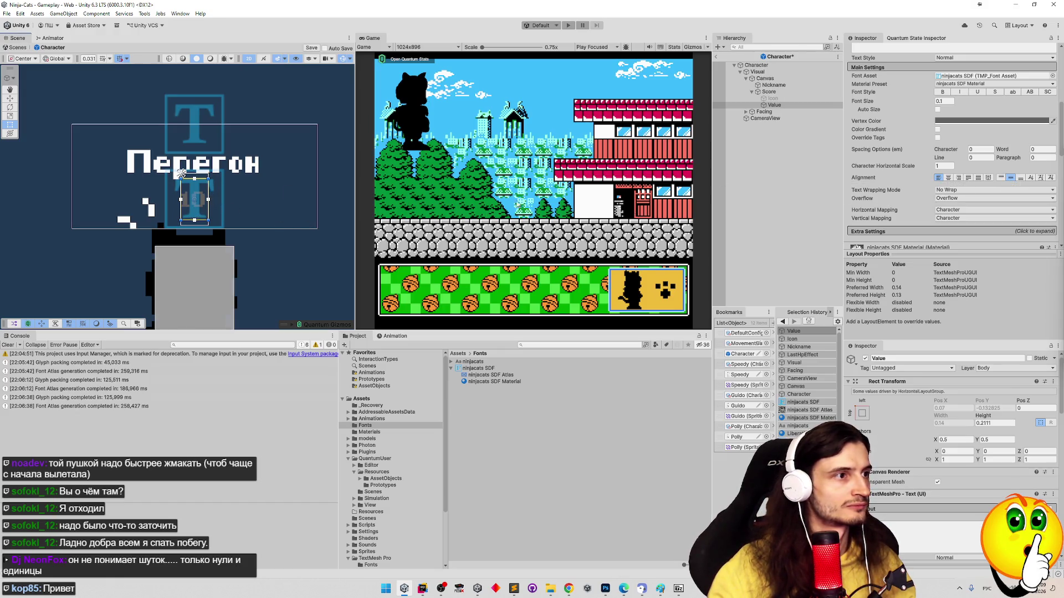
# Set the Value font size to 0.13, save the prefab with Ctrl+S and dismiss the warning
pyautogui.click(943, 101)
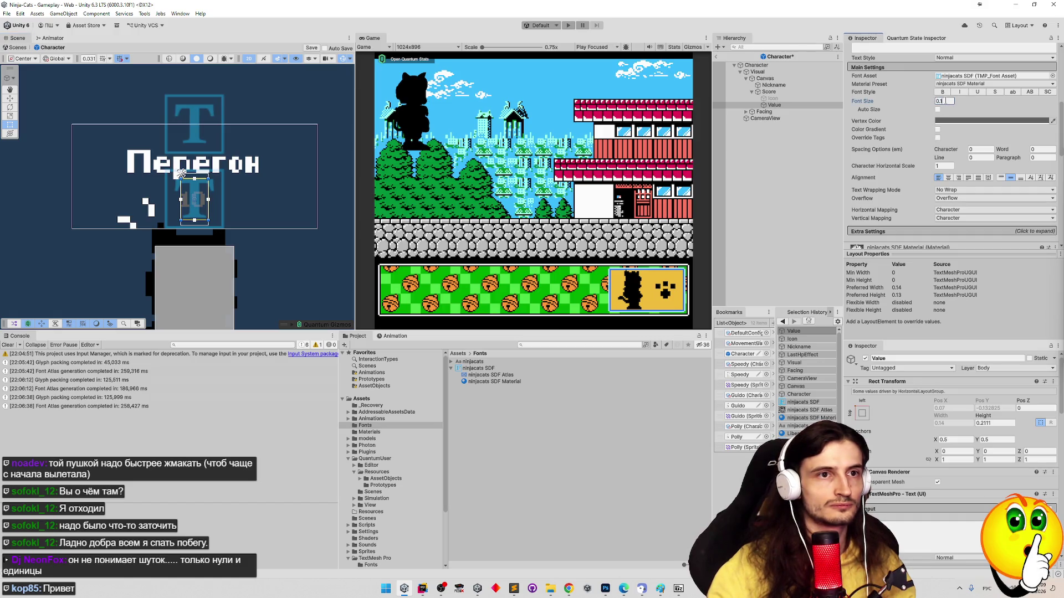
pyautogui.write('2')
pyautogui.press('BackSpace')
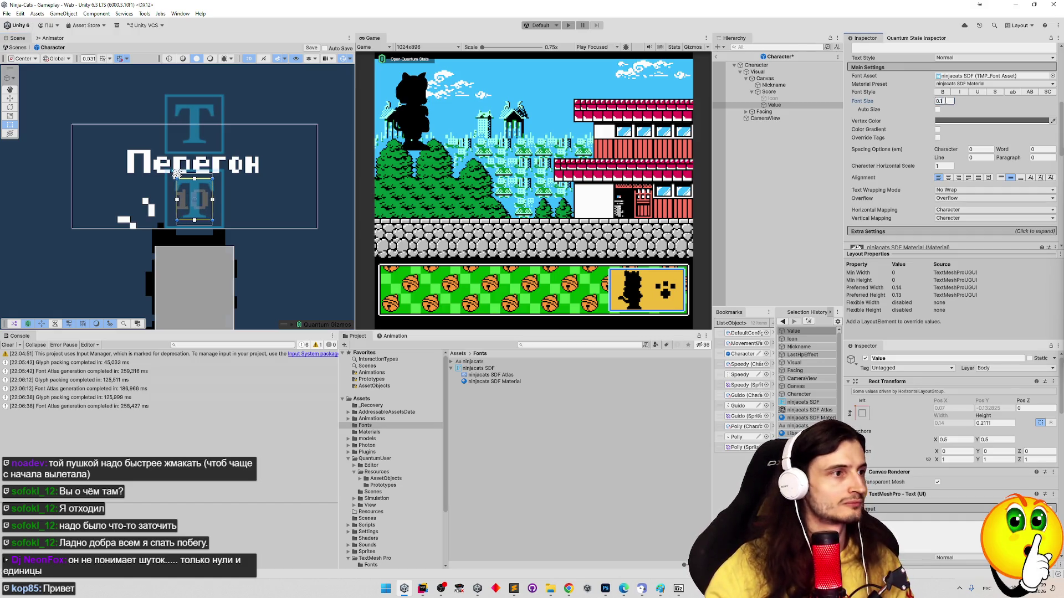
pyautogui.hotkey('ctrl', 's')
pyautogui.click(515, 189)
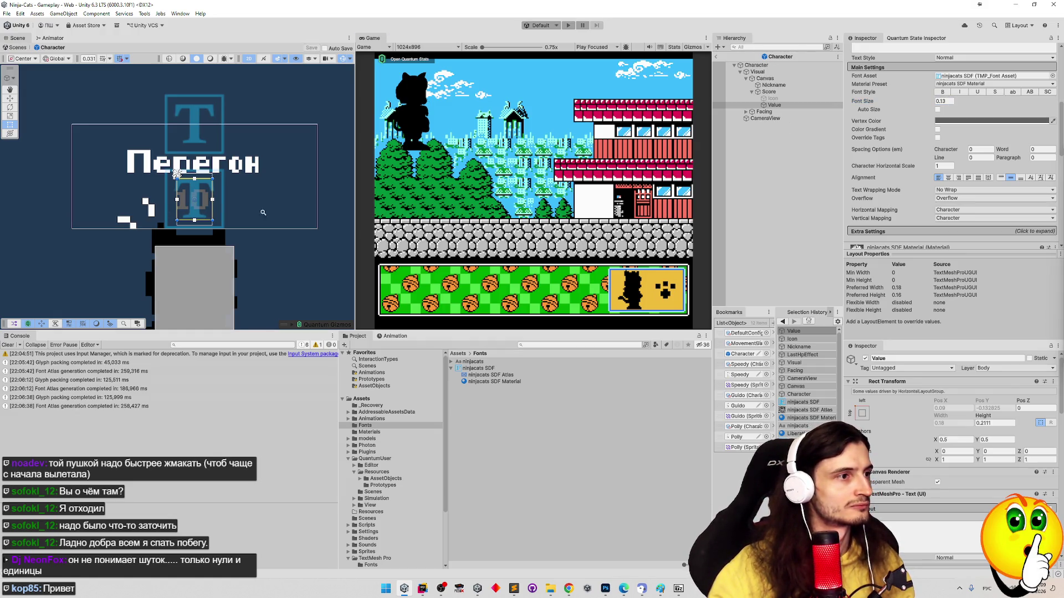
pyautogui.scroll(5, 263, 212)
pyautogui.moveTo(280, 220); pyautogui.dragTo(305, 198)
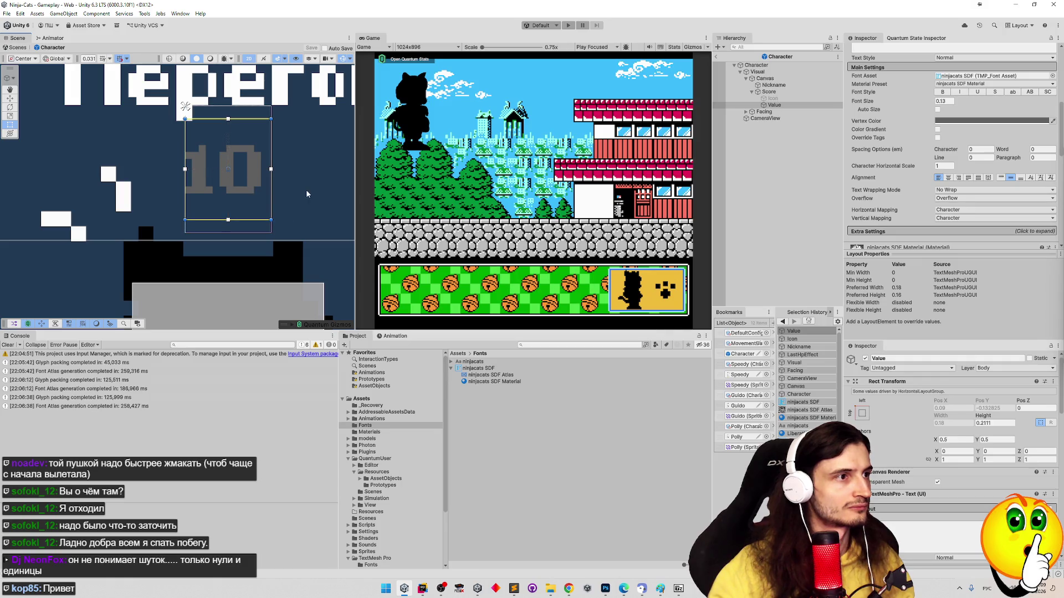
pyautogui.scroll(-3, 284, 211)
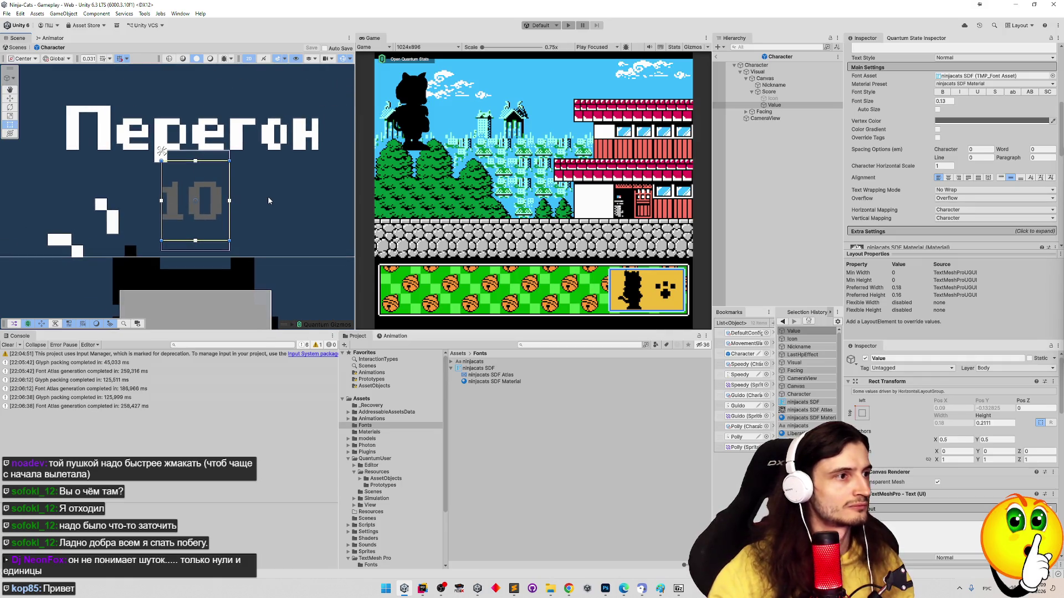
pyautogui.click(534, 325)
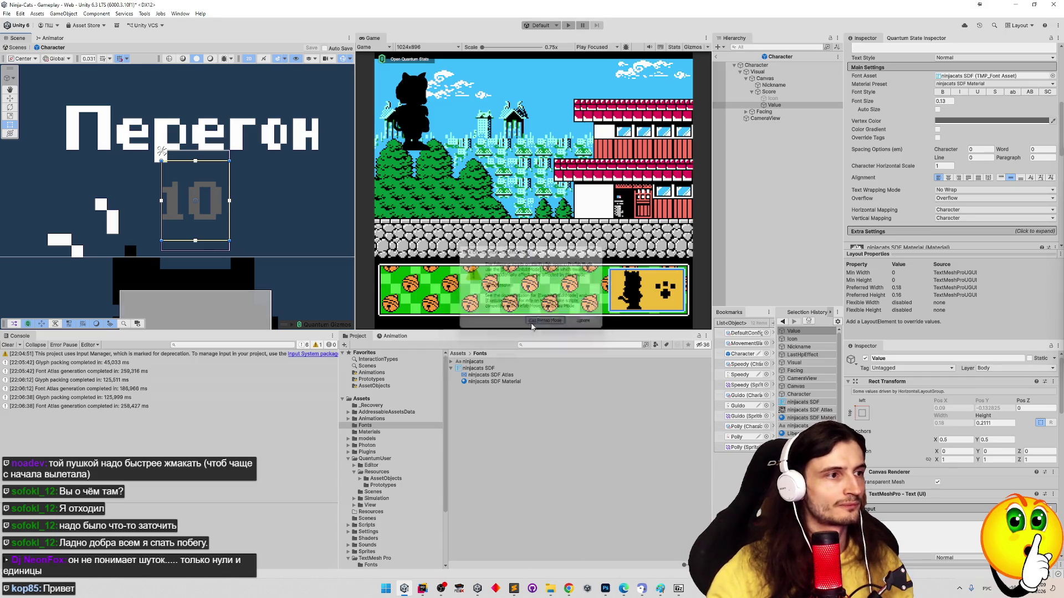
# Play-test by walking right, zoom the Scene view onto the labels, then stop and ping the Character prefab
pyautogui.hotkey('ctrl', 'p')
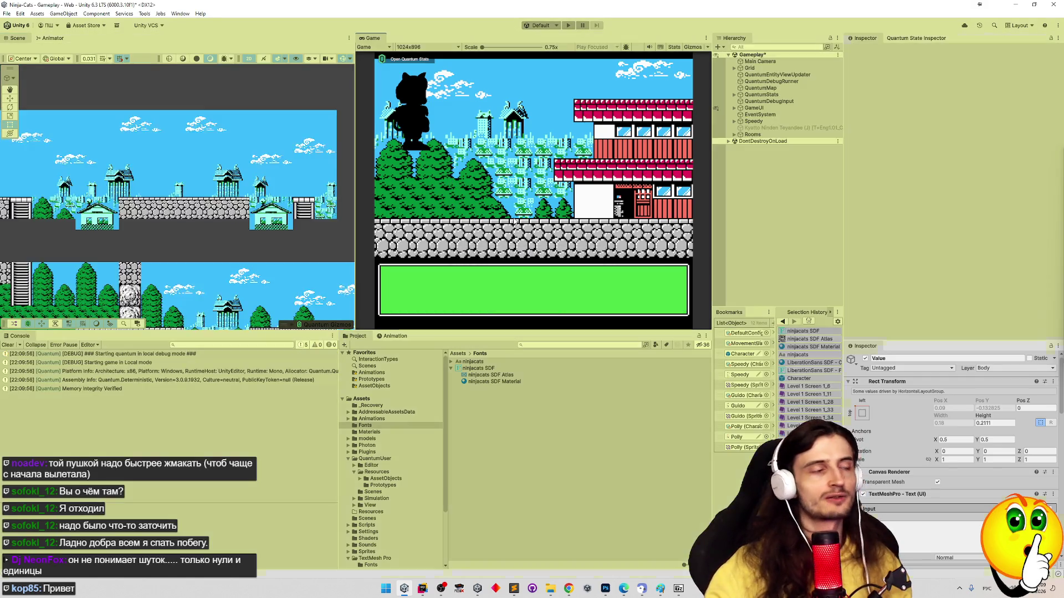
pyautogui.press('Right')
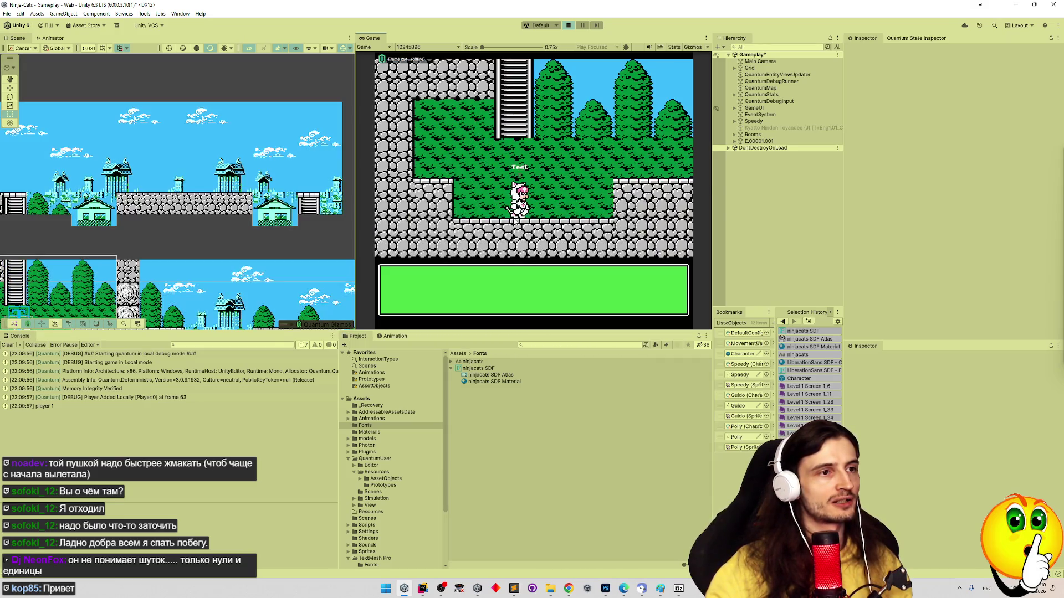
pyautogui.hotkey('shift', 'space')
pyautogui.hotkey('shift', 'space')
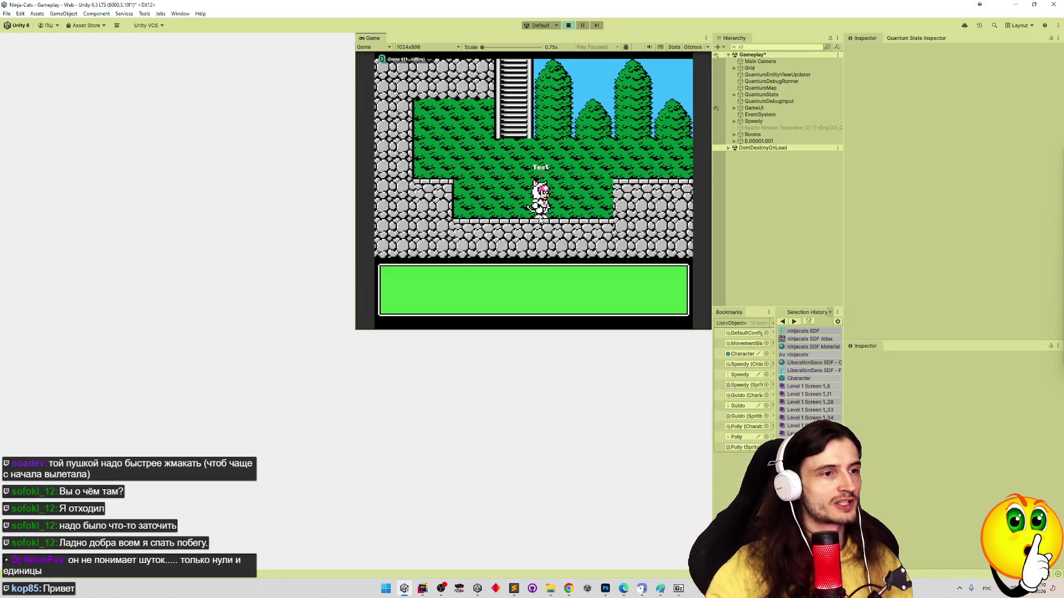
pyautogui.moveTo(137, 304); pyautogui.dragTo(225, 200)
pyautogui.scroll(6, 225, 200)
pyautogui.scroll(5, 239, 237)
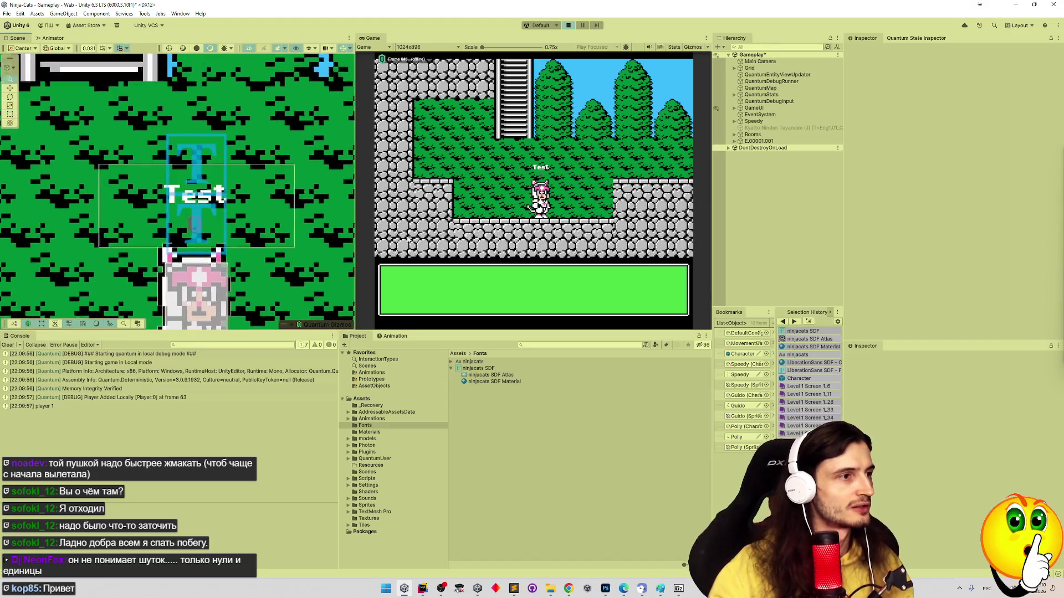
pyautogui.scroll(4, 271, 219)
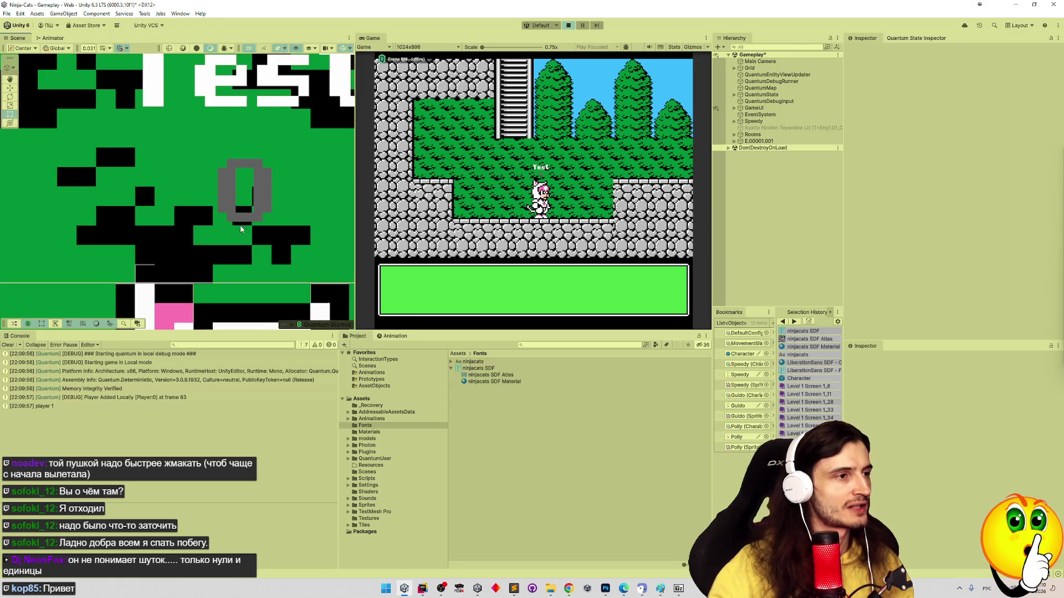
pyautogui.scroll(2, 275, 225)
pyautogui.moveTo(326, 249); pyautogui.dragTo(297, 248)
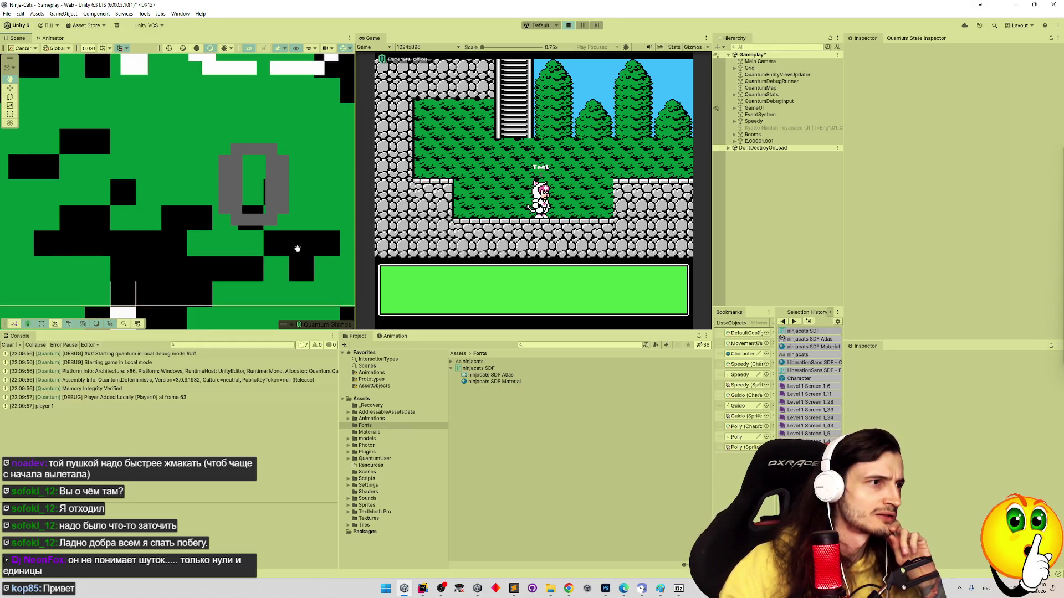
pyautogui.moveTo(297, 248)
pyautogui.mouseDown()
pyautogui.moveTo(270, 297)
pyautogui.moveTo(190, 277)
pyautogui.moveTo(166, 259)
pyautogui.moveTo(245, 214)
pyautogui.moveTo(293, 219)
pyautogui.mouseUp()
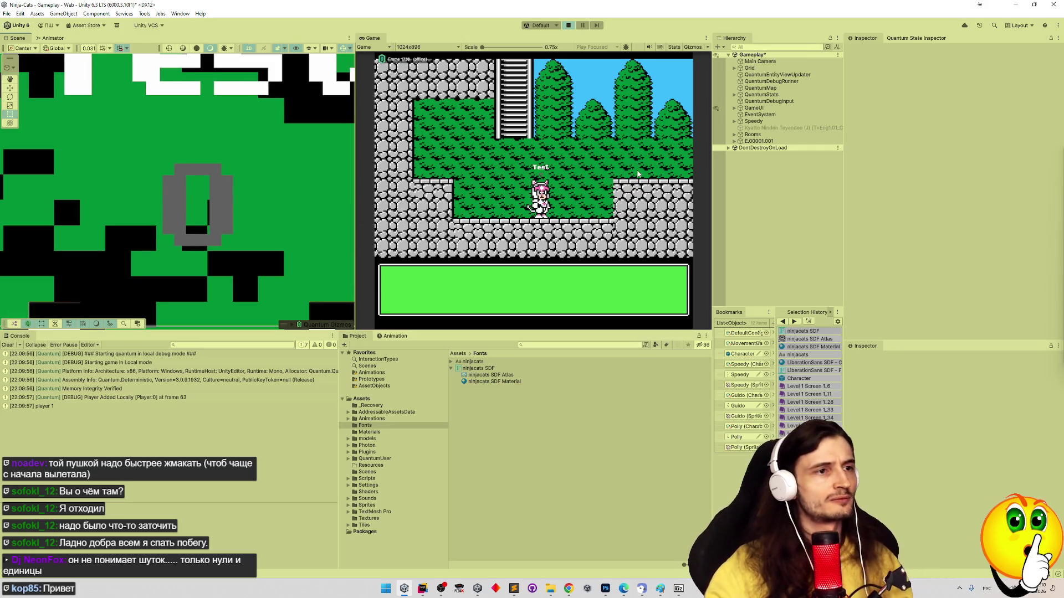
pyautogui.hotkey('ctrl', 'p')
pyautogui.click(742, 354)
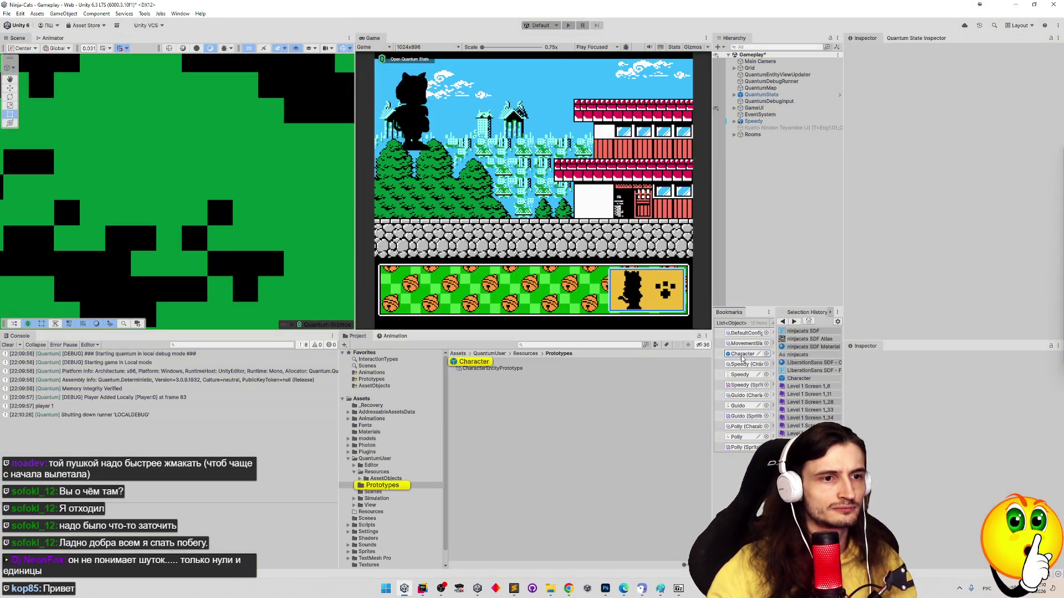
# Open the Character prefab's Canvas and try Reference Pixels Per Unit 36.36, undoing back to 32
pyautogui.doubleClick(742, 357)
pyautogui.click(776, 78)
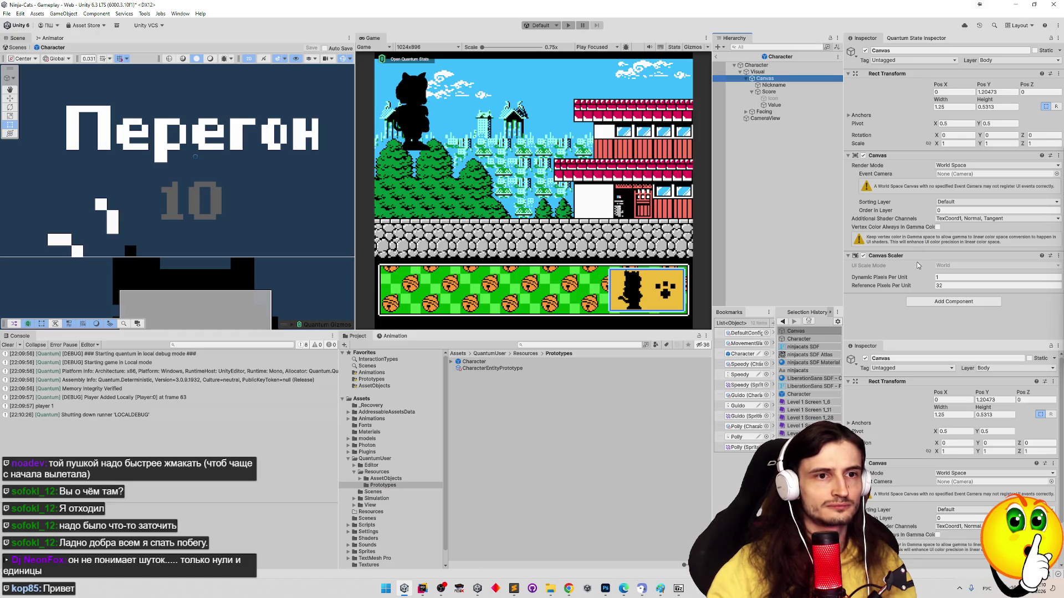
pyautogui.moveTo(912, 288); pyautogui.dragTo(996, 292)
pyautogui.hotkey('ctrl', 'z')
# Try Dynamic Pixels Per Unit 10, then revert the canvas scaler to 1
pyautogui.click(957, 279)
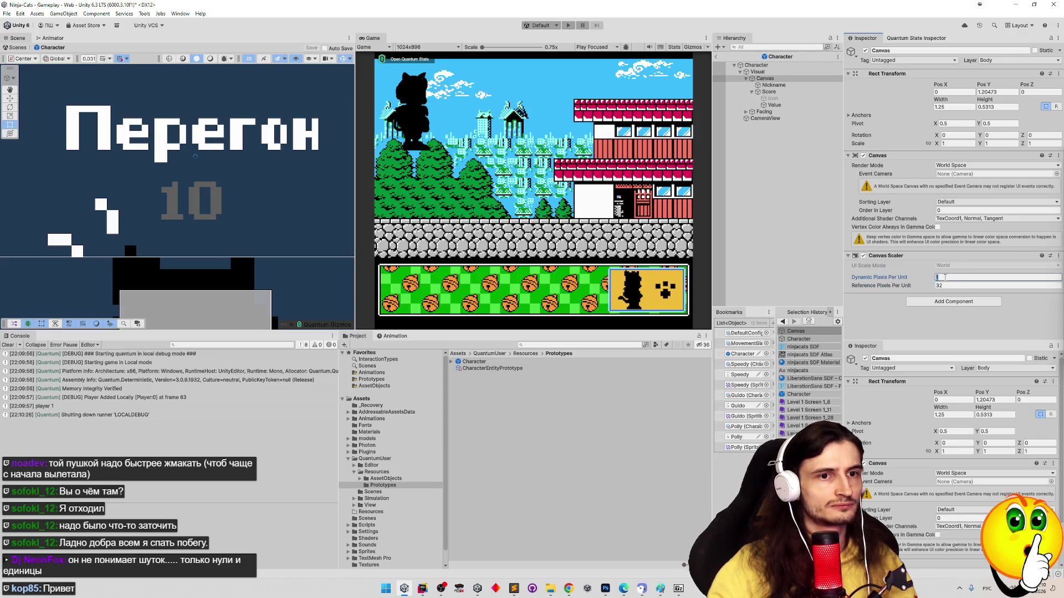
pyautogui.write('0')
pyautogui.click(957, 285)
pyautogui.press('Escape')
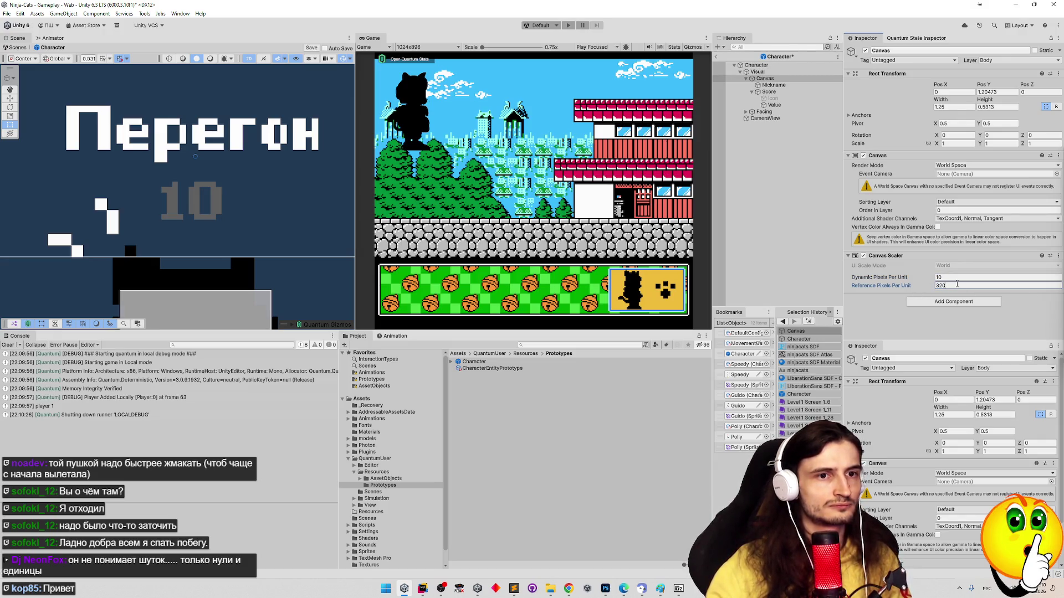
pyautogui.hotkey('ctrl', 'z')
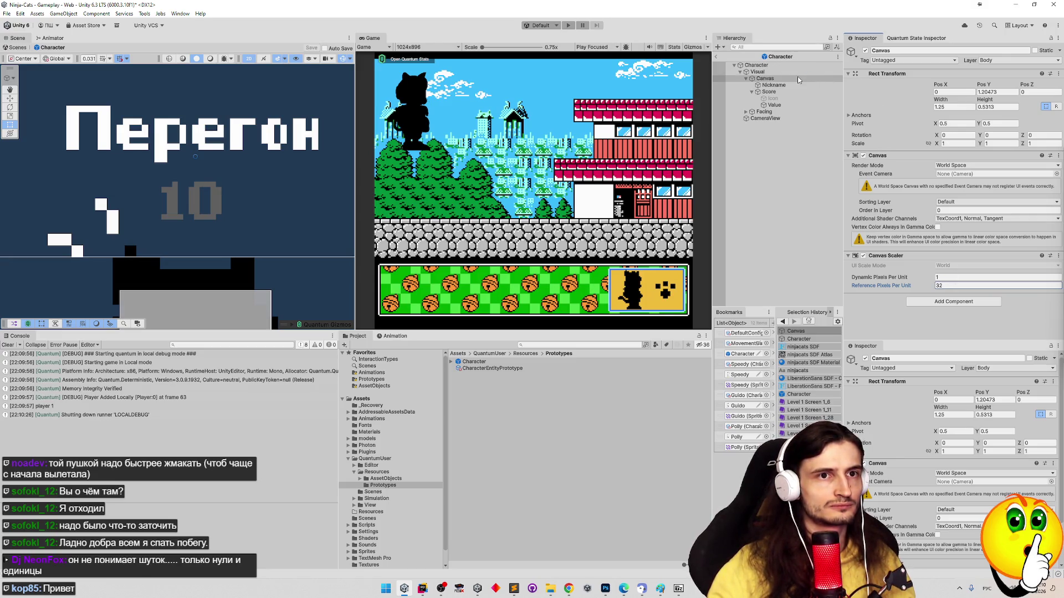
# Select the Value score text and duplicate it as Value (1)
pyautogui.doubleClick(774, 104)
pyautogui.scroll(5, 289, 190)
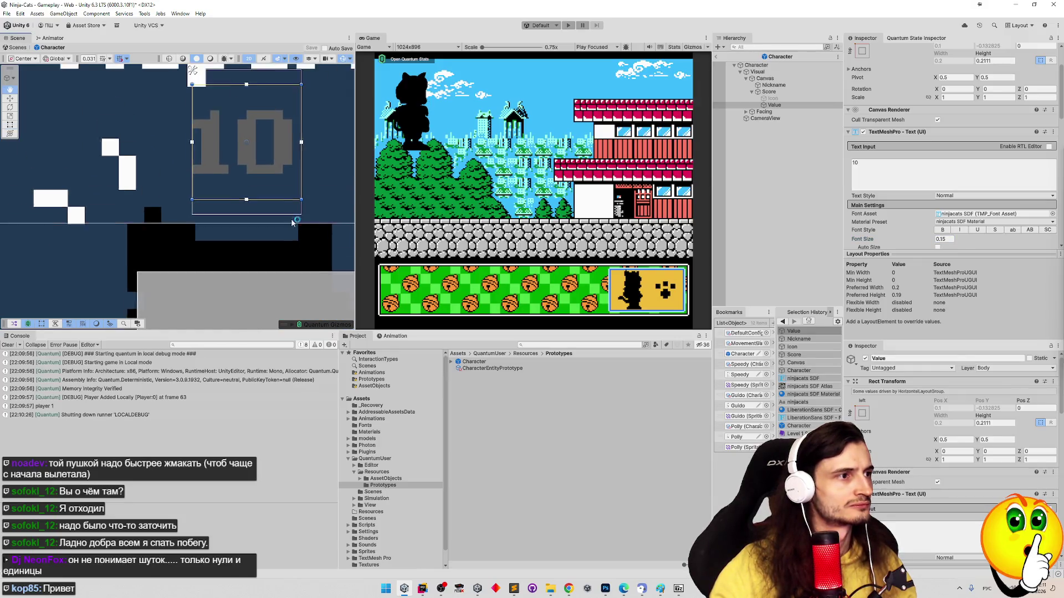
pyautogui.scroll(3, 291, 221)
pyautogui.scroll(-5, 282, 160)
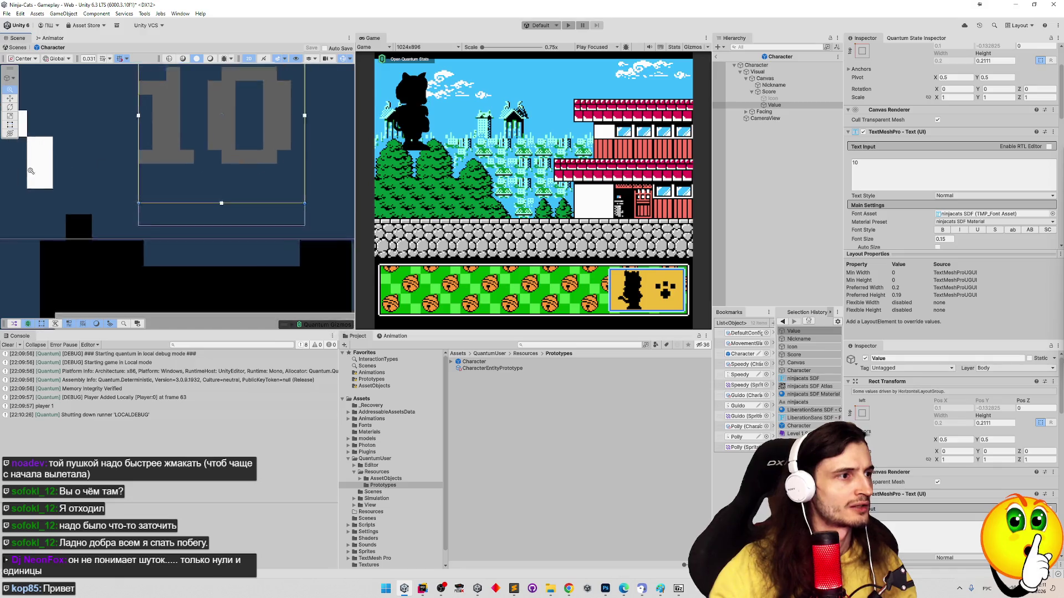
pyautogui.scroll(3, 205, 166)
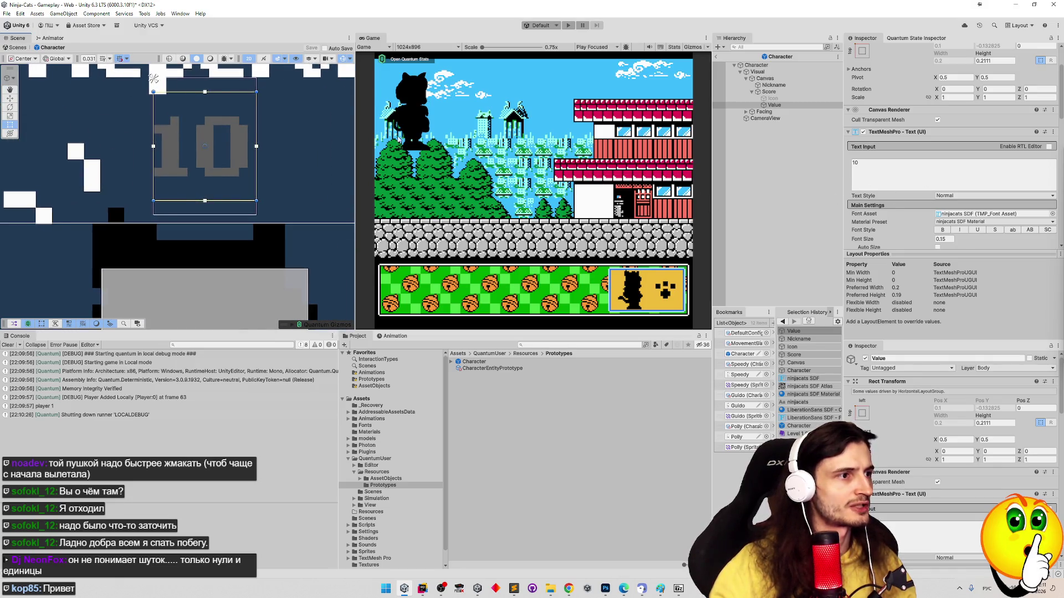
pyautogui.click(774, 105)
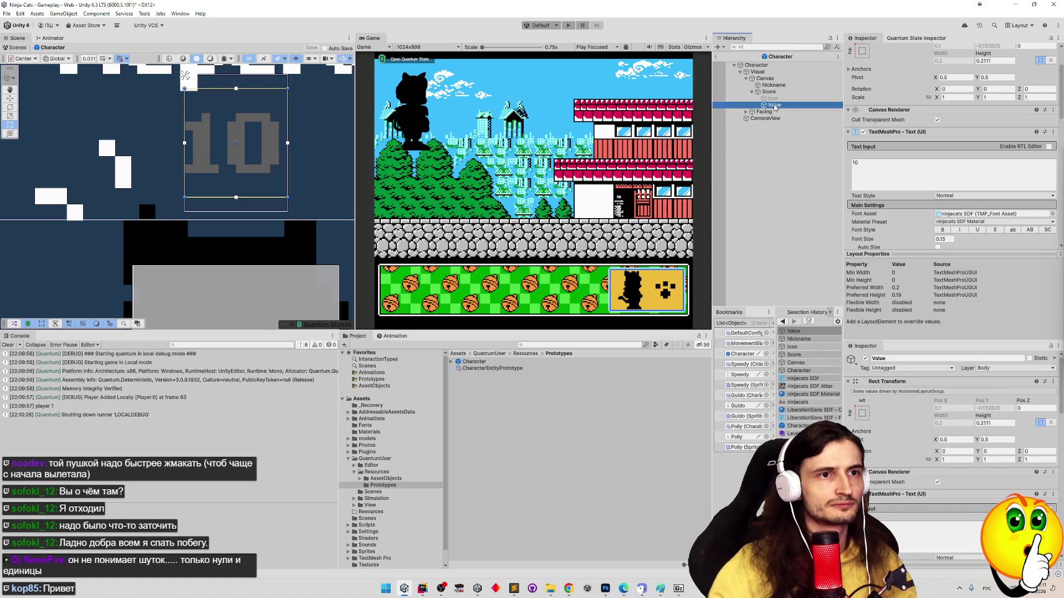
pyautogui.hotkey('ctrl', 'd')
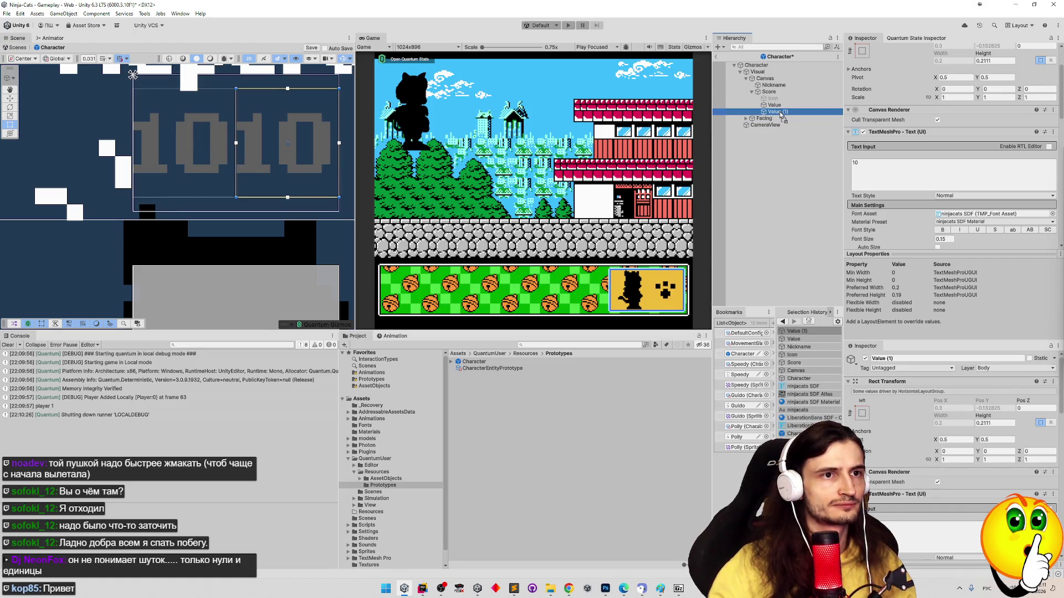
# Move Value (1) directly under Canvas, shift it down-left, and turn on Auto Size
pyautogui.moveTo(760, 113); pyautogui.dragTo(765, 88)
pyautogui.moveTo(300, 150)
pyautogui.mouseDown()
pyautogui.moveTo(285, 177)
pyautogui.moveTo(205, 198)
pyautogui.moveTo(279, 181)
pyautogui.mouseUp()
pyautogui.click(937, 239)
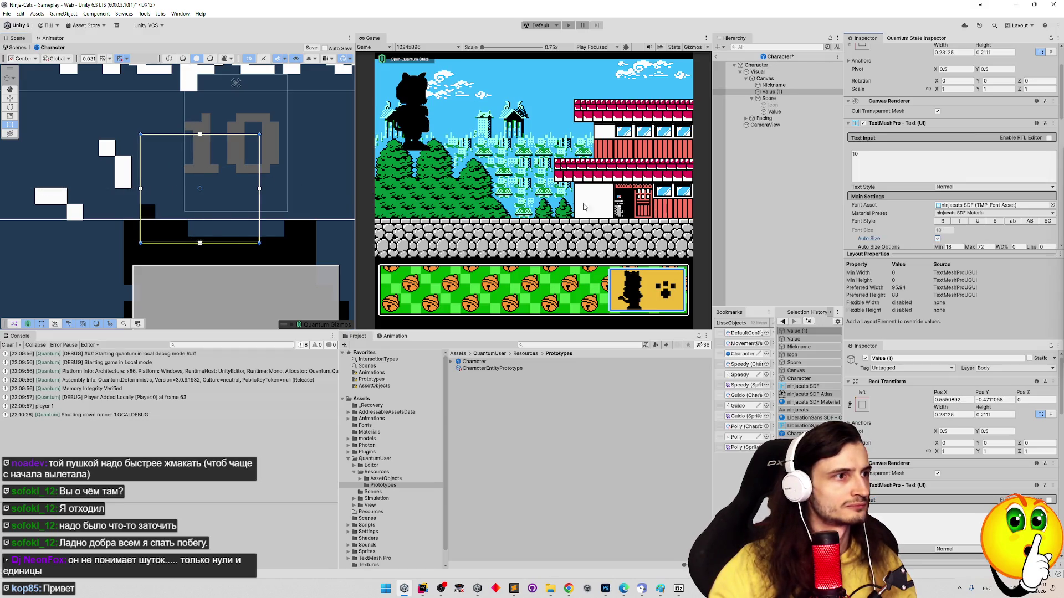
# Set Value (1)'s minimum auto size to 0 and make its text box wider and taller
pyautogui.click(949, 247)
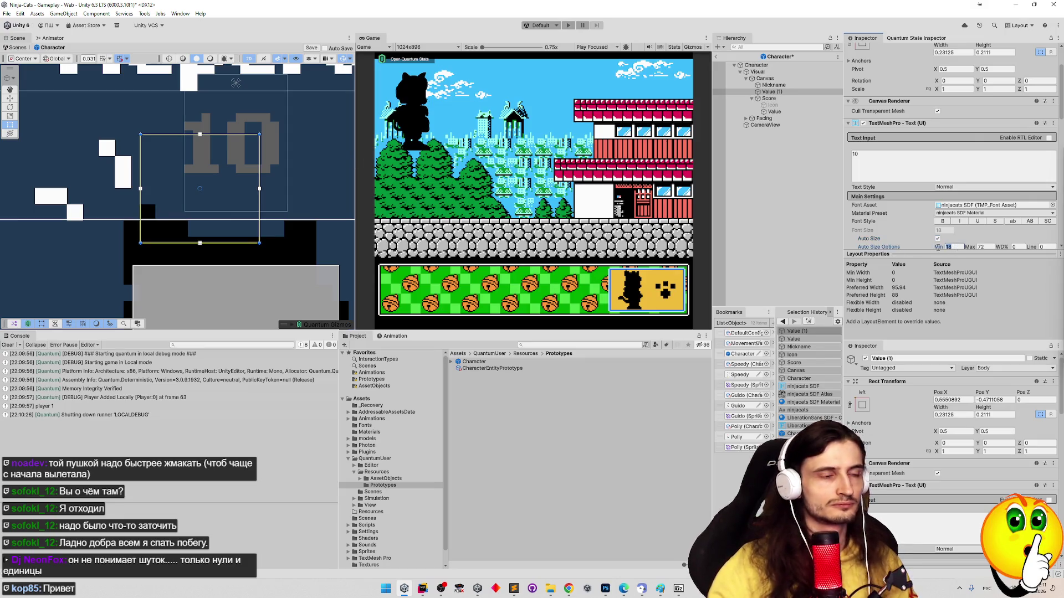
pyautogui.write('0')
pyautogui.press('Return')
pyautogui.moveTo(269, 166); pyautogui.dragTo(302, 167)
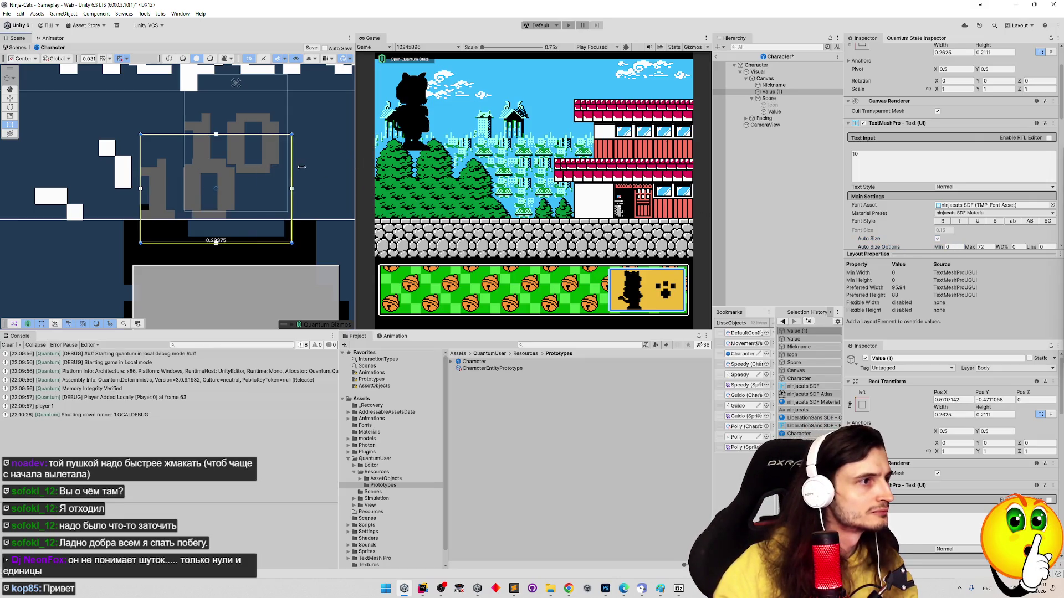
pyautogui.scroll(-2, 177, 194)
pyautogui.moveTo(210, 157); pyautogui.dragTo(224, 117)
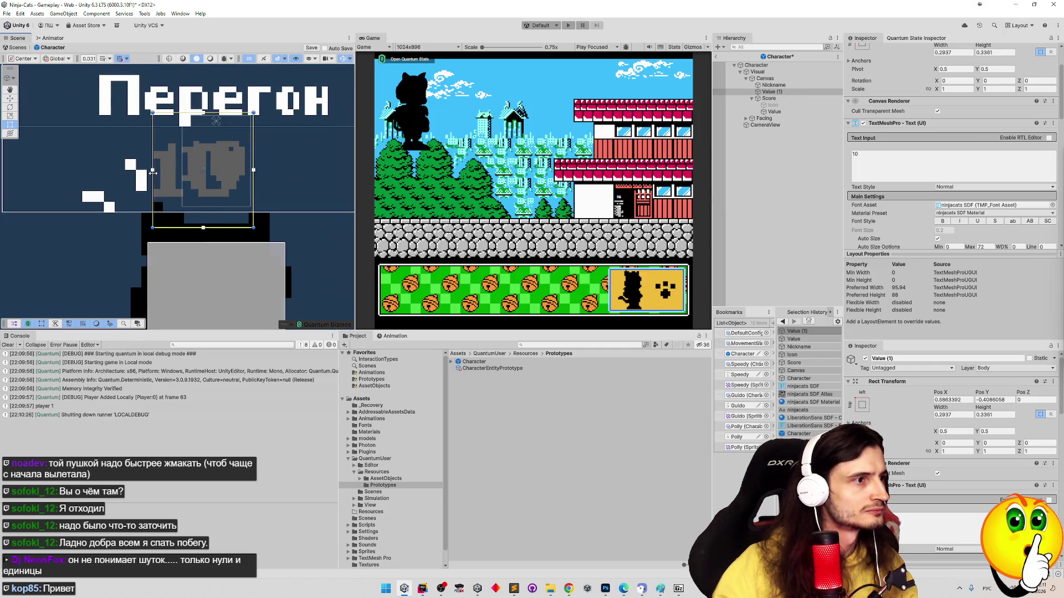
pyautogui.moveTo(256, 161)
pyautogui.mouseDown()
pyautogui.moveTo(299, 162)
pyautogui.moveTo(285, 161)
pyautogui.mouseUp()
pyautogui.scroll(4, 136, 175)
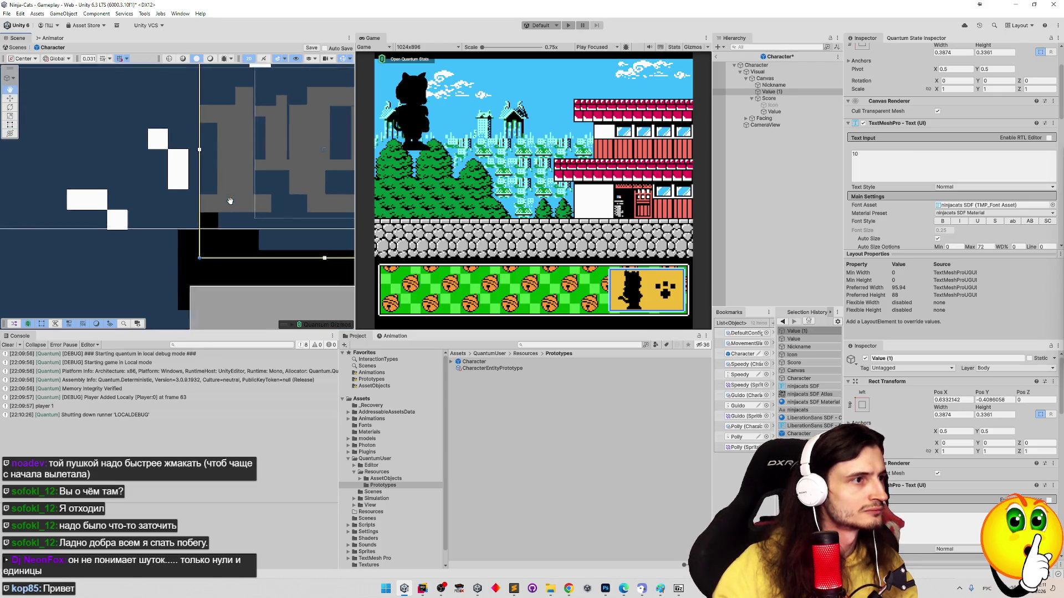
pyautogui.moveTo(260, 198); pyautogui.dragTo(287, 182)
pyautogui.hotkey('ctrl', 'z')
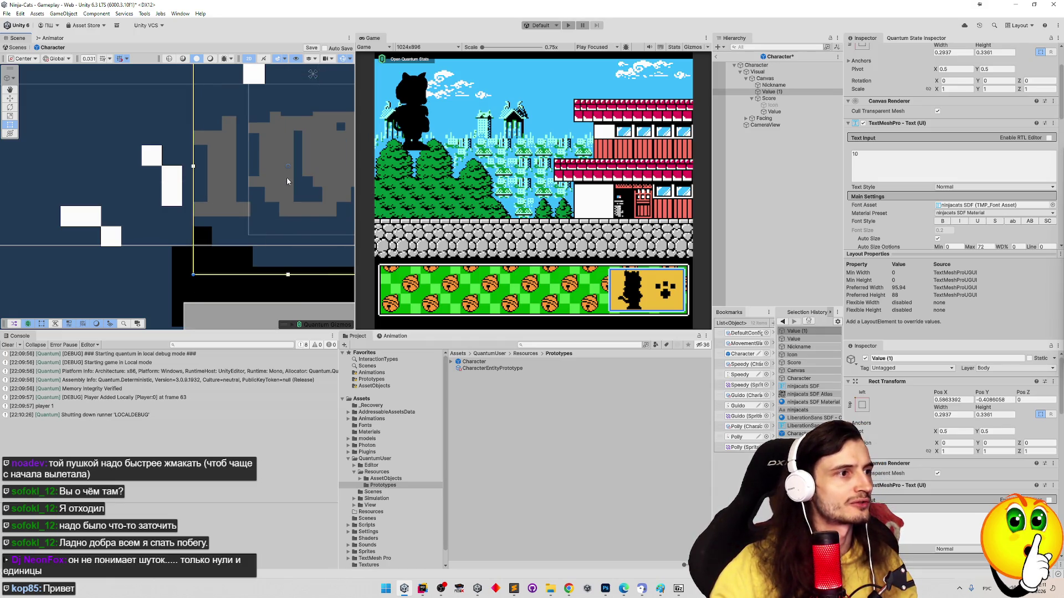
pyautogui.hotkey('ctrl', 'y')
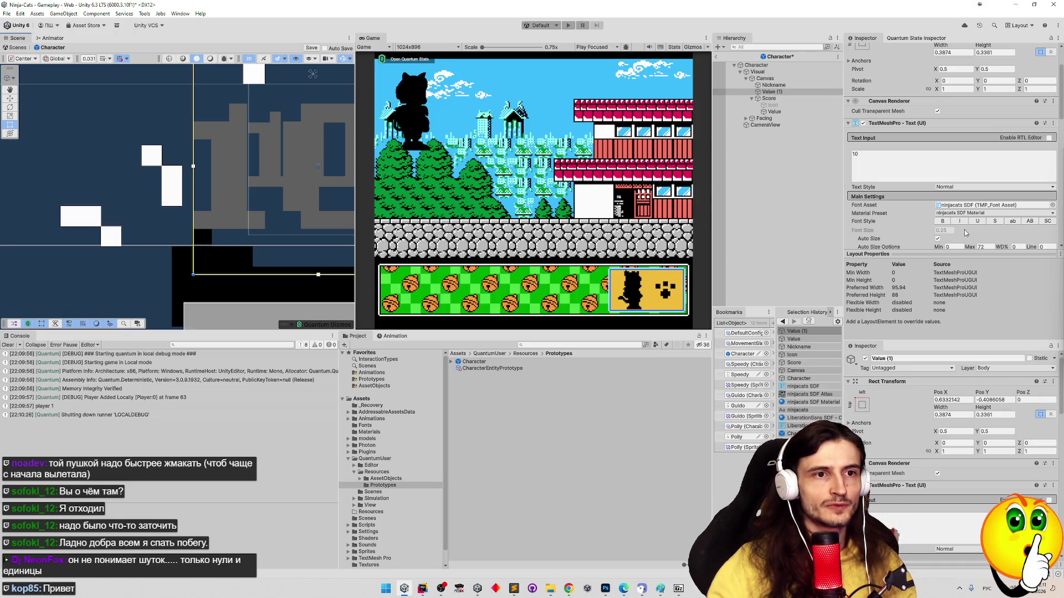
# Turn Auto Size off, enter font size 0,25, then remove the Value (1) duplicate
pyautogui.scroll(3, 920, 216)
pyautogui.scroll(-5, 277, 161)
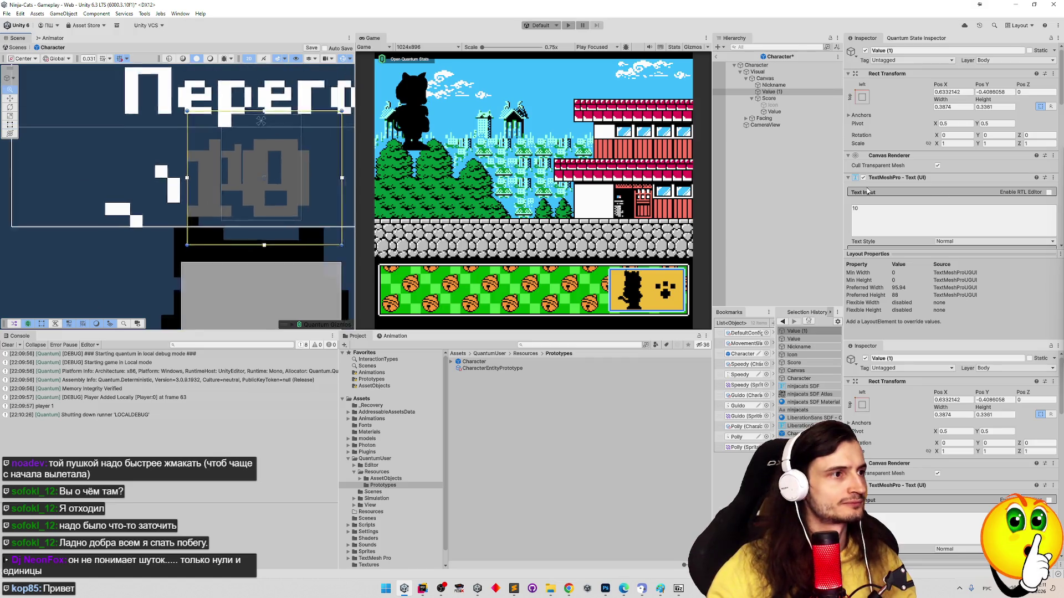
pyautogui.scroll(3, 332, 175)
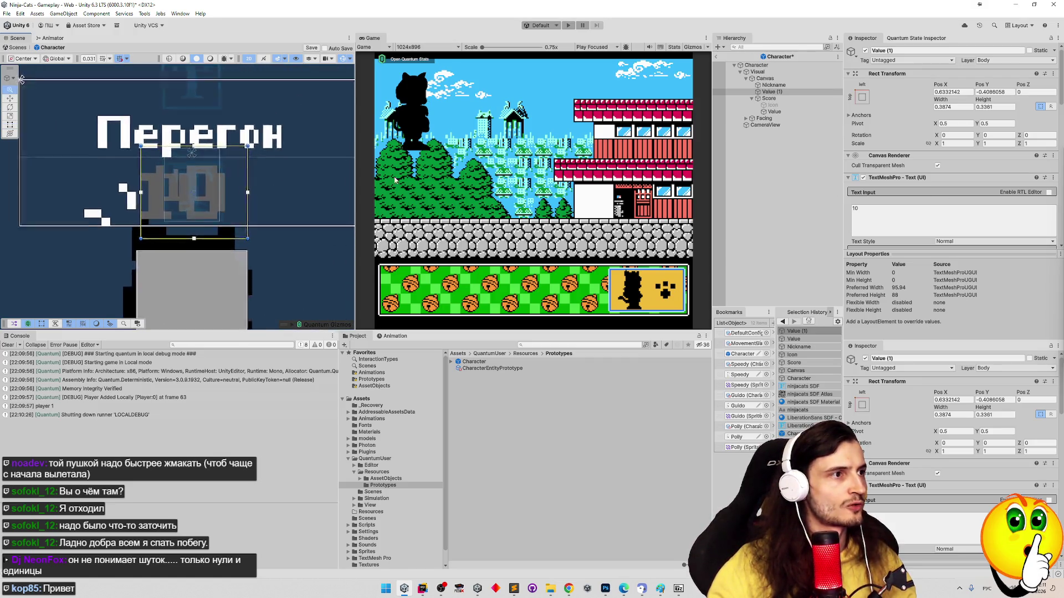
pyautogui.scroll(2, 340, 174)
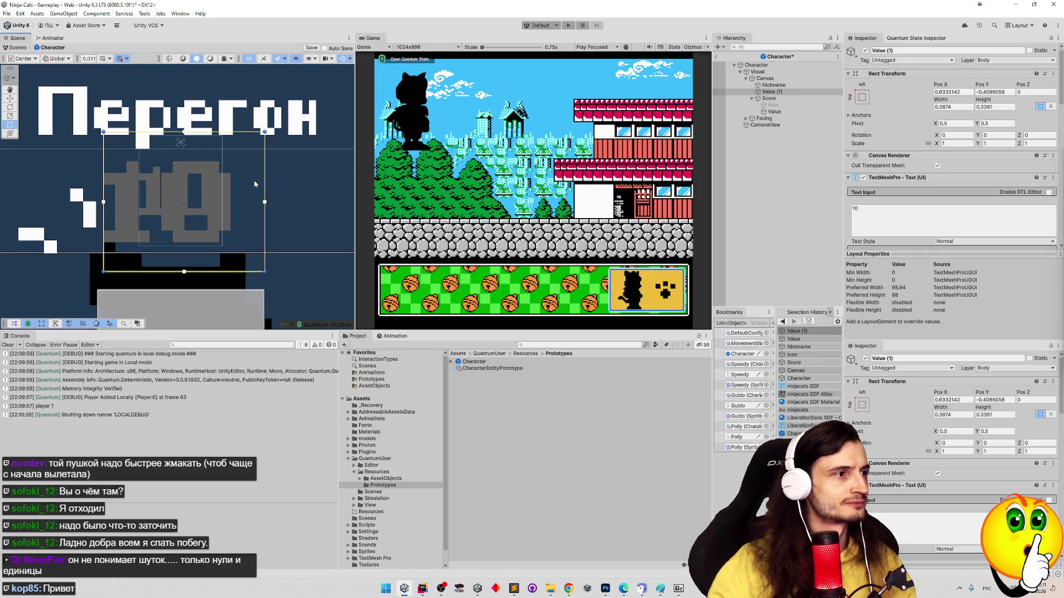
pyautogui.scroll(-2, 913, 162)
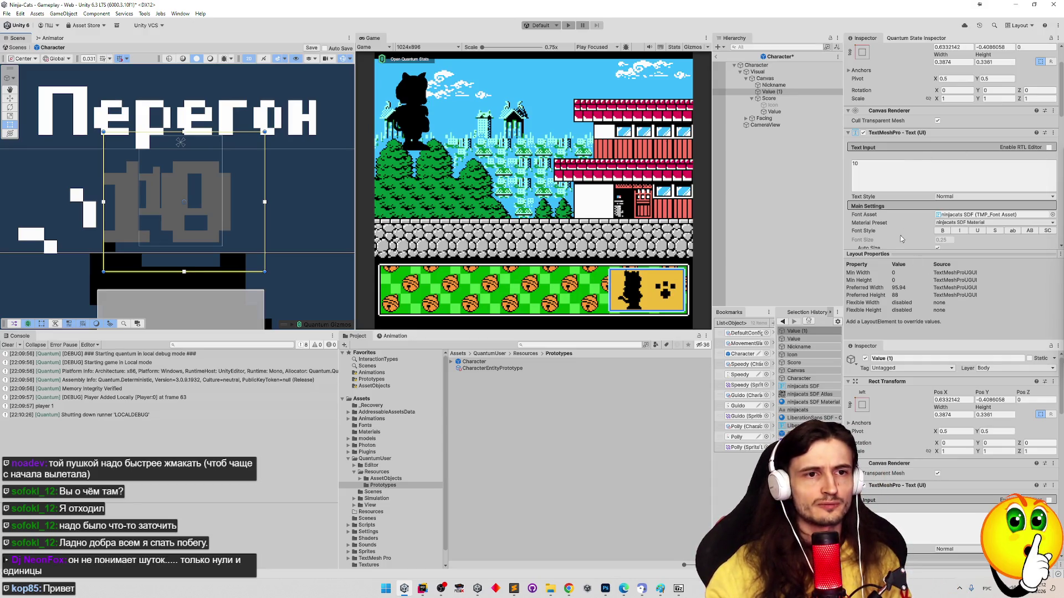
pyautogui.scroll(-5, 945, 134)
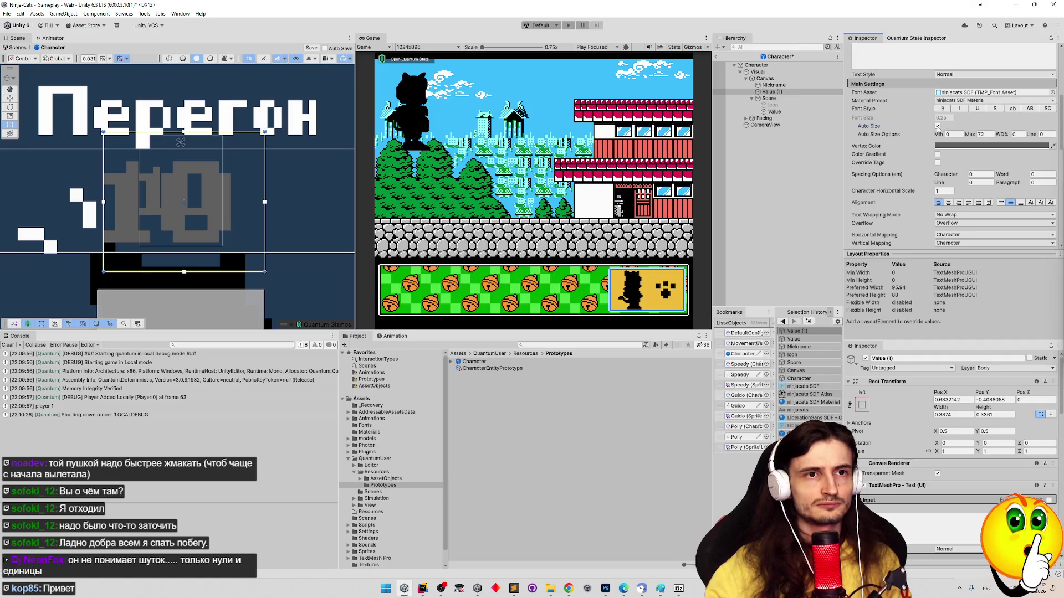
pyautogui.click(936, 126)
pyautogui.doubleClick(945, 118)
pyautogui.write('0,25')
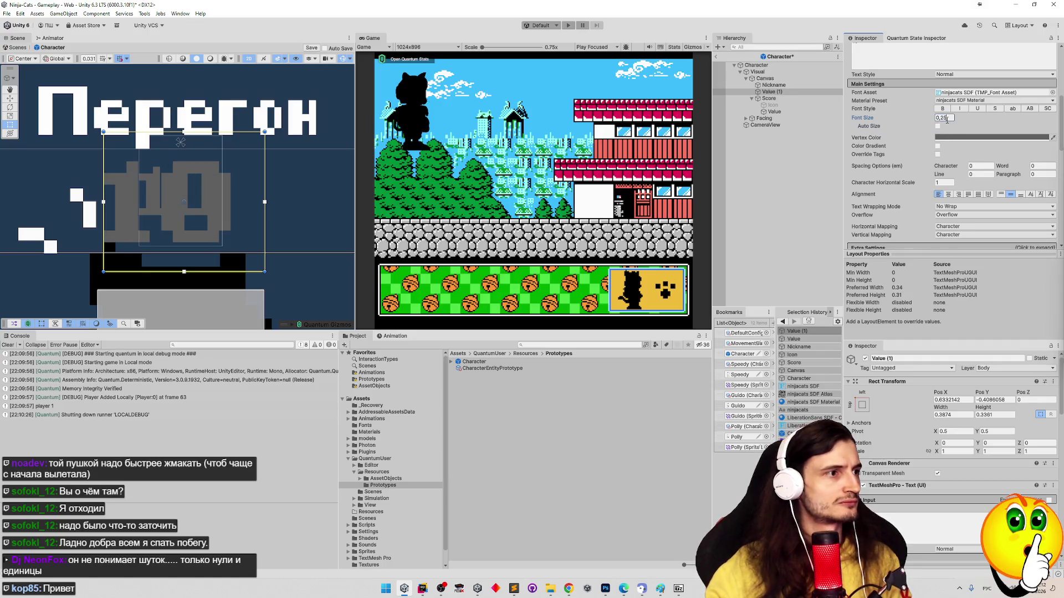
pyautogui.hotkey('ctrl', 'z')
pyautogui.hotkey('ctrl', 'z')
pyautogui.hotkey('ctrl', 'z')
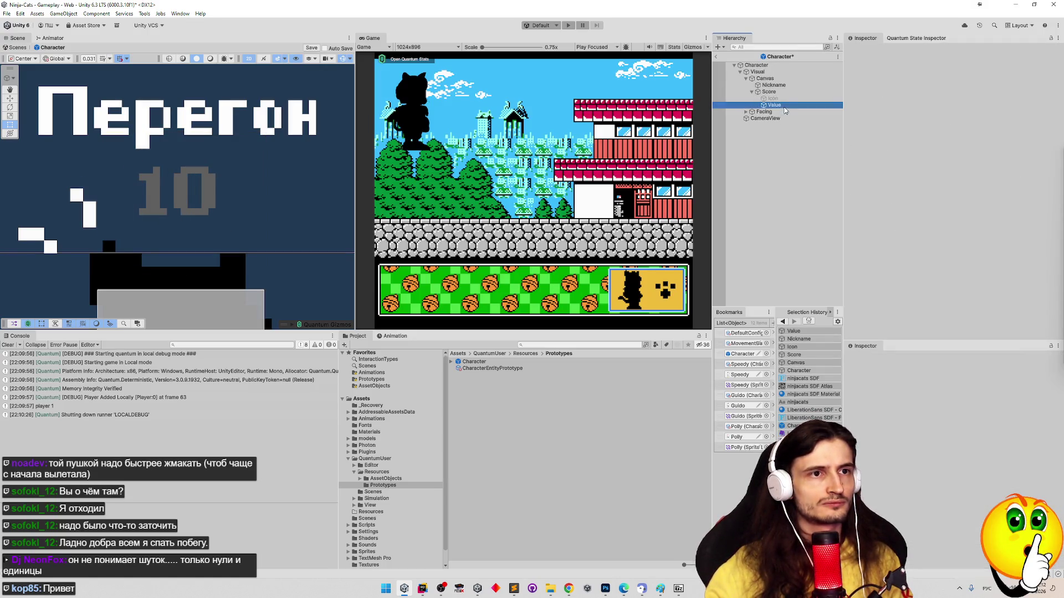
# Set the score Value text's font size to 0.25
pyautogui.click(1058, 89)
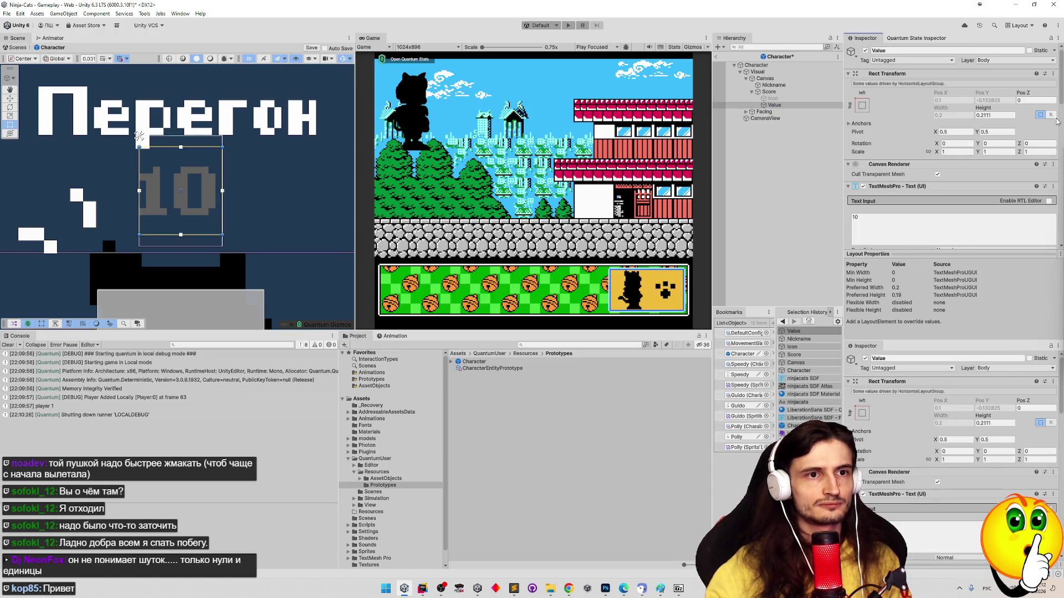
pyautogui.scroll(-5, 1058, 103)
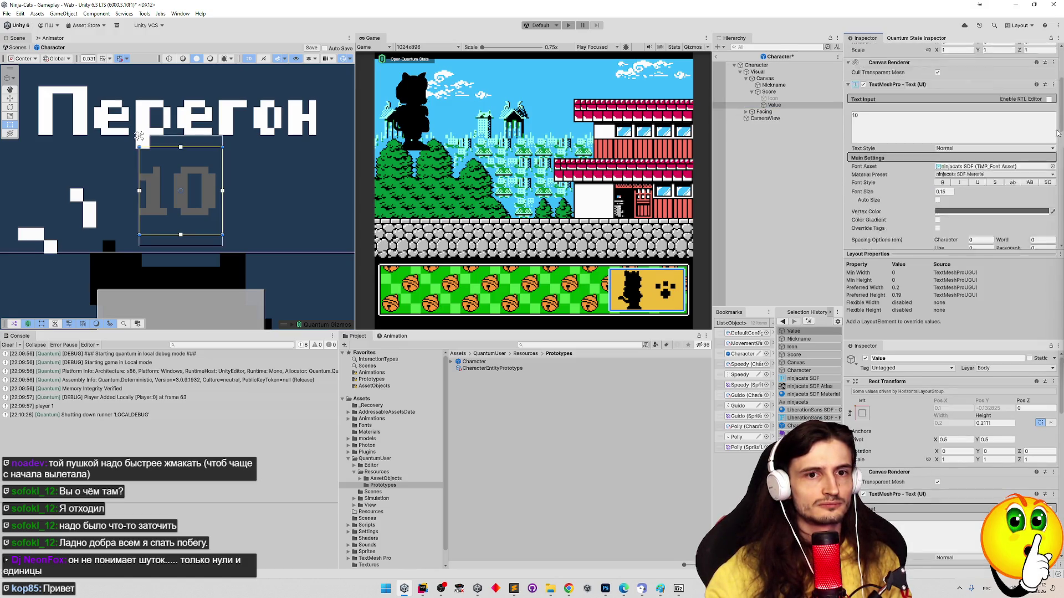
pyautogui.click(945, 142)
pyautogui.write('0,25')
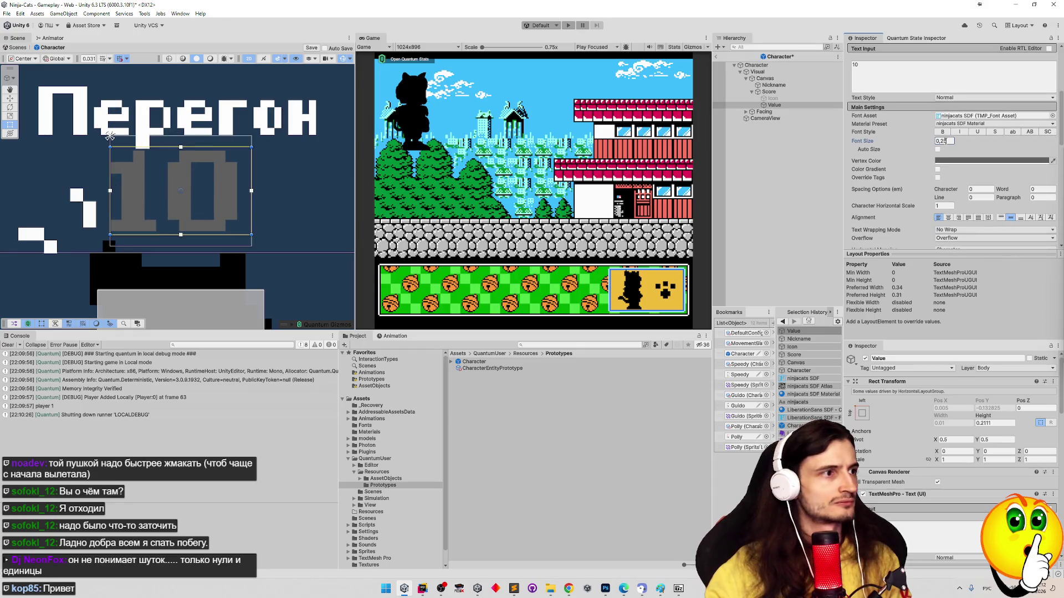
pyautogui.click(790, 92)
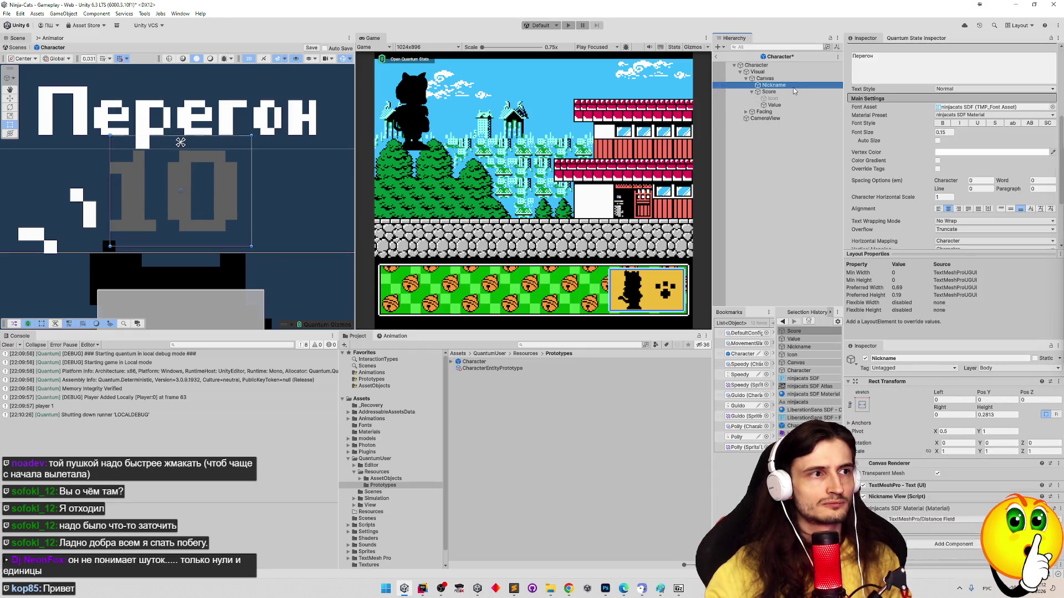
# Set the Nickname text's font size to 0.25 and widen its box, raising the top edge
pyautogui.press('Up')
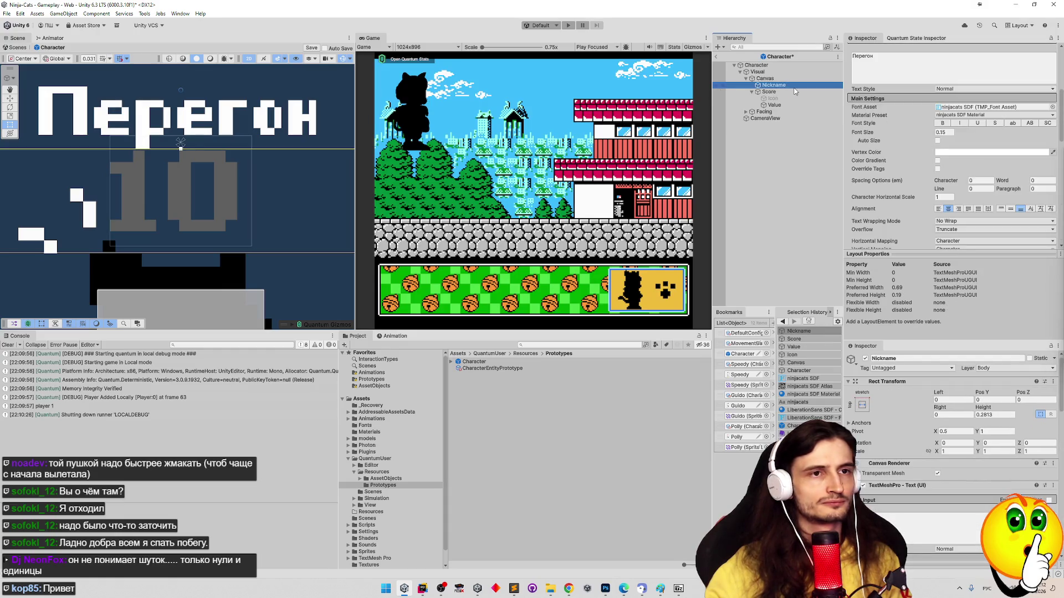
pyautogui.click(948, 133)
pyautogui.write('0,25')
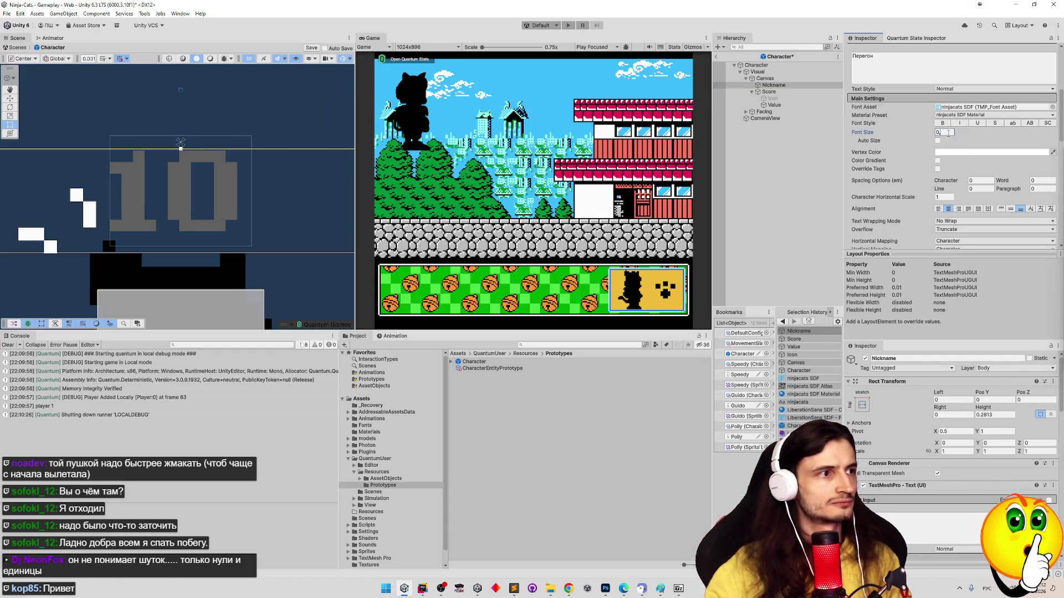
pyautogui.press('Return')
pyautogui.press('f')
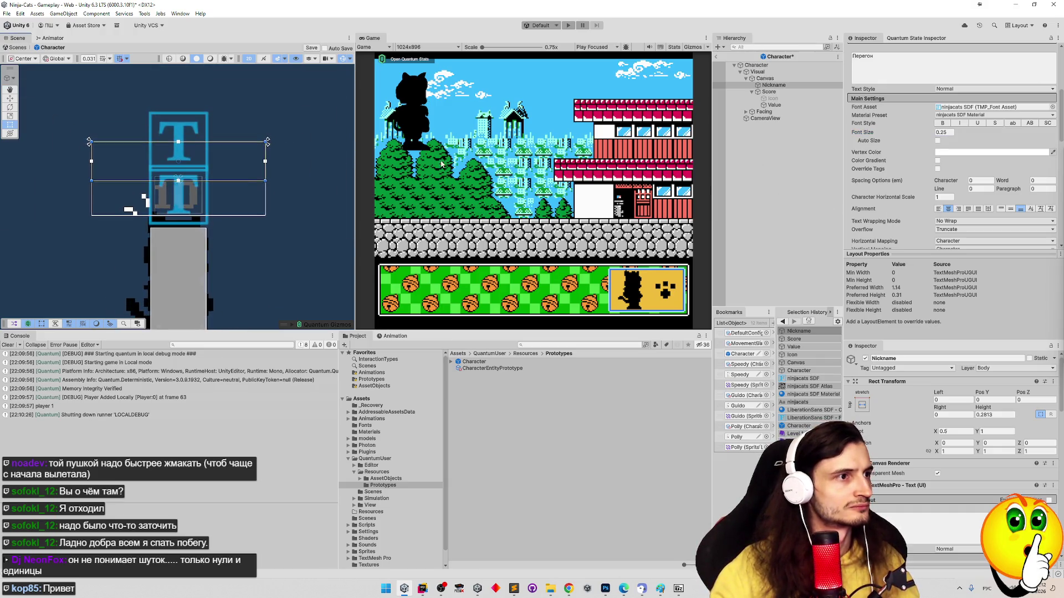
pyautogui.moveTo(265, 149)
pyautogui.mouseDown()
pyautogui.moveTo(308, 153)
pyautogui.moveTo(234, 139)
pyautogui.mouseUp()
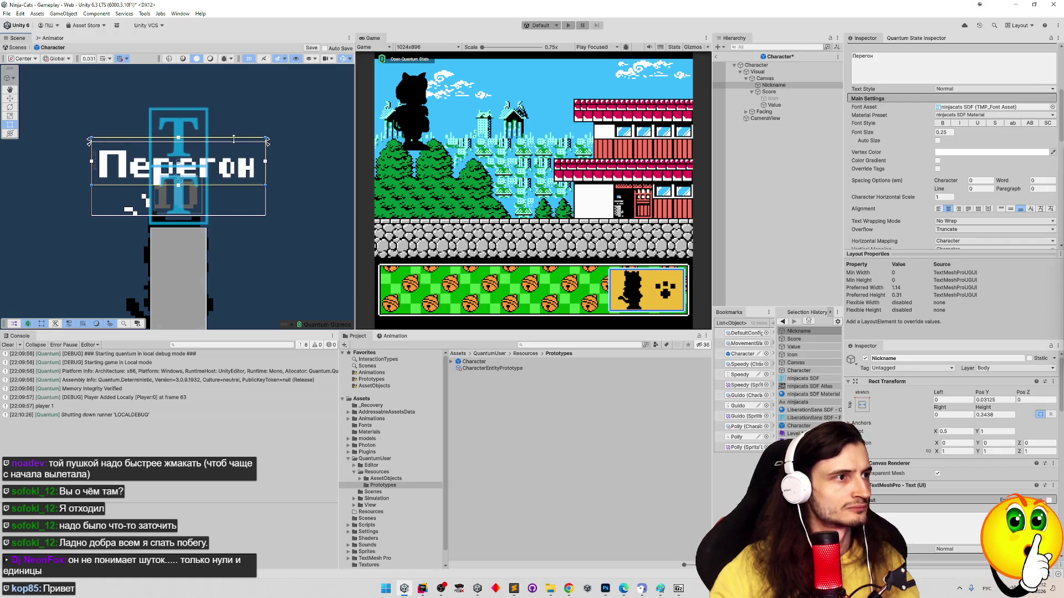
pyautogui.moveTo(233, 139); pyautogui.dragTo(236, 137)
# Save the Character prefab, exit Prefab Mode to play, stop, and reopen the prefab
pyautogui.hotkey('ctrl', 's')
pyautogui.hotkey('ctrl', 'p')
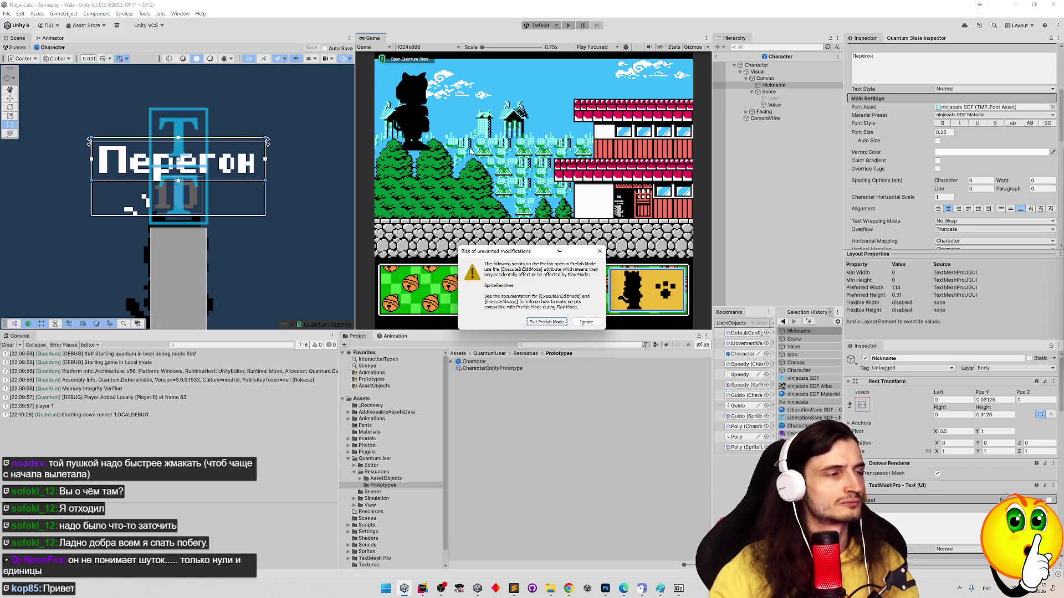
pyautogui.click(558, 323)
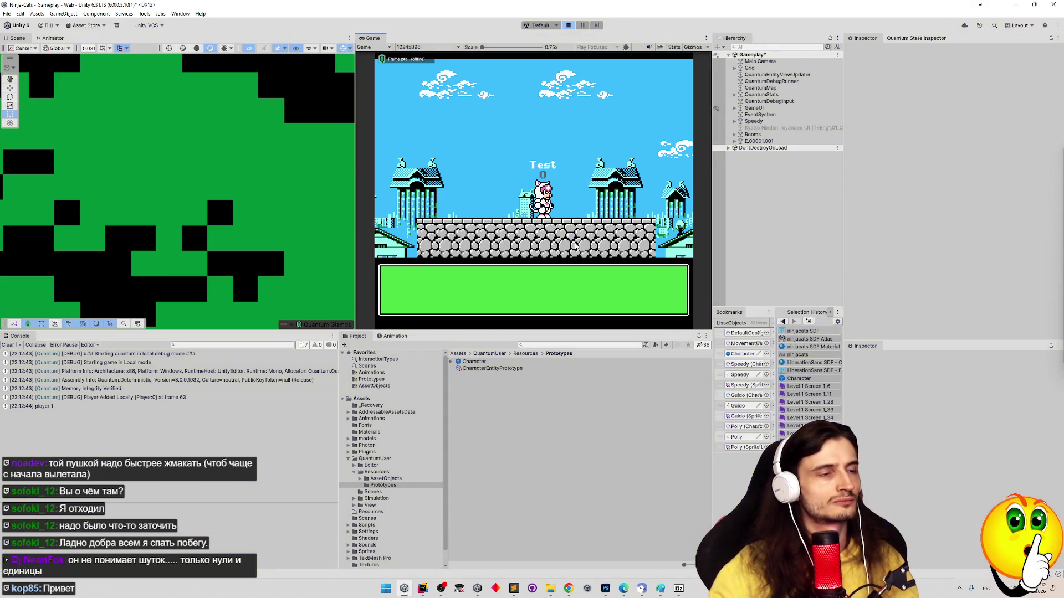
pyautogui.hotkey('ctrl', 'p')
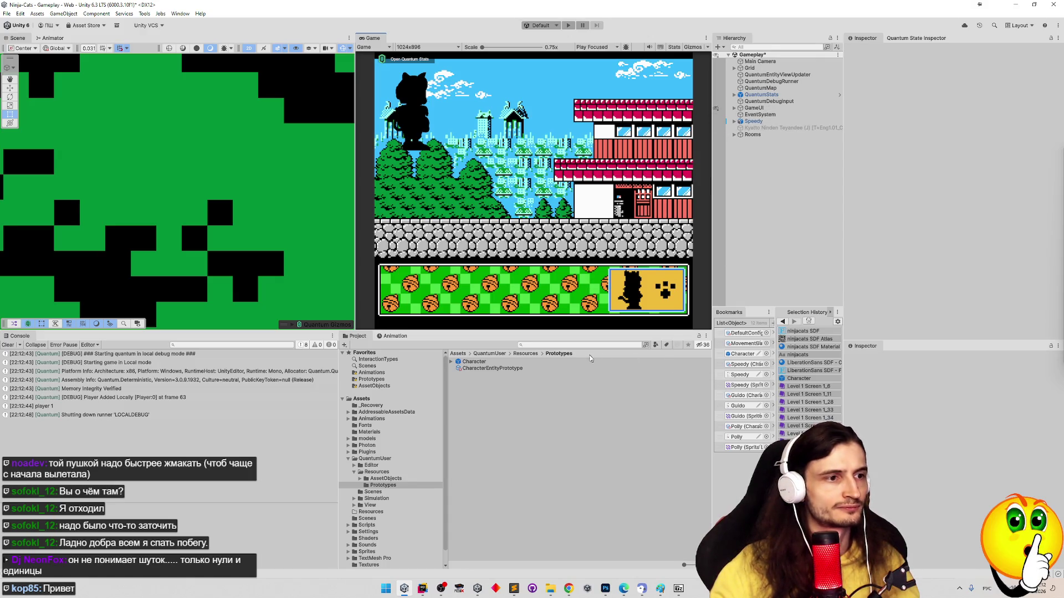
pyautogui.click(509, 363)
pyautogui.doubleClick(510, 364)
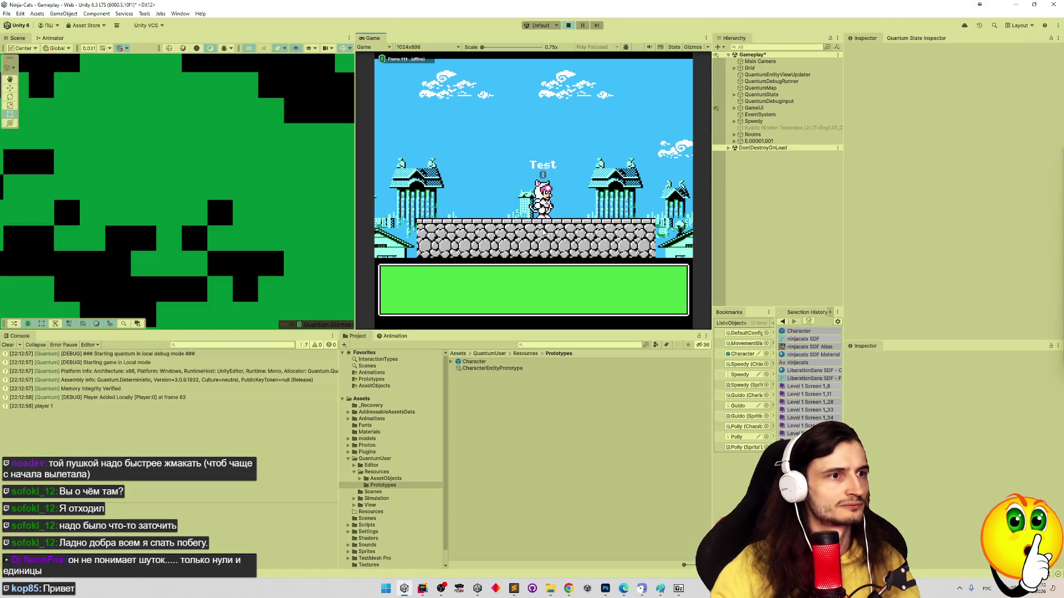
# Walk the character left into the next room and frame the Test label in the Scene view
pyautogui.press('Left')
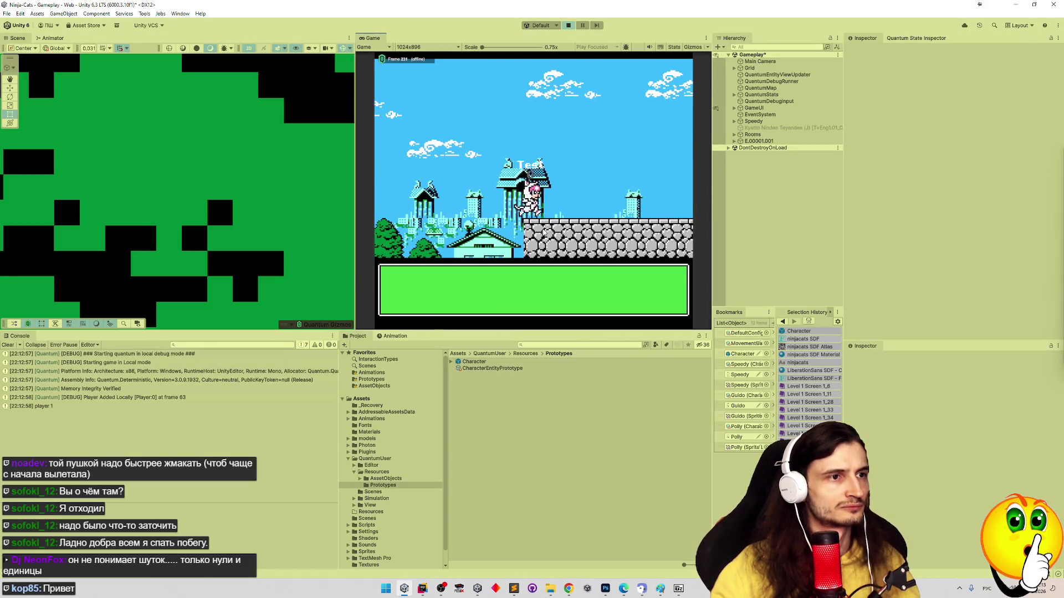
pyautogui.press('Left')
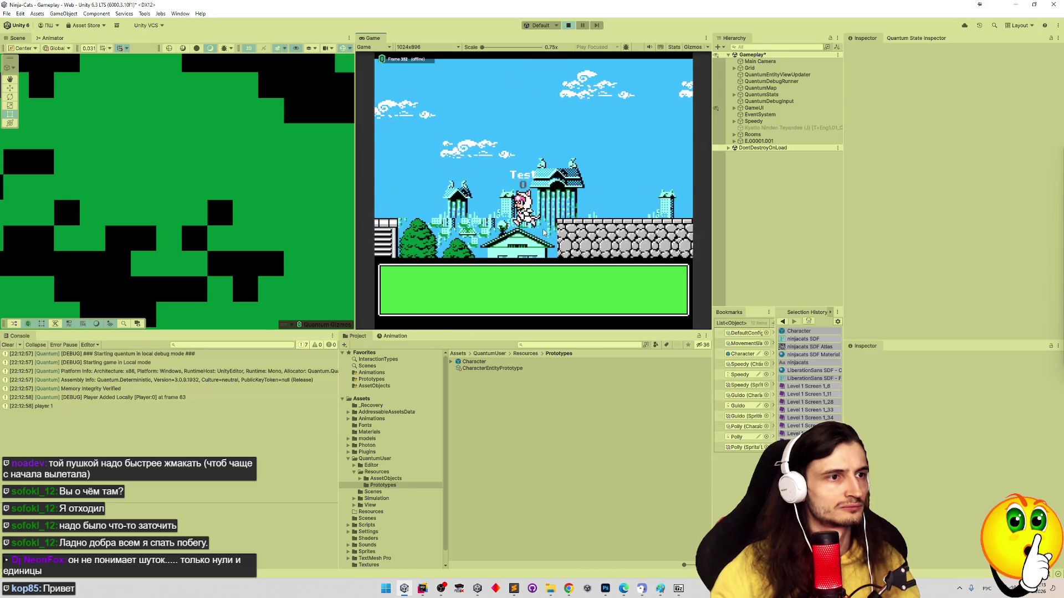
pyautogui.press('Right')
pyautogui.hotkey('shift', 'space')
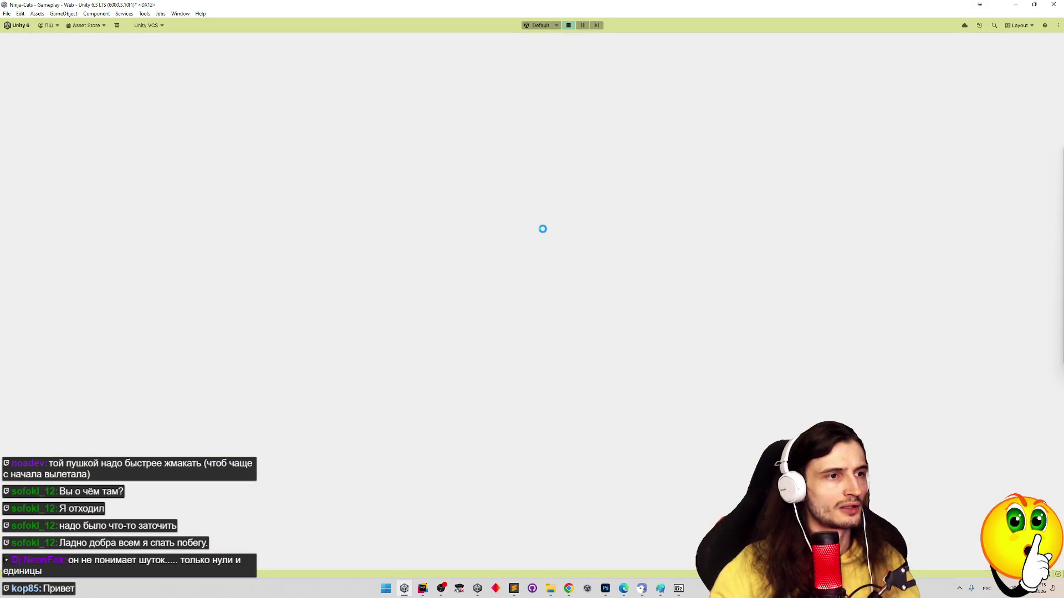
pyautogui.hotkey('shift', 'space')
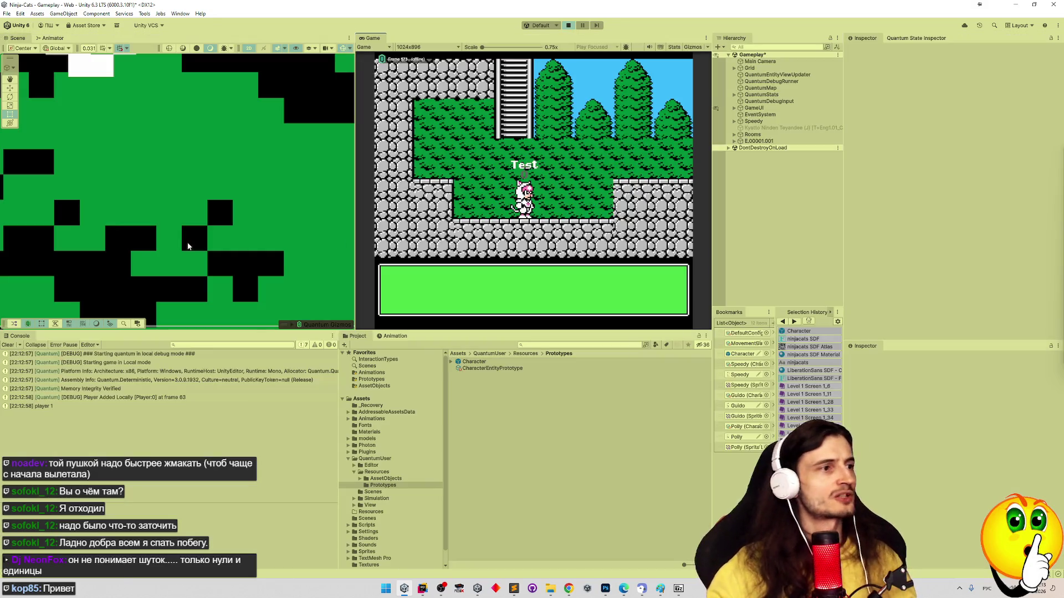
pyautogui.moveTo(197, 283)
pyautogui.mouseDown()
pyautogui.moveTo(268, 240)
pyautogui.moveTo(271, 277)
pyautogui.mouseUp()
pyautogui.scroll(-1, 178, 267)
pyautogui.scroll(-5, 178, 267)
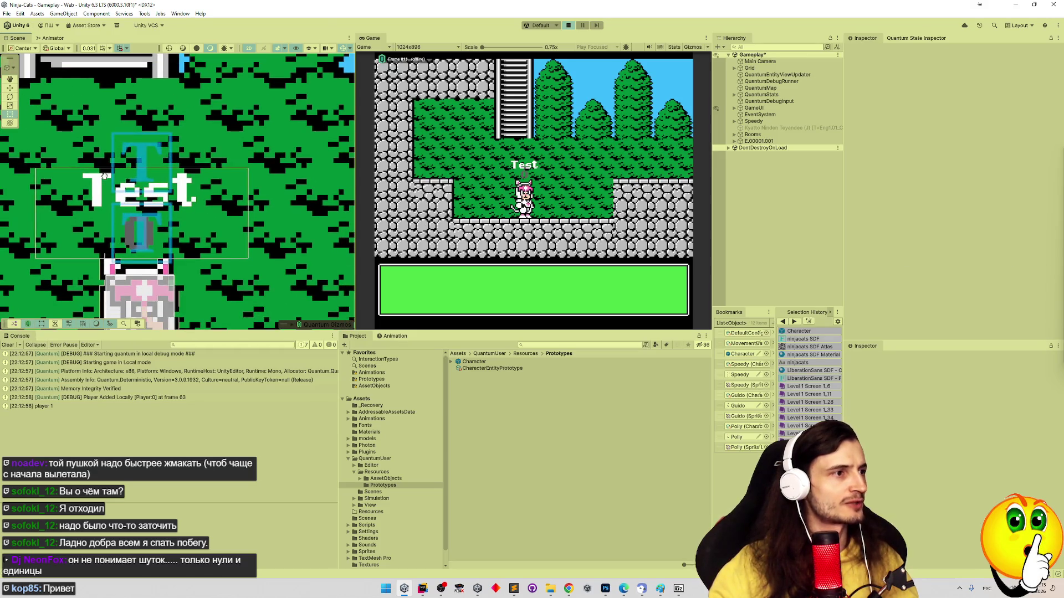
pyautogui.scroll(6, 103, 176)
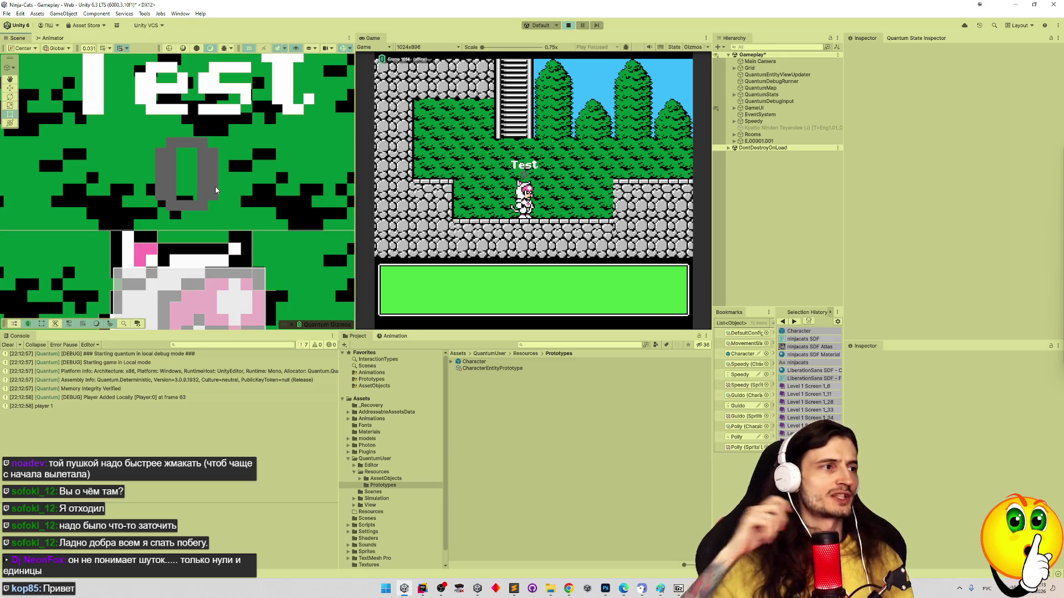
pyautogui.scroll(2, 218, 180)
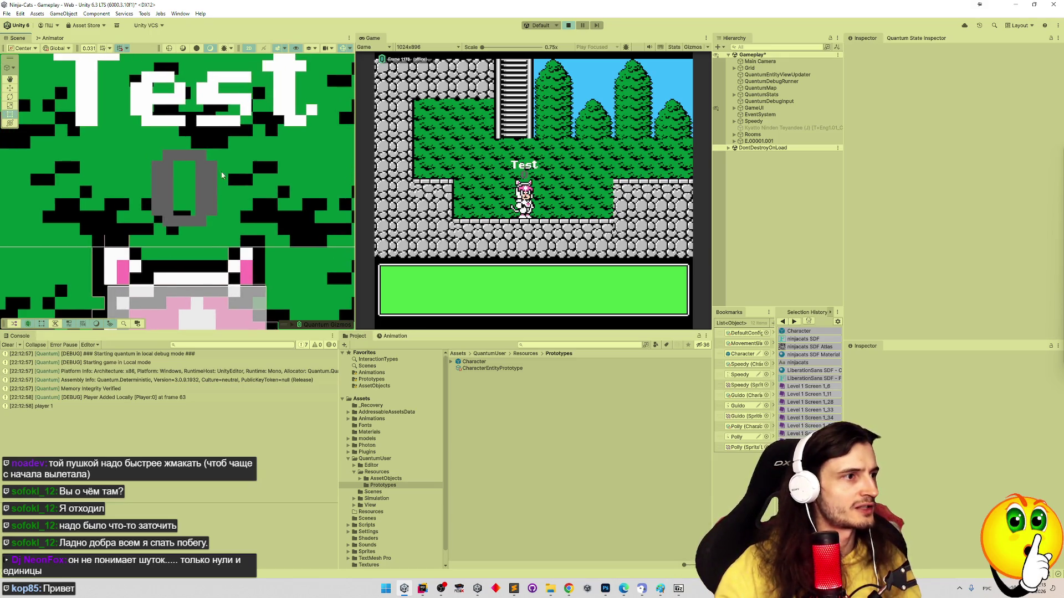
pyautogui.scroll(-3, 221, 177)
pyautogui.scroll(3, 213, 181)
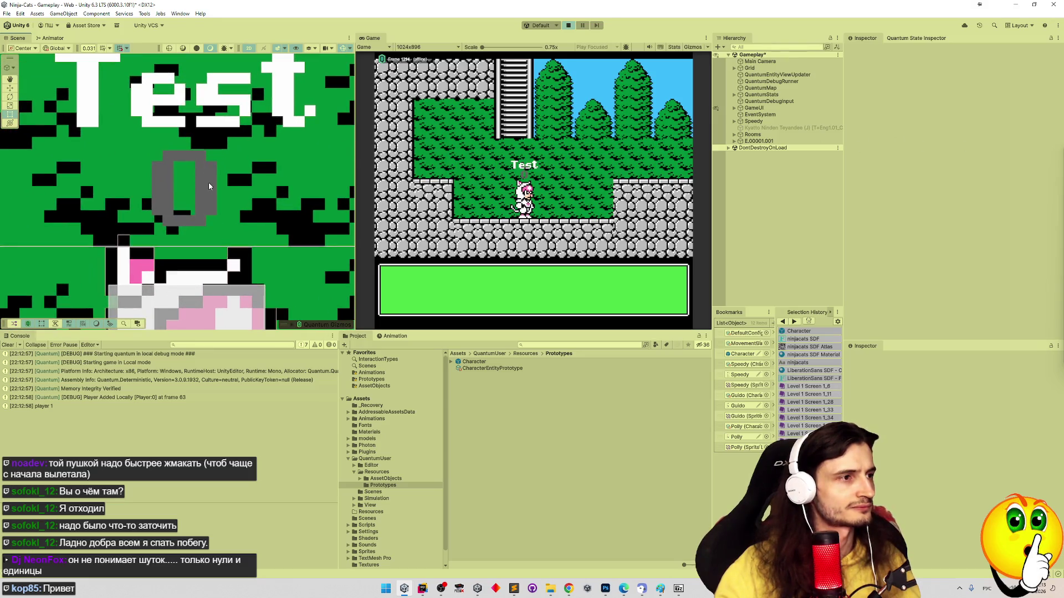
pyautogui.scroll(1, 210, 185)
pyautogui.click(734, 141)
# Expand Visual under E.00001.001 in the Hierarchy and select the Canvas
pyautogui.click(740, 148)
pyautogui.click(746, 162)
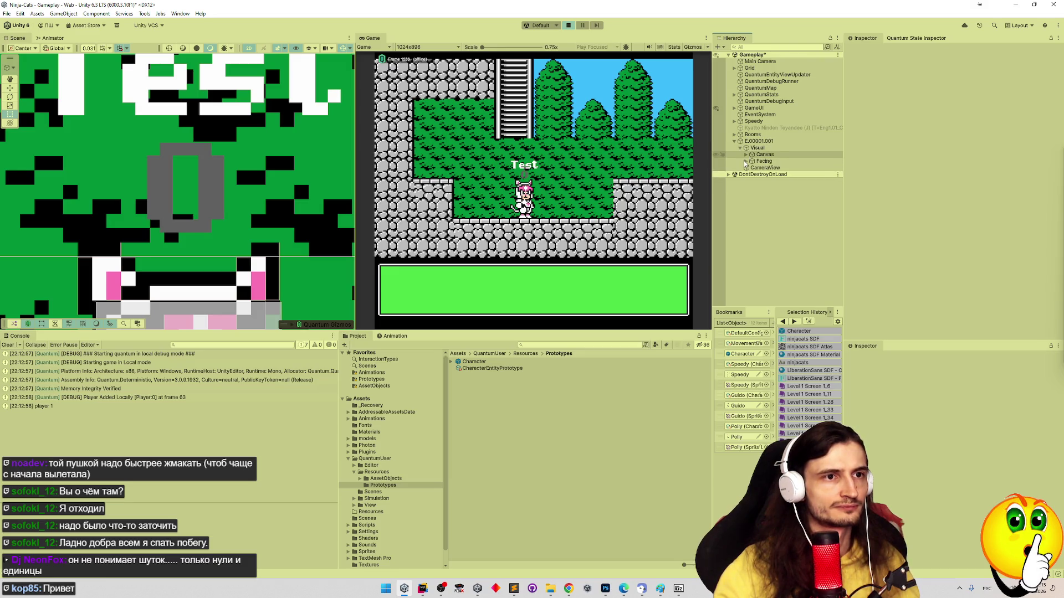
pyautogui.click(763, 149)
pyautogui.press('Up')
pyautogui.click(770, 148)
pyautogui.click(775, 155)
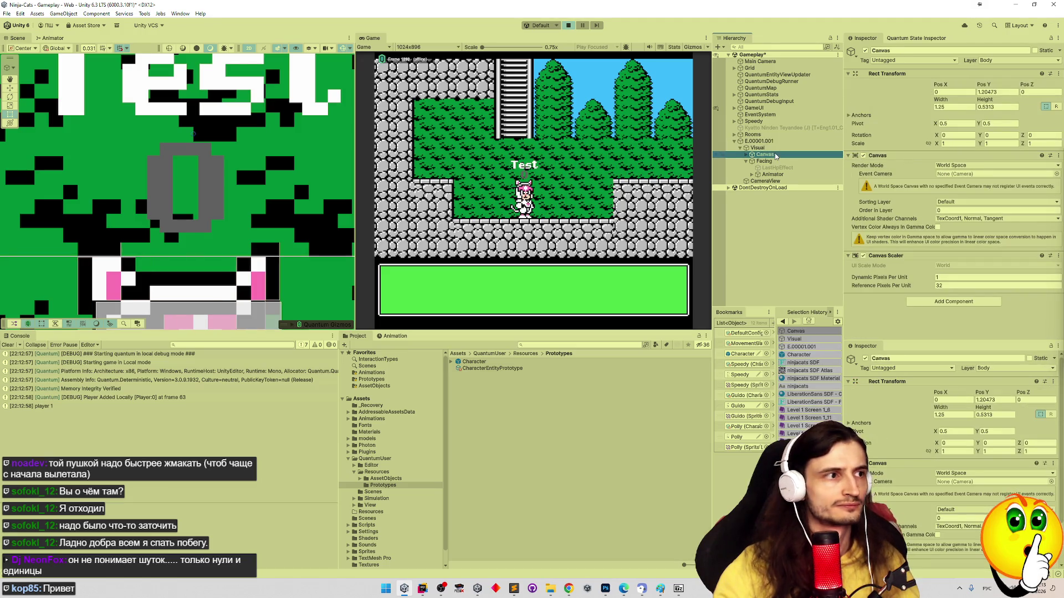
pyautogui.click(282, 168)
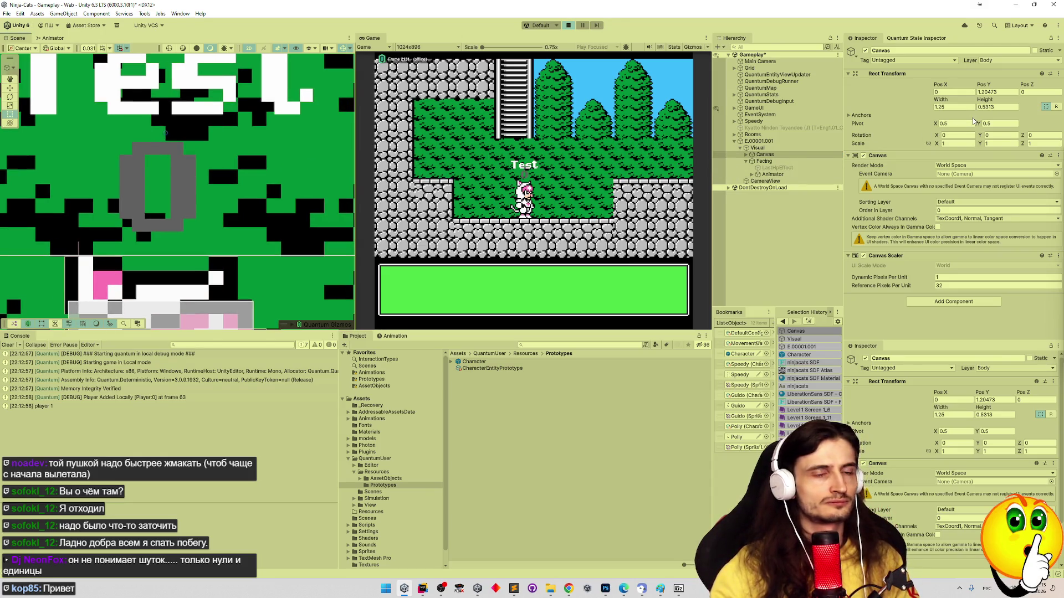
pyautogui.click(792, 162)
pyautogui.click(793, 157)
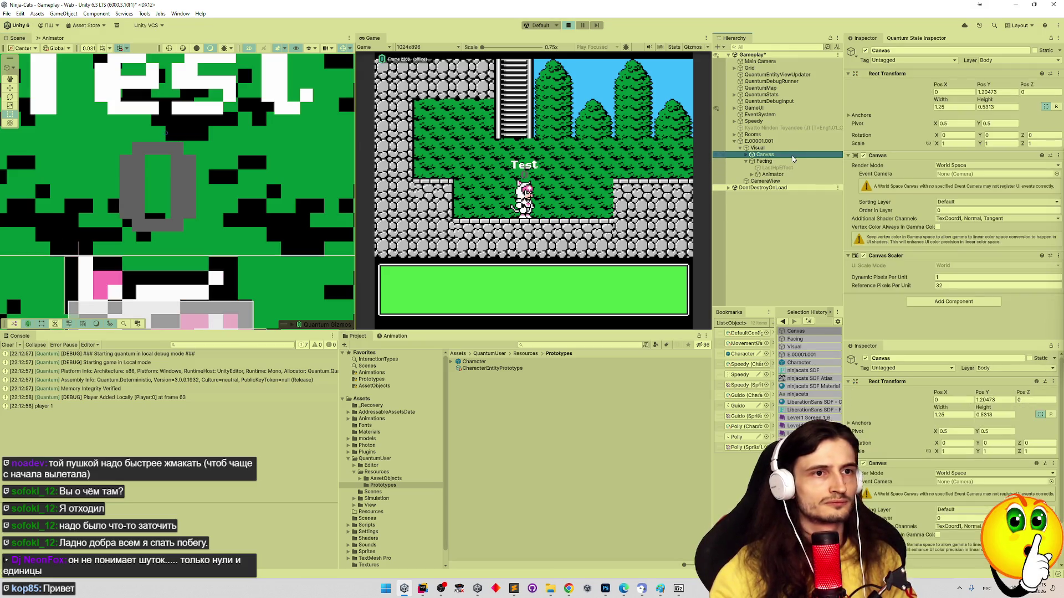
# Try Canvas Pos Y values such as -3.4 and 38, then stop play mode
pyautogui.click(1007, 92)
pyautogui.write('/0.05')
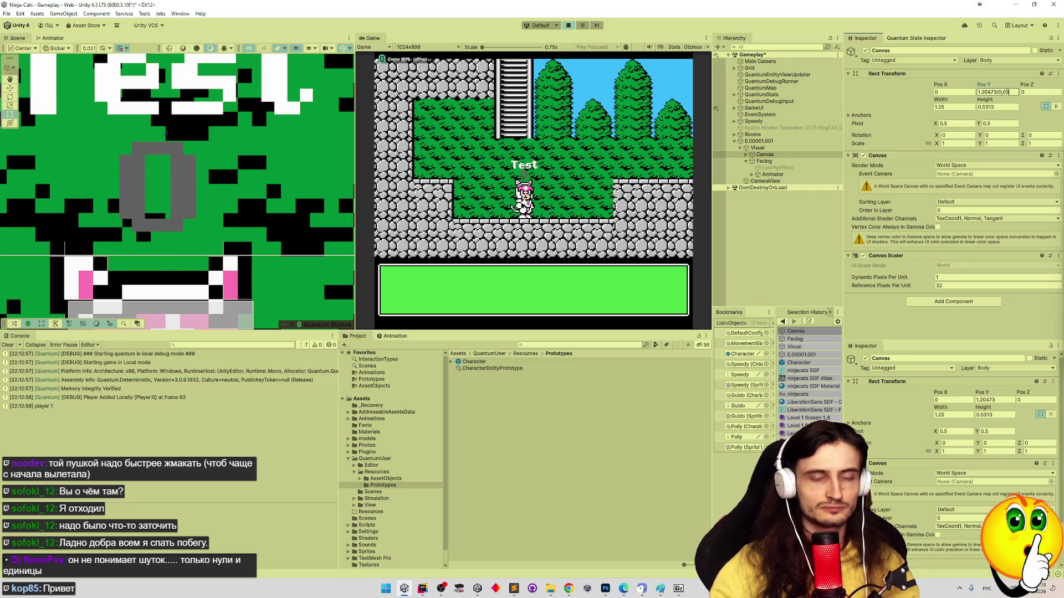
pyautogui.write('125')
pyautogui.press('Escape')
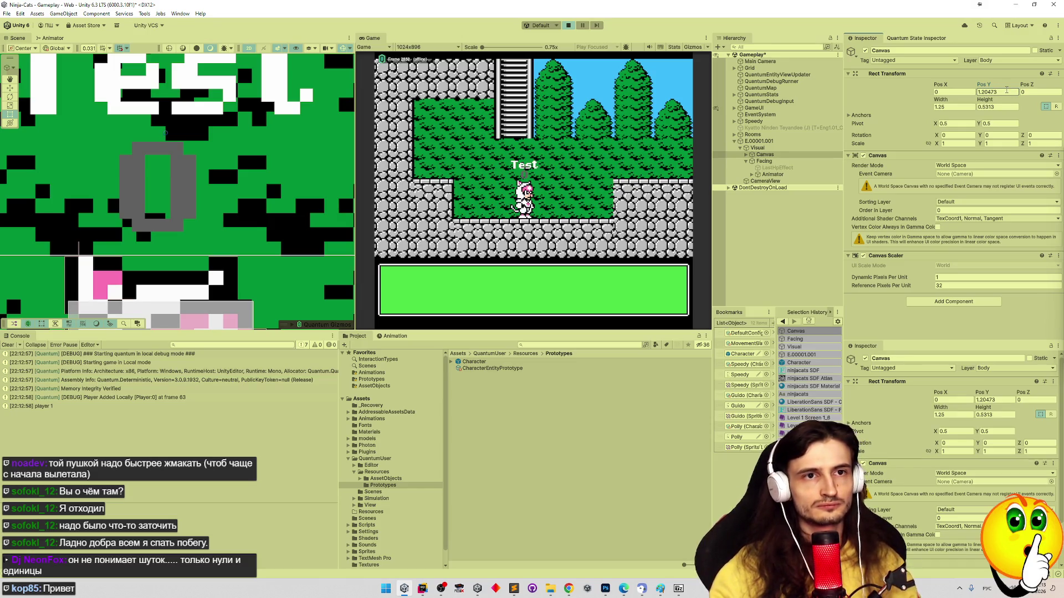
pyautogui.hotkey('ctrl', 'z')
pyautogui.hotkey('ctrl', 'y')
pyautogui.moveTo(982, 84); pyautogui.dragTo(966, 83)
pyautogui.hotkey('ctrl', 'z')
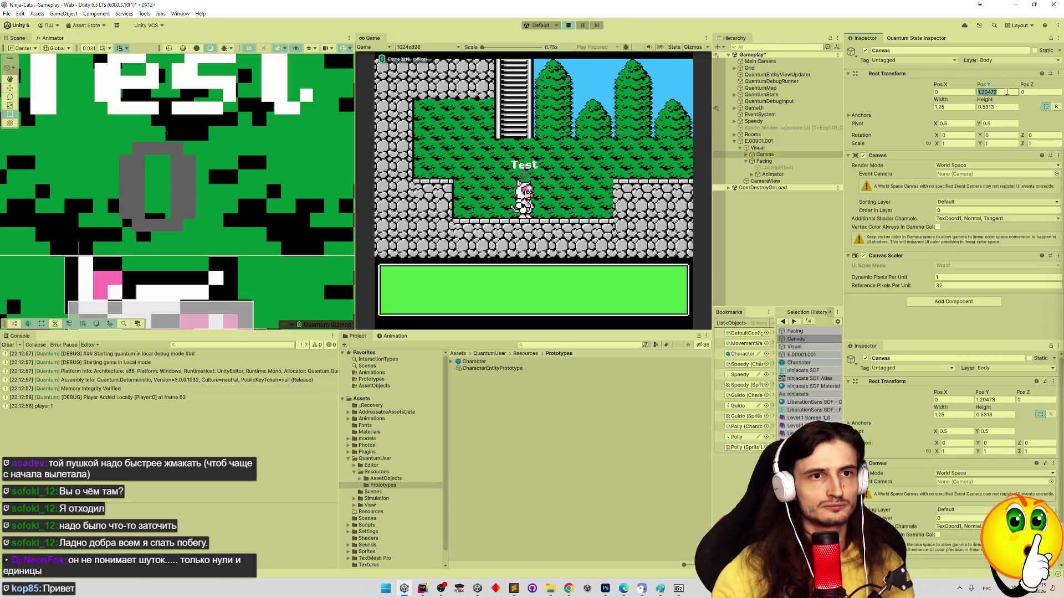
pyautogui.write('/0.')
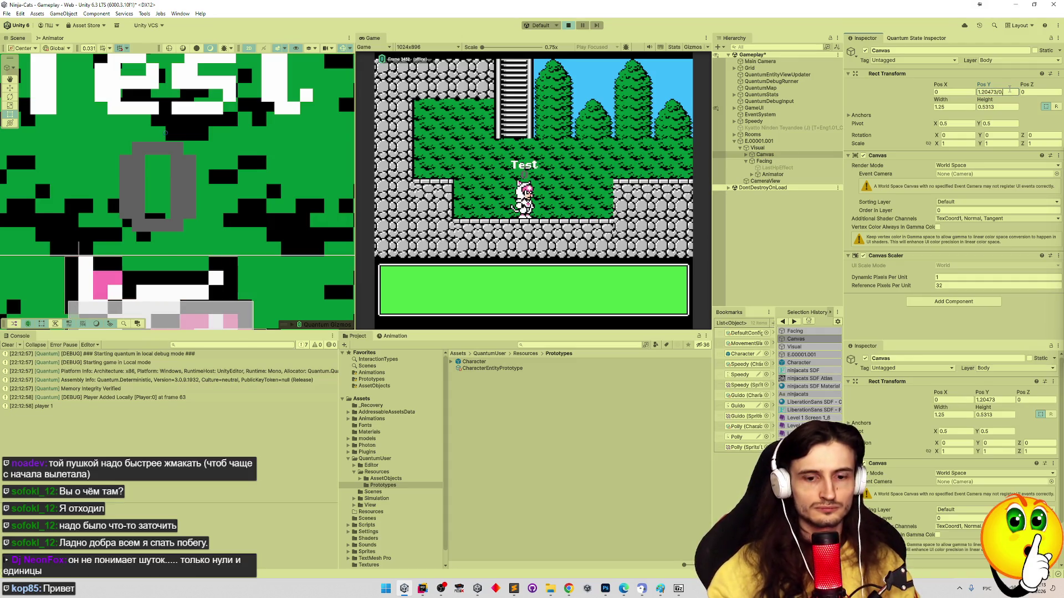
pyautogui.write('3125')
pyautogui.press('Return')
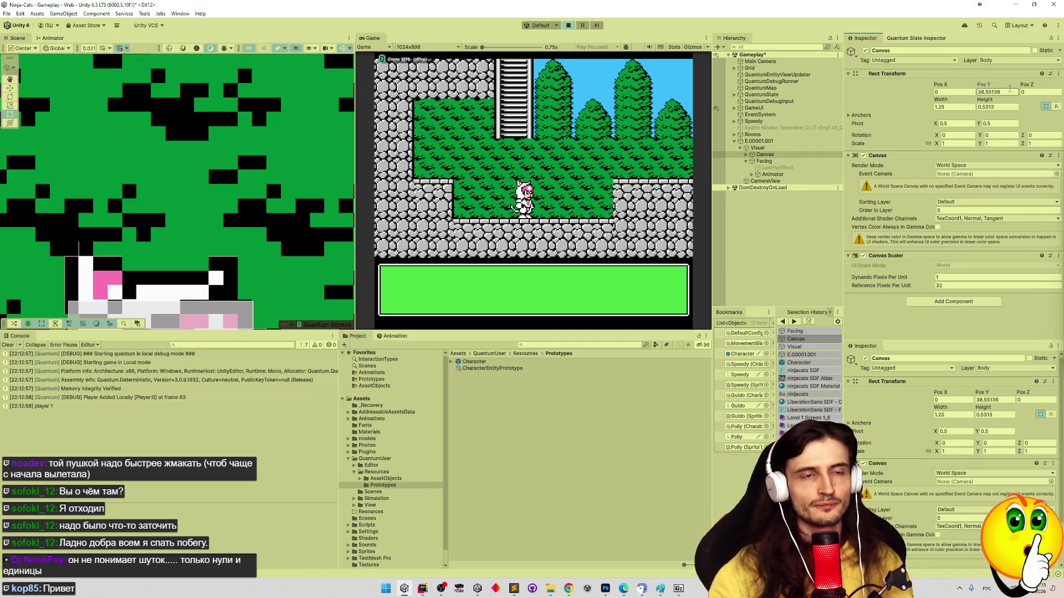
pyautogui.hotkey('ctrl', 'z')
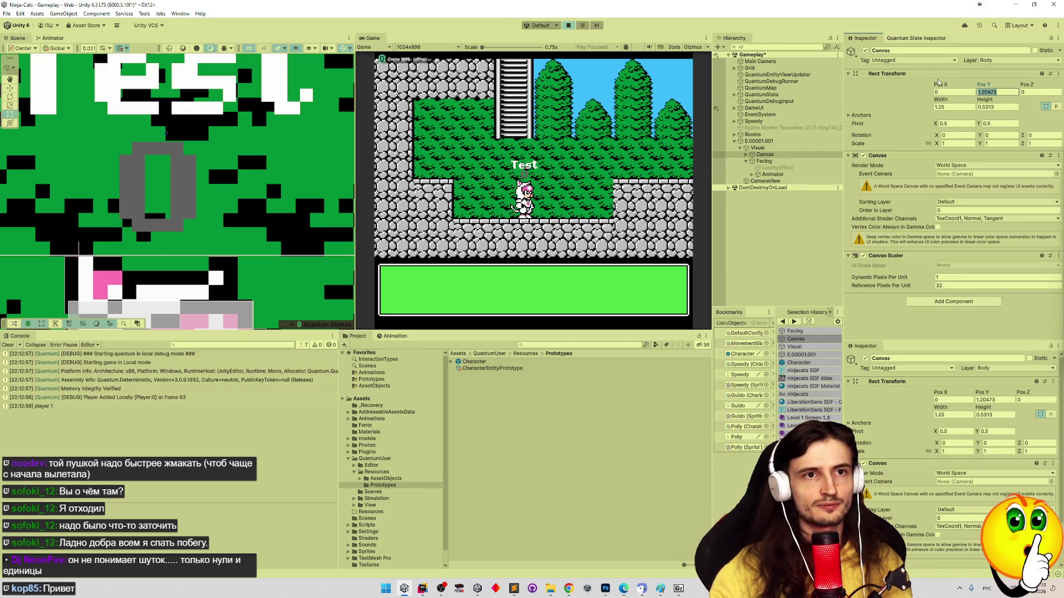
pyautogui.write('38')
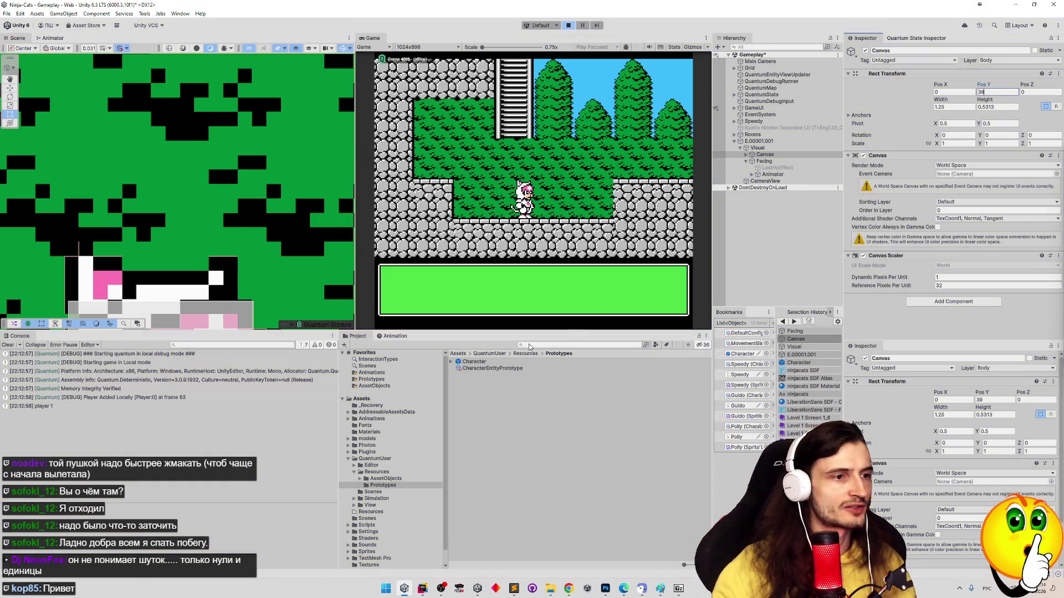
pyautogui.hotkey('ctrl', 'p')
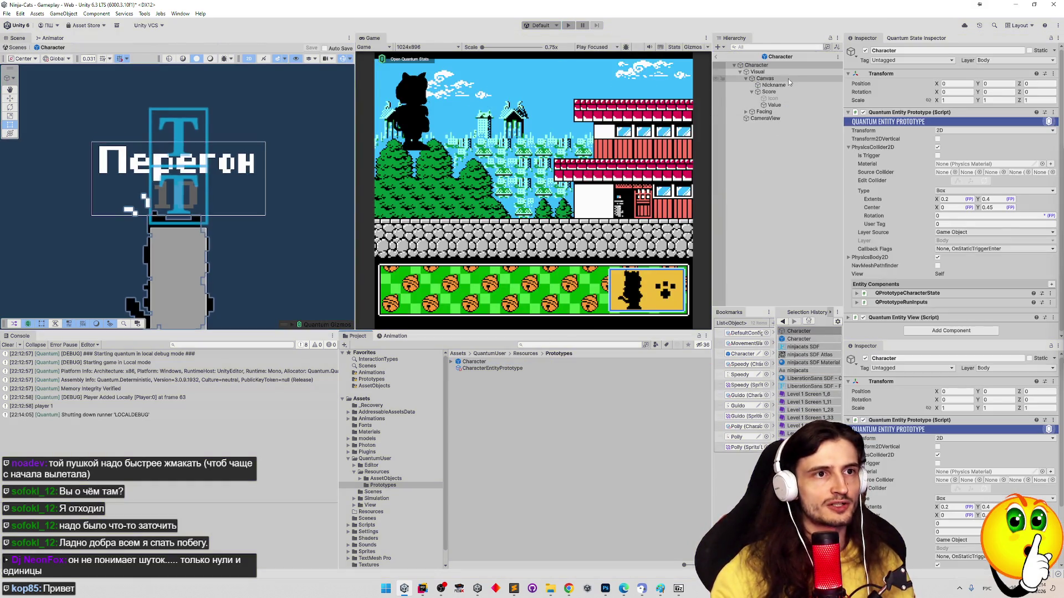
pyautogui.click(788, 80)
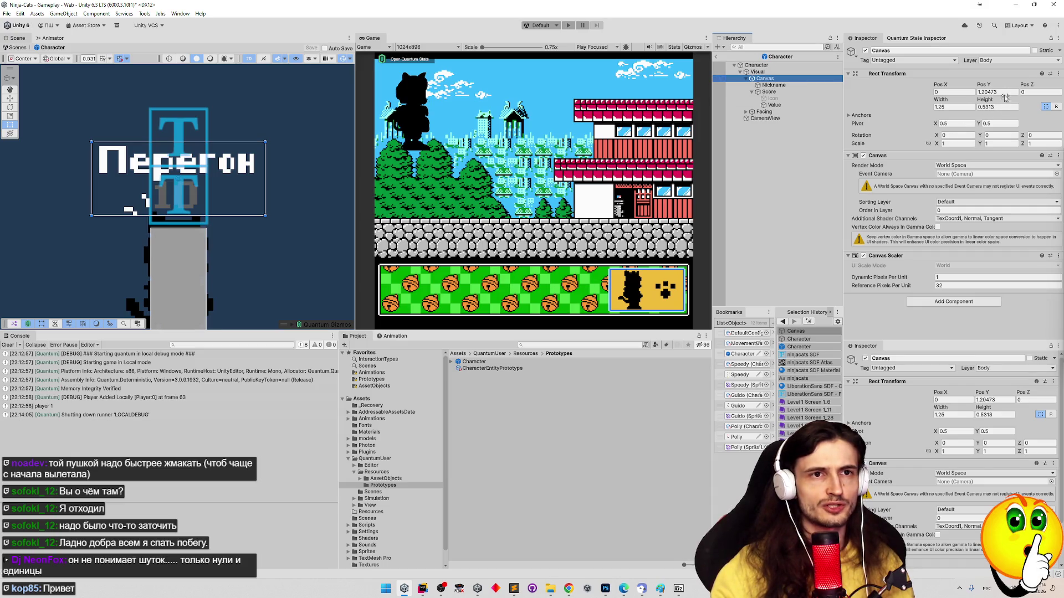
pyautogui.click(1004, 93)
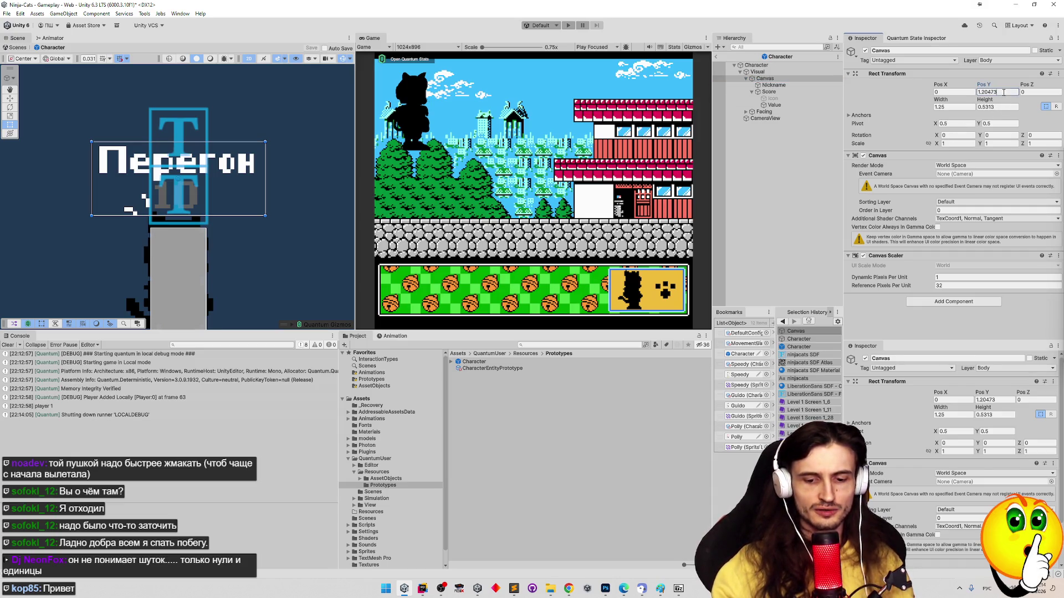
pyautogui.press('BackSpace')
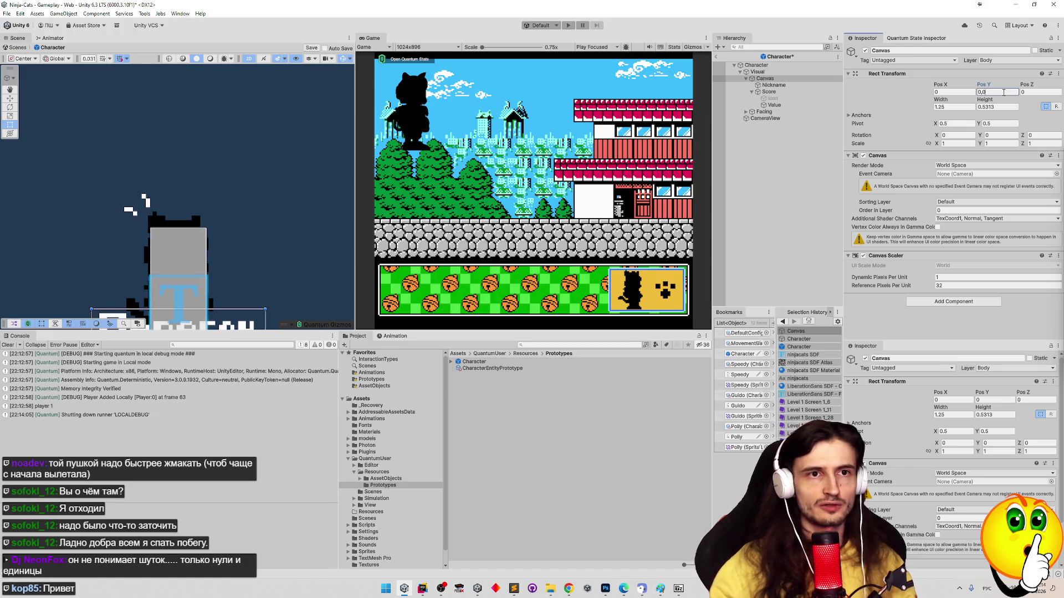
pyautogui.write('3125')
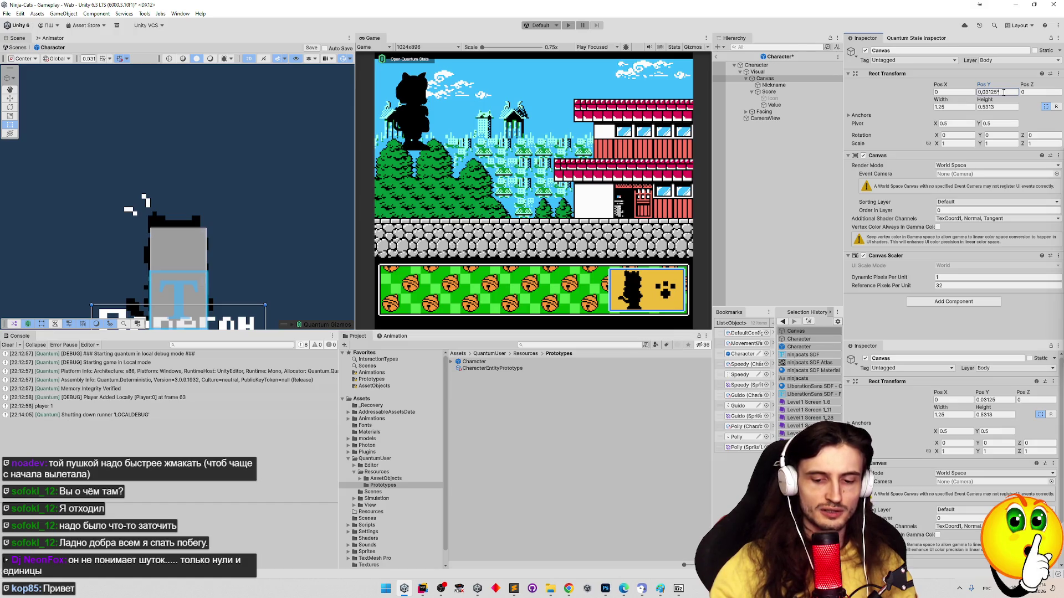
pyautogui.moveTo(185, 235)
pyautogui.mouseDown()
pyautogui.moveTo(191, 121)
pyautogui.moveTo(201, 134)
pyautogui.mouseUp()
pyautogui.click(1006, 93)
pyautogui.click(1009, 93)
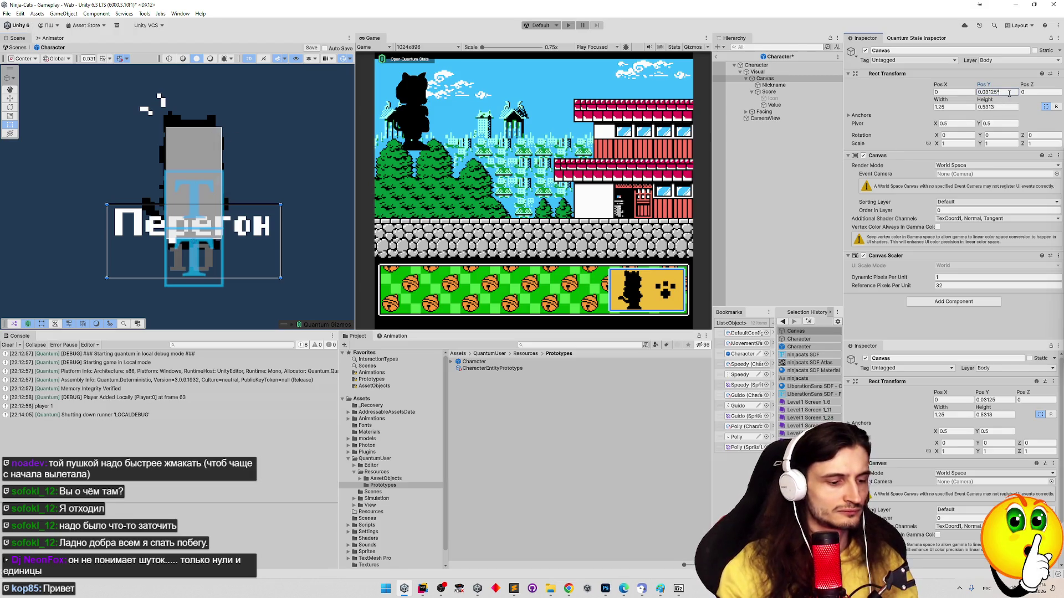
pyautogui.write('1.21875')
pyautogui.press('Return')
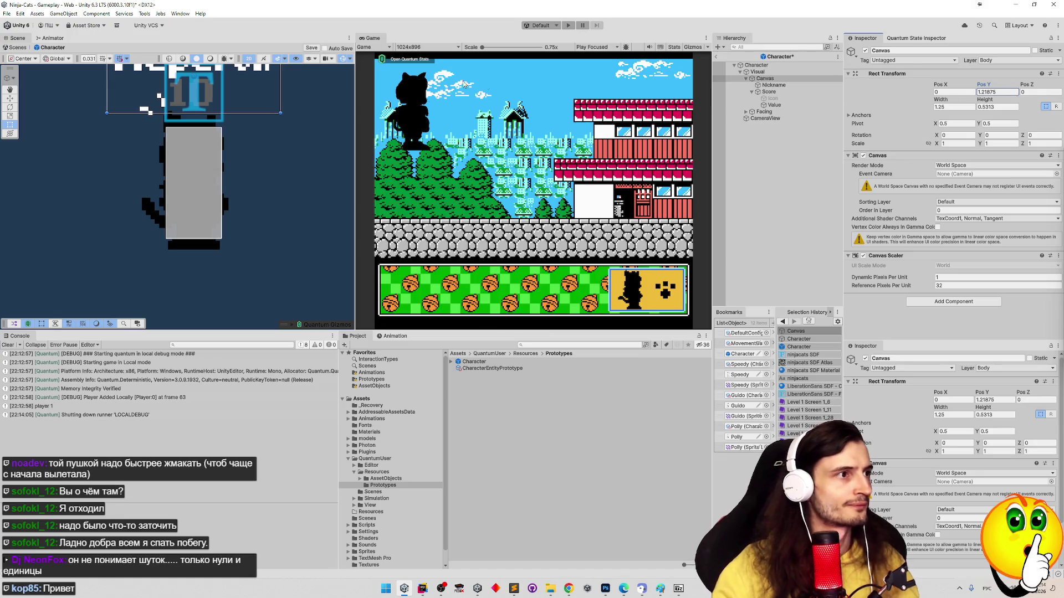
pyautogui.scroll(6, 299, 205)
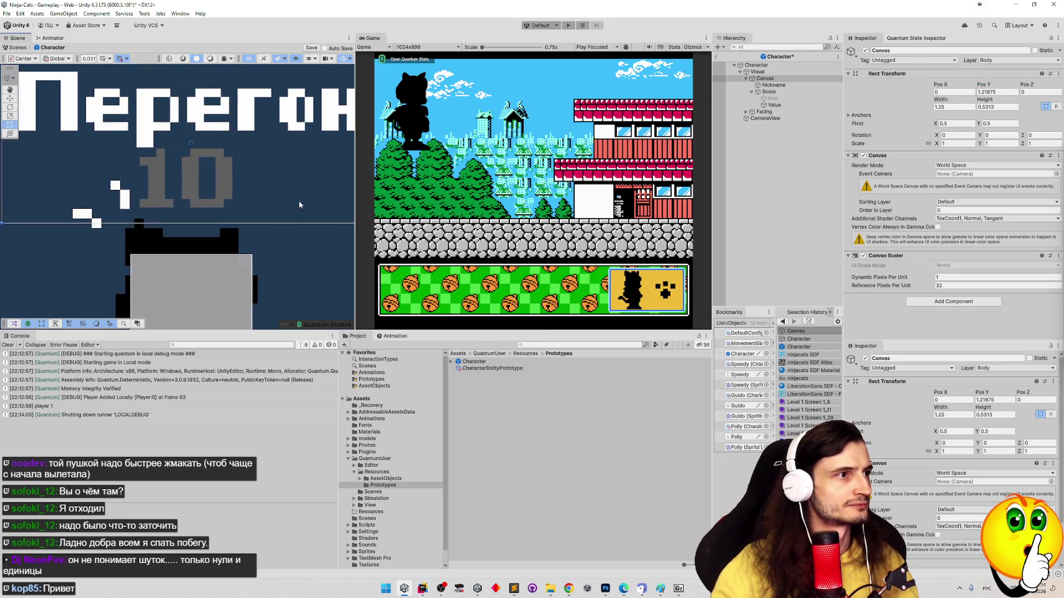
pyautogui.scroll(-5, 185, 181)
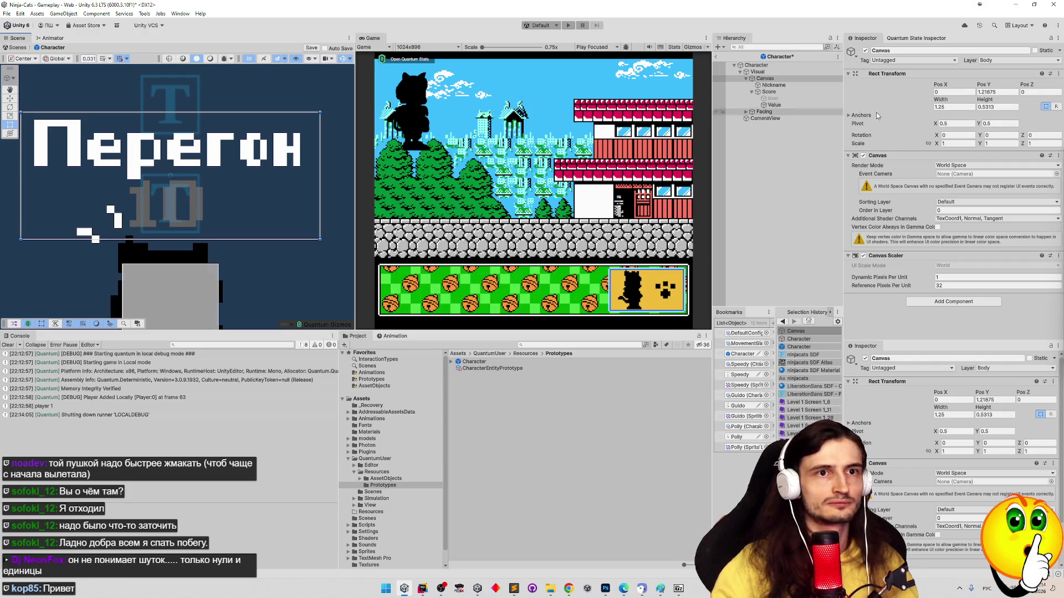
pyautogui.click(1006, 106)
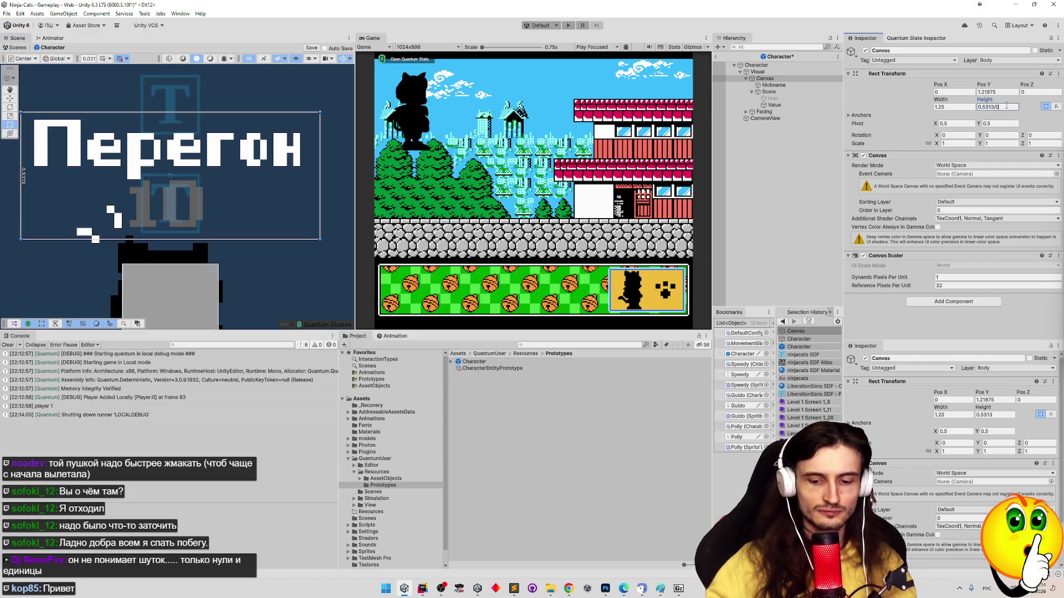
# Divide the canvas height by 0.03125 to read it in pixels
pyautogui.press('BackSpace')
pyautogui.press('BackSpace')
pyautogui.press('BackSpace')
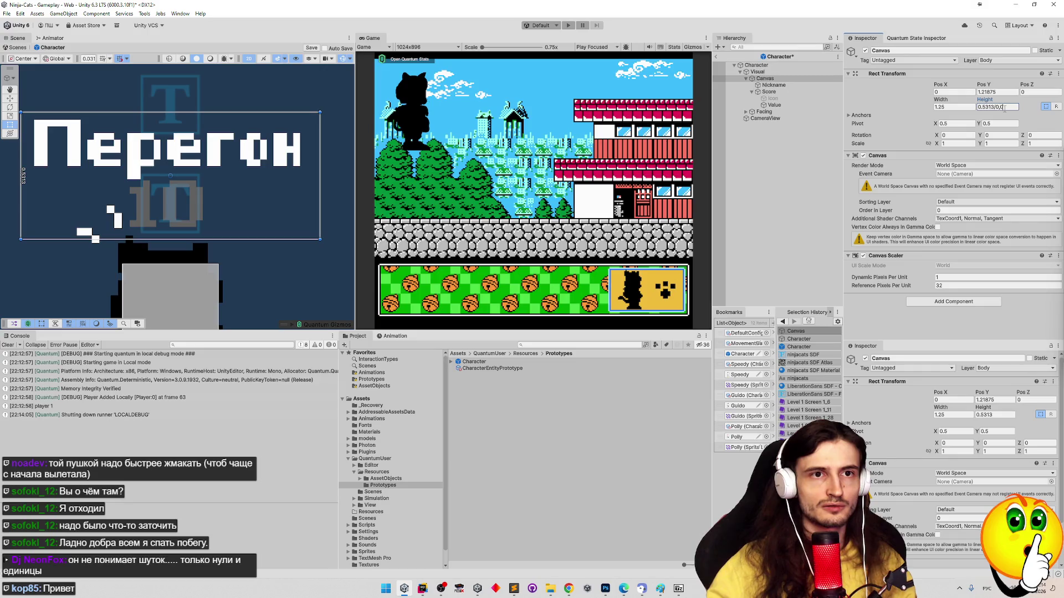
pyautogui.press('BackSpace')
pyautogui.press('BackSpace')
pyautogui.press('BackSpace')
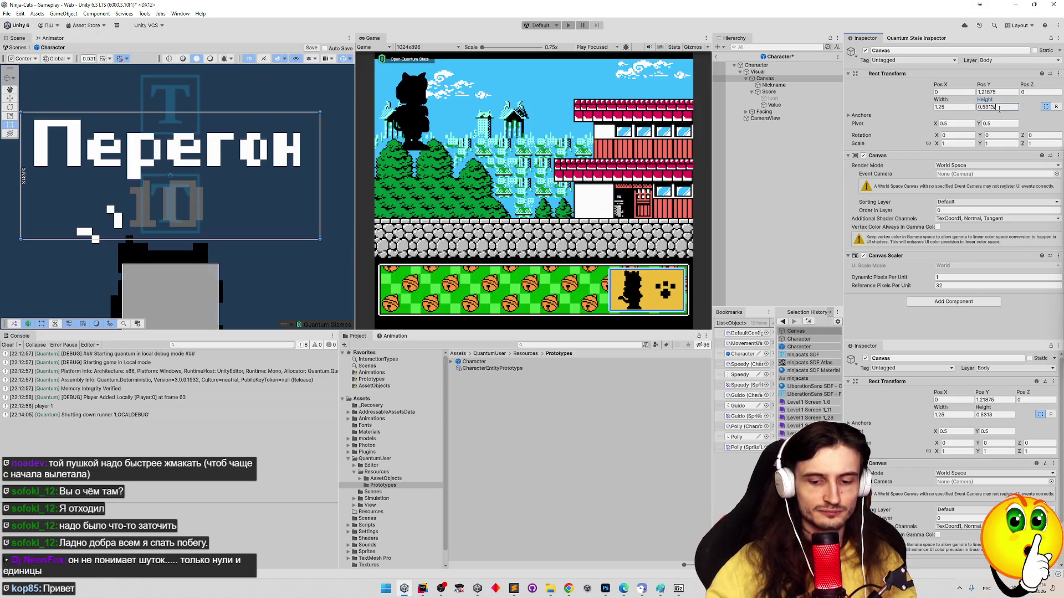
pyautogui.write('/0.603125')
pyautogui.press('Return')
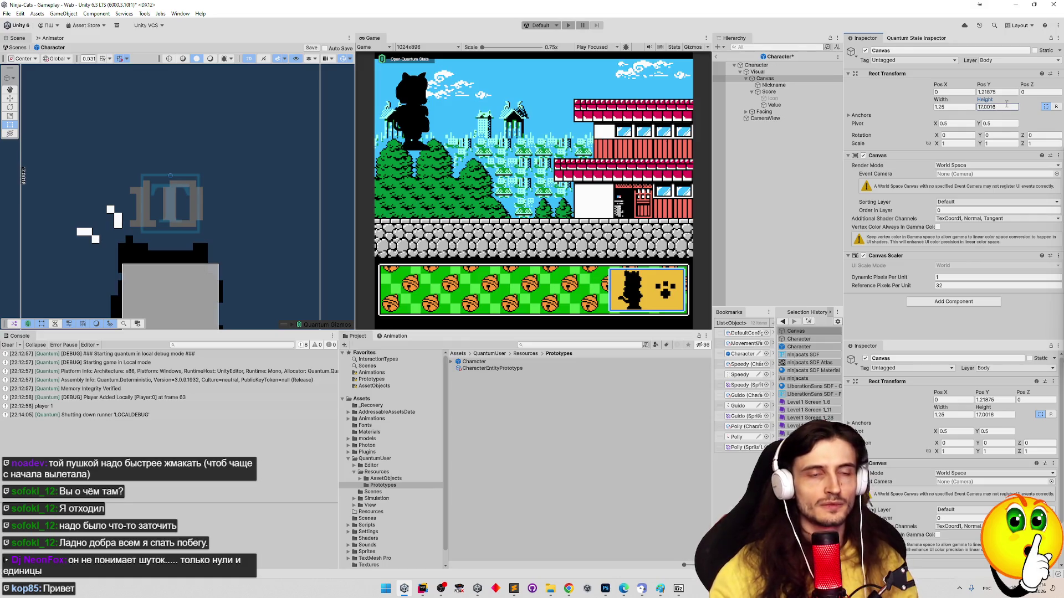
# Revert the height and enter 0.03125*17, making it exactly 0.53125
pyautogui.hotkey('ctrl', 'z')
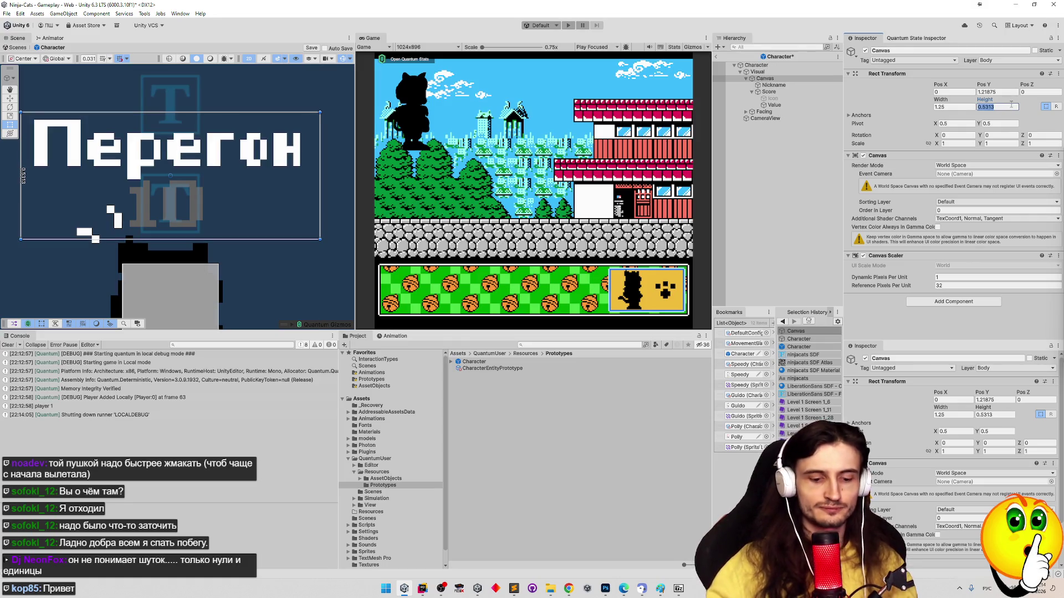
pyautogui.write('0')
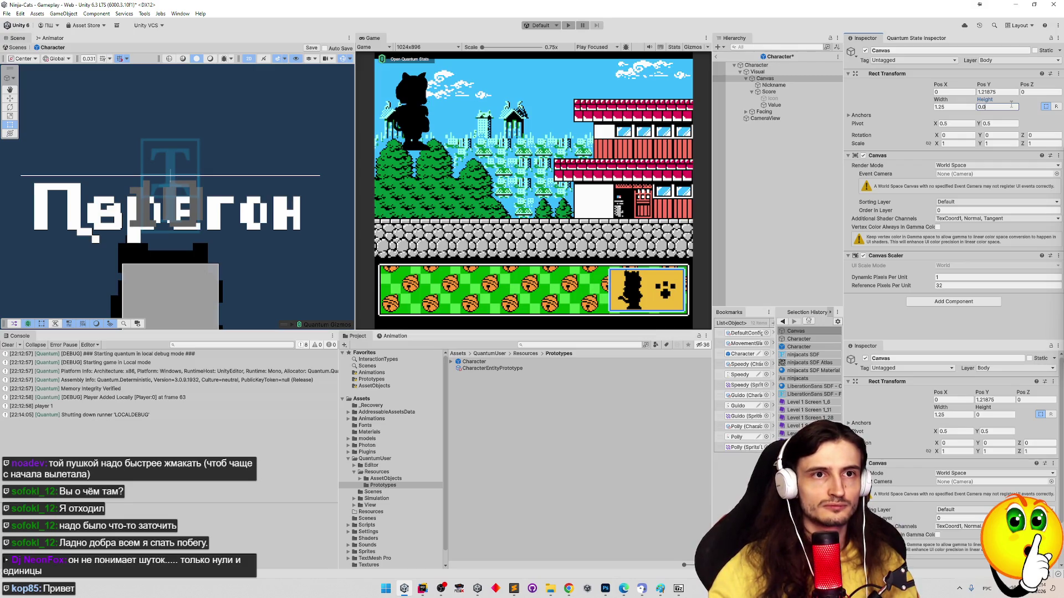
pyautogui.write('3125*')
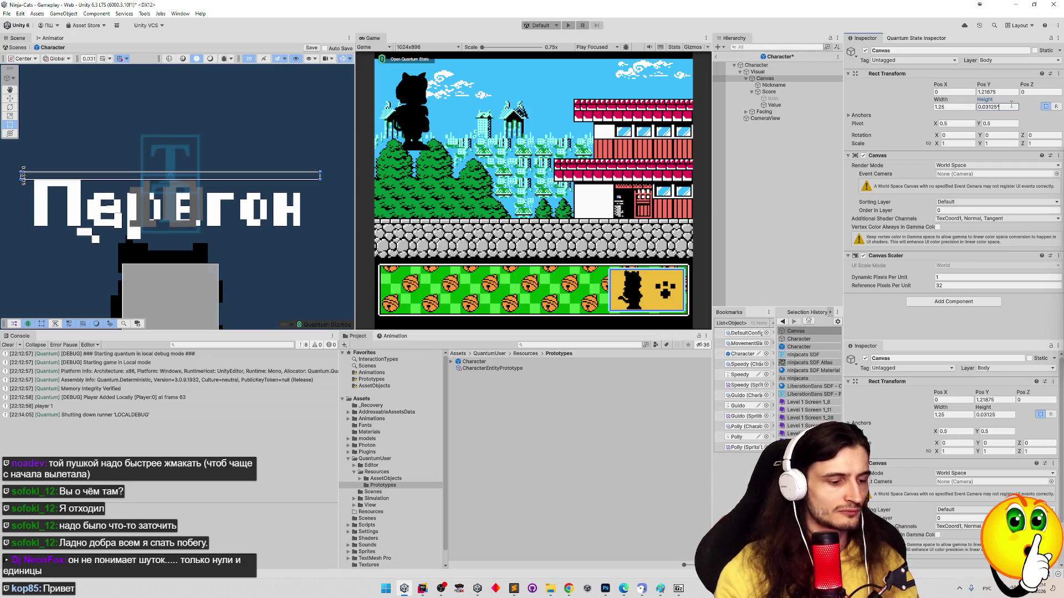
pyautogui.write('17')
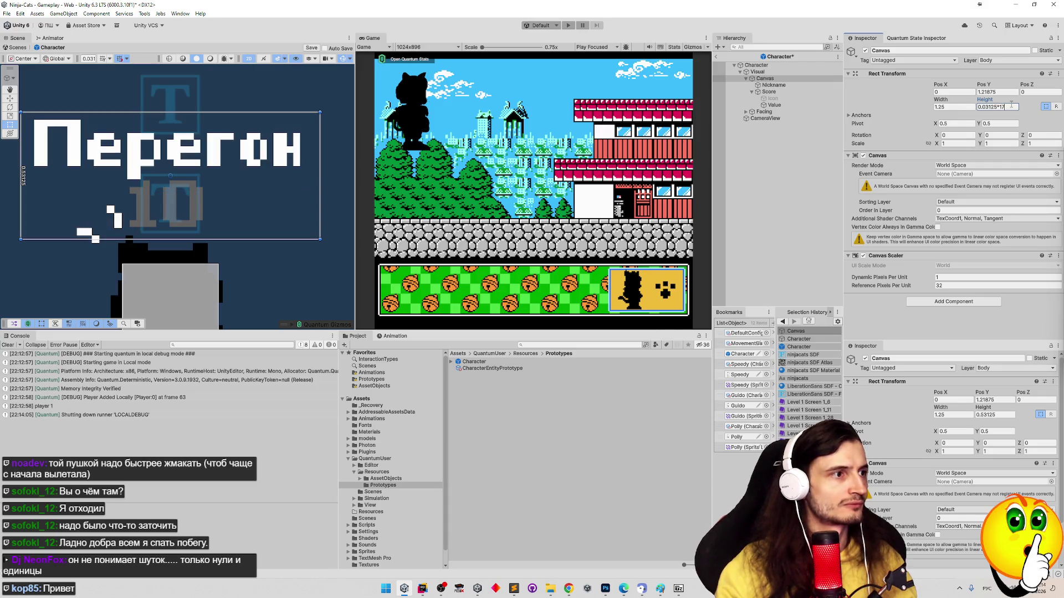
pyautogui.scroll(-3, 178, 197)
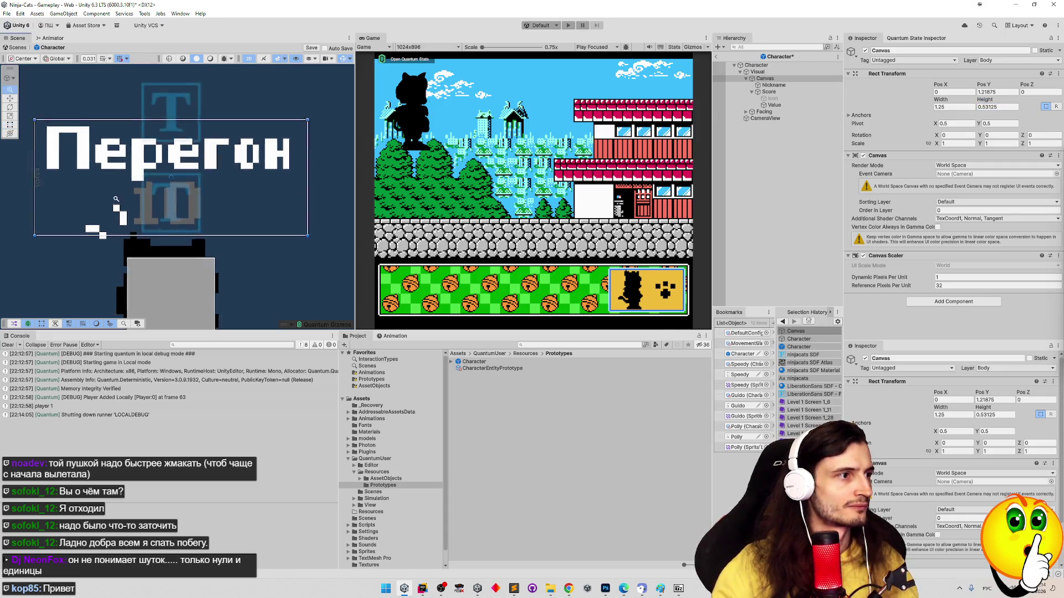
pyautogui.scroll(1, 177, 197)
pyautogui.moveTo(258, 240)
pyautogui.mouseDown()
pyautogui.moveTo(277, 145)
pyautogui.moveTo(292, 175)
pyautogui.mouseUp()
pyautogui.click(949, 107)
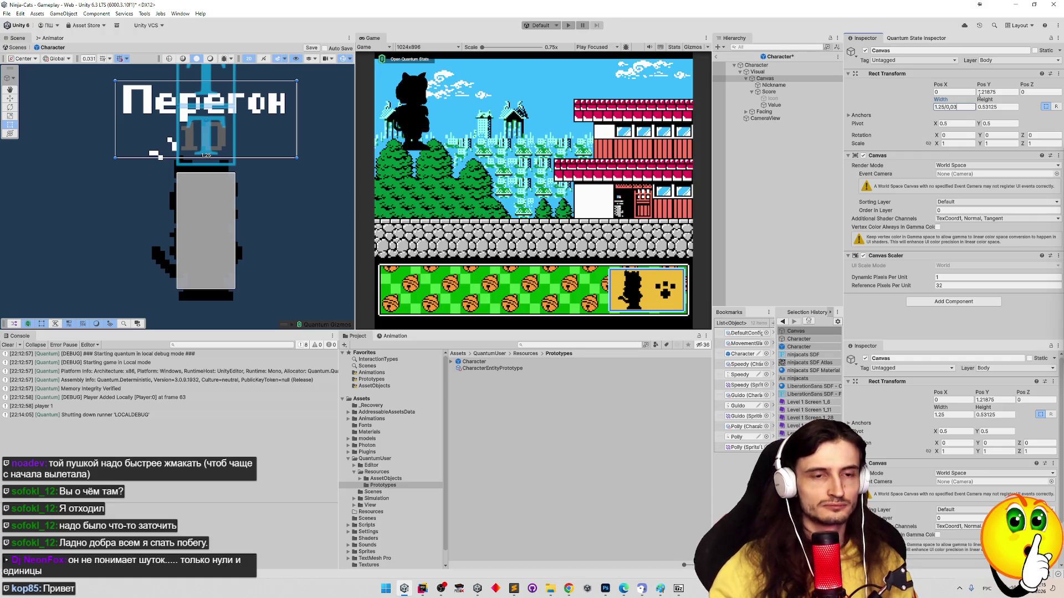
# Divide the canvas width to read it as 40 pixels, then revert it to 1.25
pyautogui.press('BackSpace')
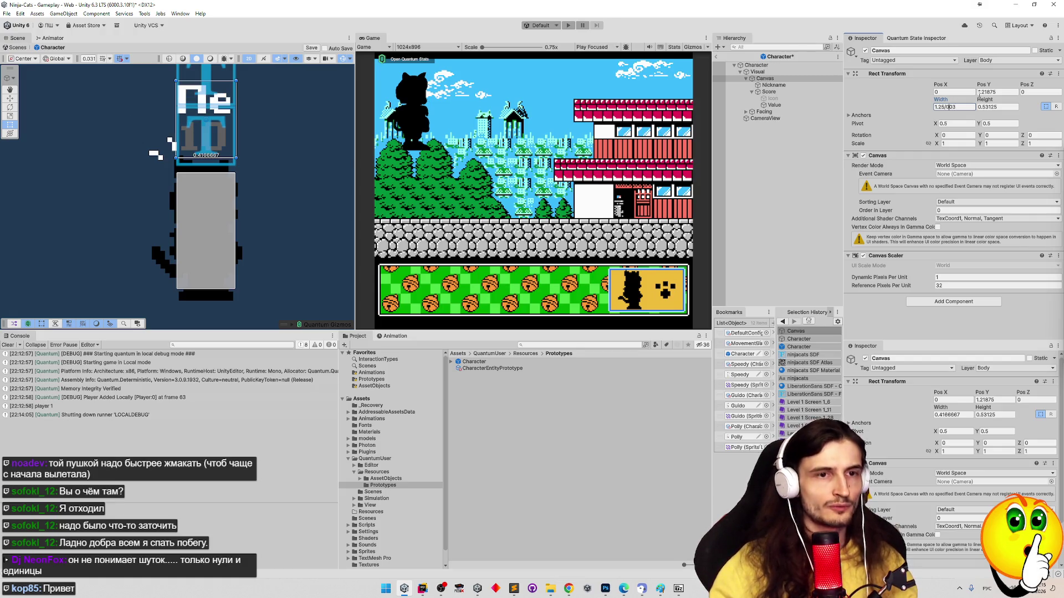
pyautogui.write('.53125')
pyautogui.press('Return')
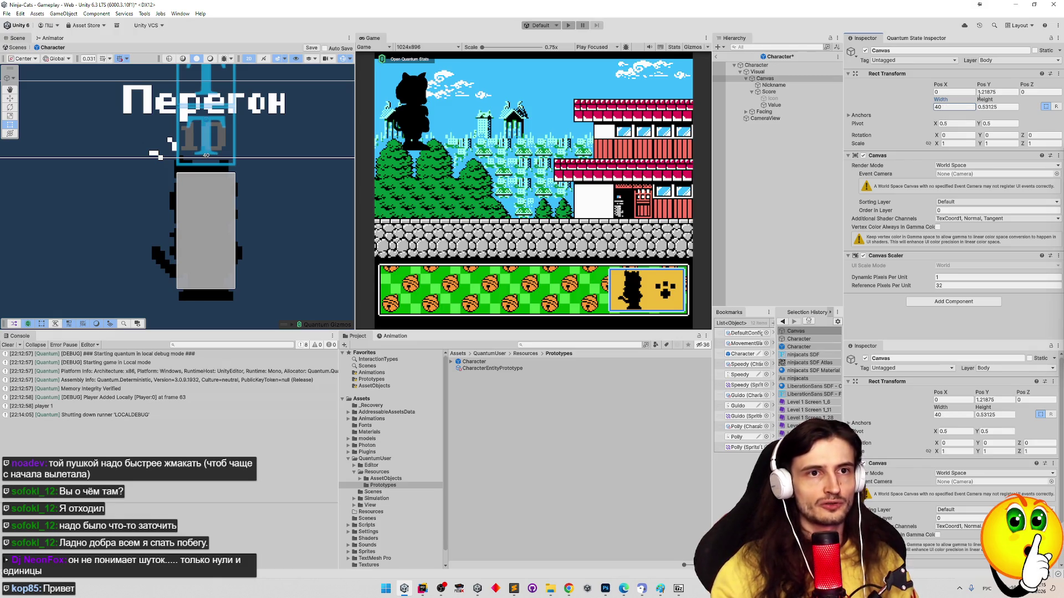
pyautogui.hotkey('ctrl', 'z')
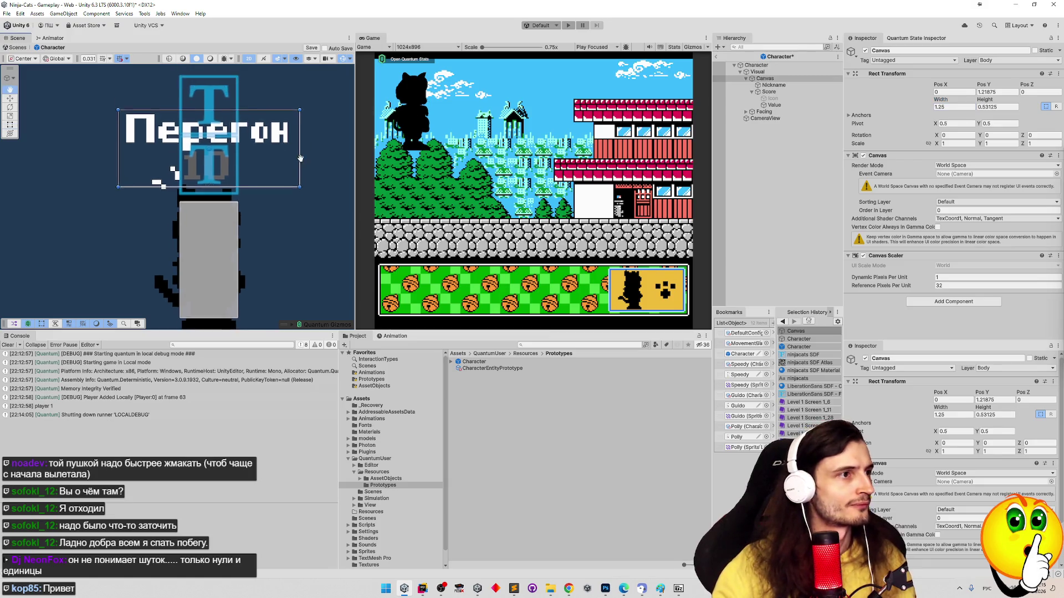
pyautogui.scroll(-3, 136, 153)
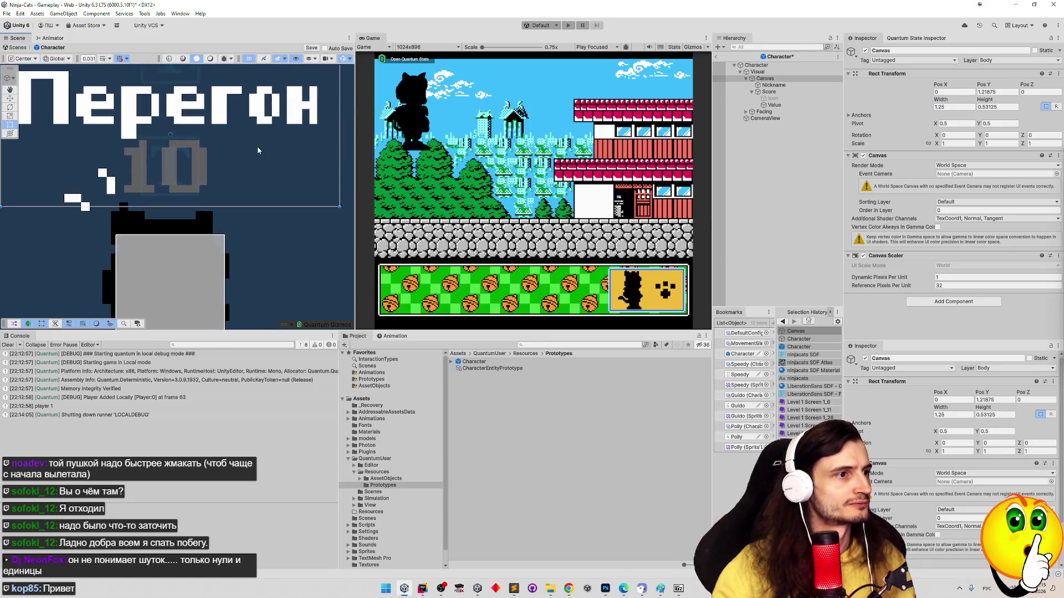
pyautogui.moveTo(136, 153)
pyautogui.mouseDown()
pyautogui.moveTo(146, 225)
pyautogui.moveTo(169, 191)
pyautogui.moveTo(268, 130)
pyautogui.mouseUp()
pyautogui.scroll(3, 268, 130)
pyautogui.scroll(-2, 118, 149)
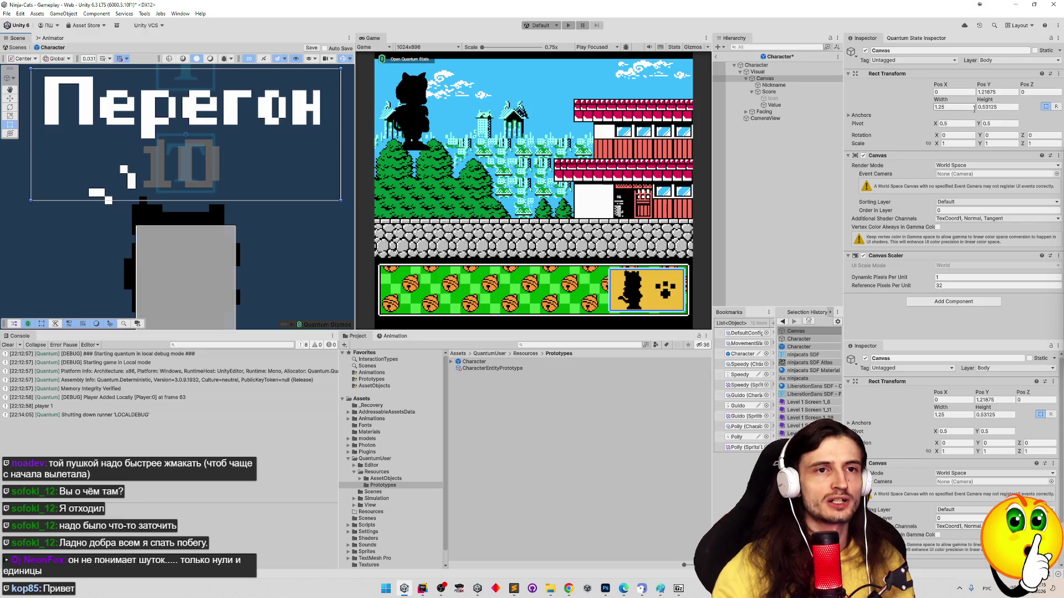
# Set the canvas height to 0.53125+0.03125, making it 0.5625
pyautogui.click(1004, 106)
pyautogui.write('+0.0')
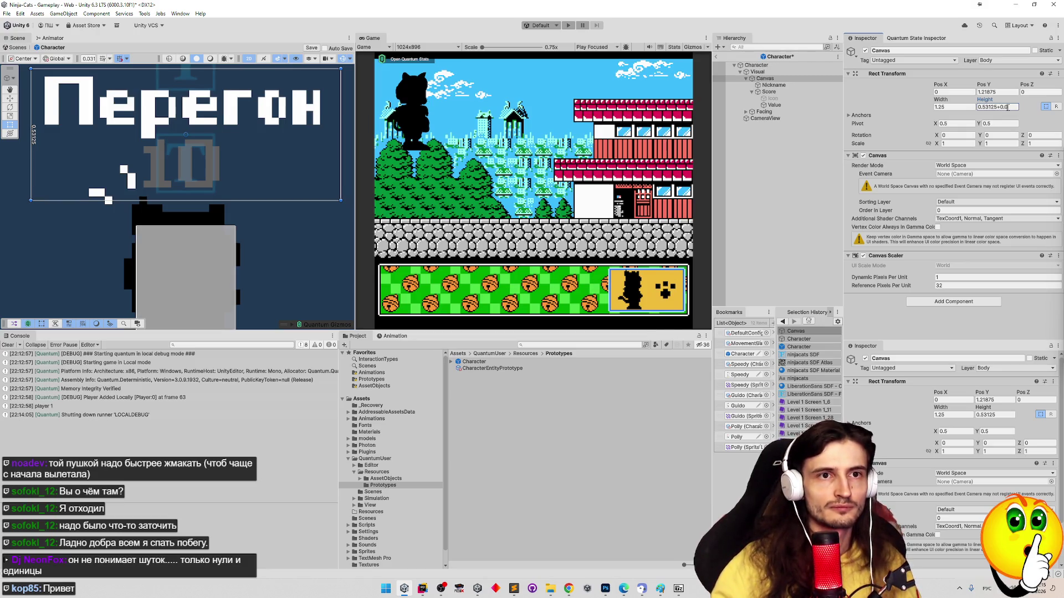
pyautogui.write('3125')
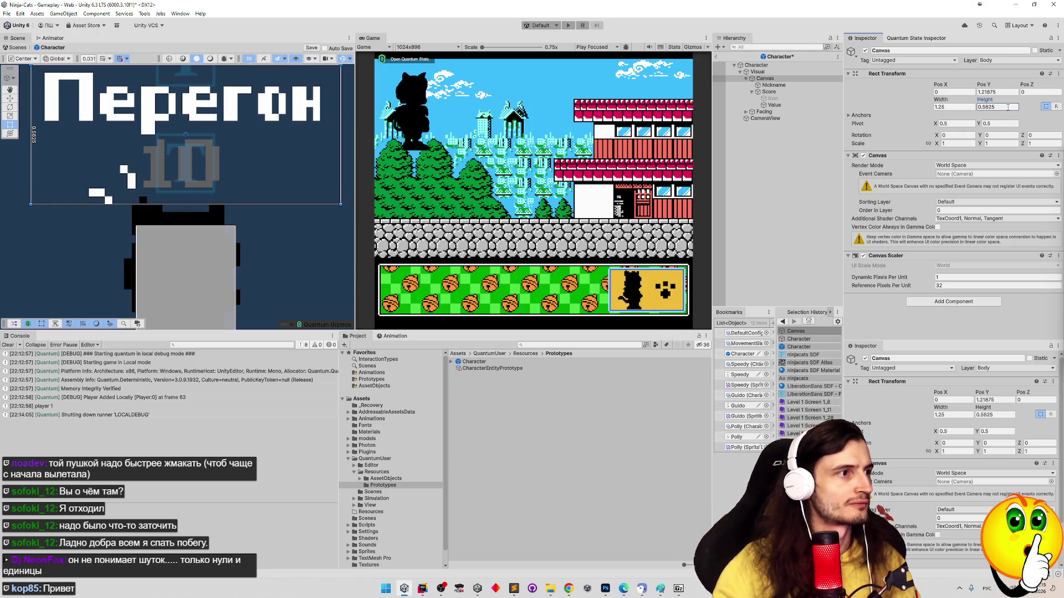
pyautogui.moveTo(216, 154); pyautogui.dragTo(220, 191)
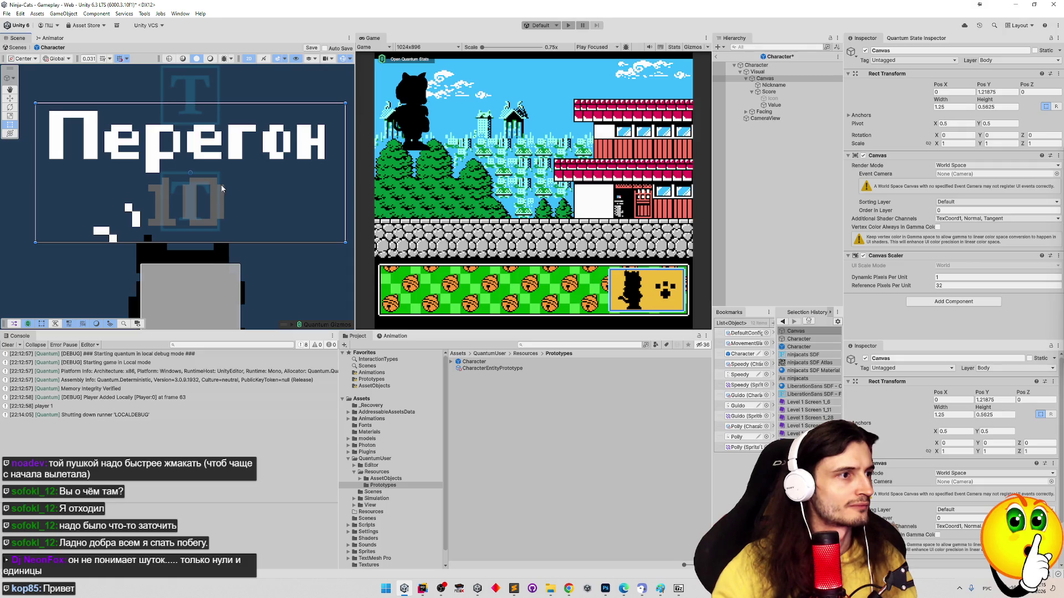
pyautogui.moveTo(222, 189); pyautogui.dragTo(225, 162)
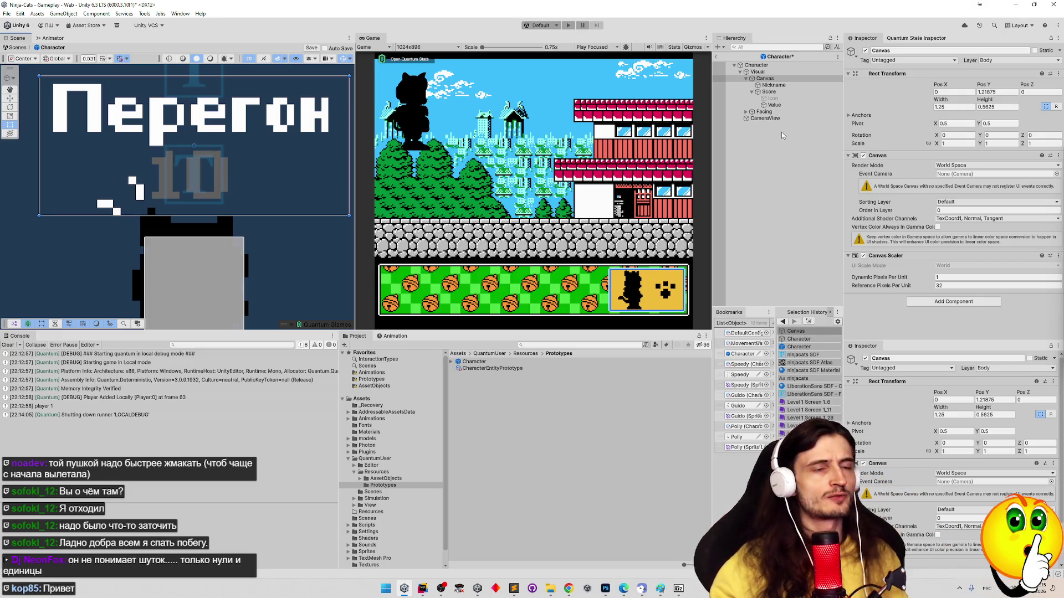
# Select the Nickname text and frame it in the Scene view with the Rect tool
pyautogui.click(774, 85)
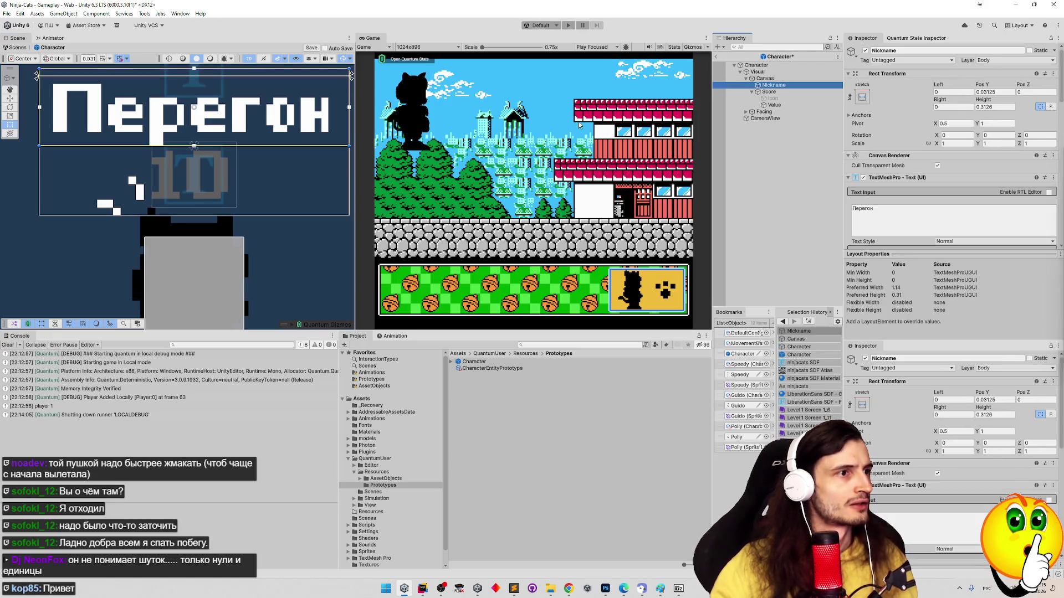
pyautogui.moveTo(305, 140); pyautogui.dragTo(296, 157)
pyautogui.press('t')
pyautogui.scroll(-2, 956, 198)
pyautogui.moveTo(1059, 122); pyautogui.dragTo(1059, 150)
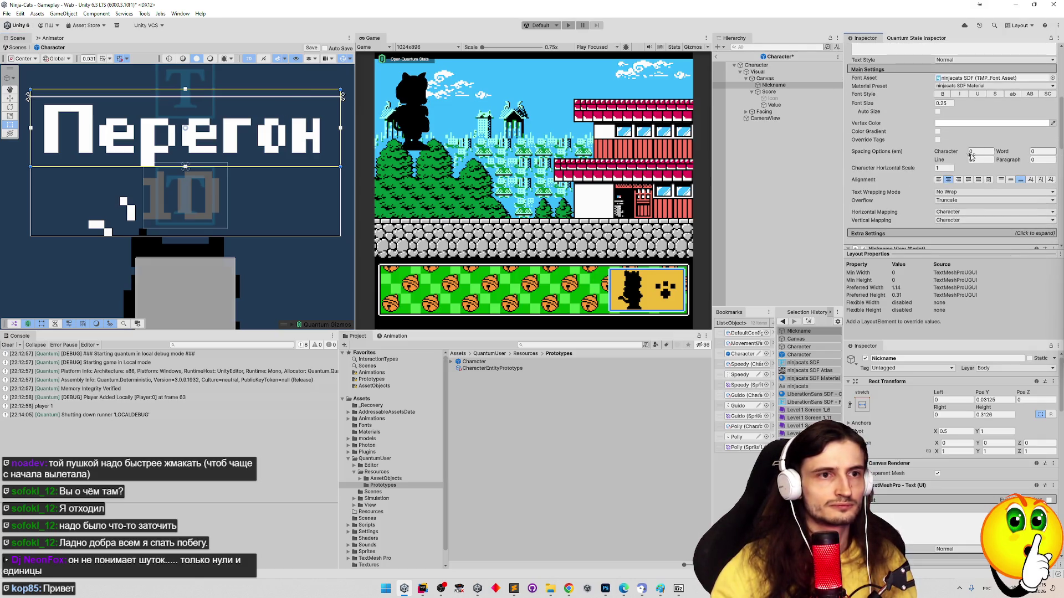
pyautogui.scroll(5, 252, 145)
pyautogui.press('q')
pyautogui.moveTo(304, 145)
pyautogui.mouseDown()
pyautogui.moveTo(248, 176)
pyautogui.moveTo(262, 173)
pyautogui.mouseUp()
pyautogui.press('t')
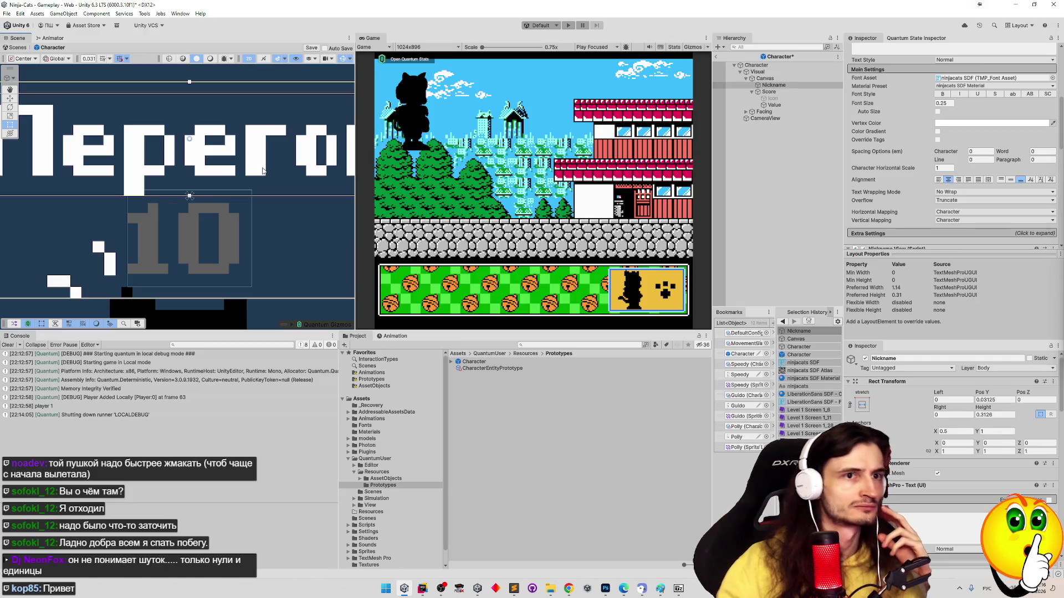
pyautogui.scroll(3, 1028, 121)
pyautogui.scroll(3, 1028, 120)
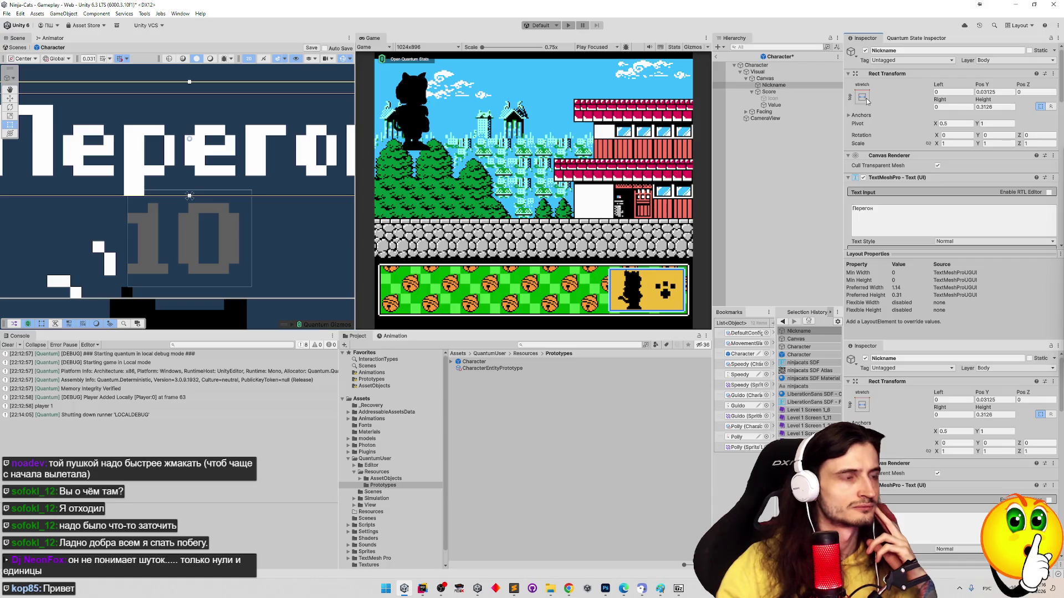
pyautogui.moveTo(296, 150); pyautogui.dragTo(265, 149)
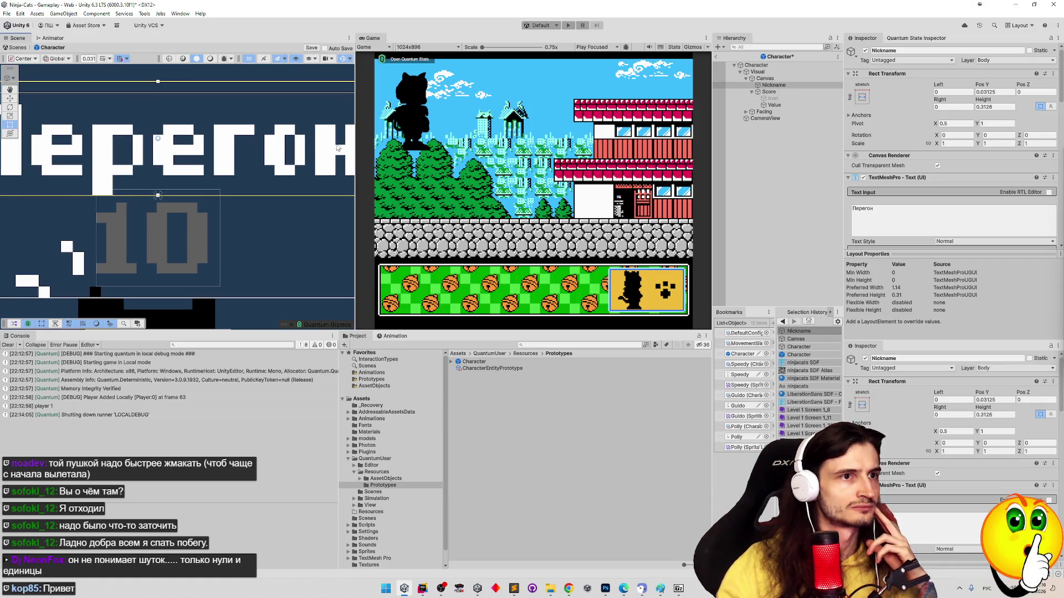
# Anchor Nickname to bottom centre and set its height to 0.3125
pyautogui.click(862, 97)
pyautogui.click(909, 199)
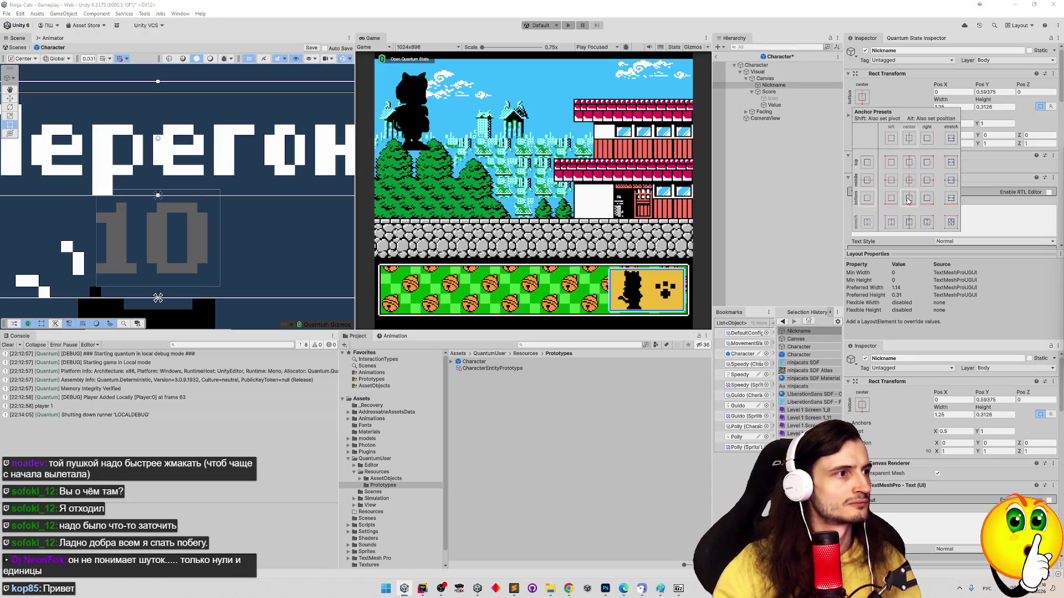
pyautogui.scroll(-3, 346, 214)
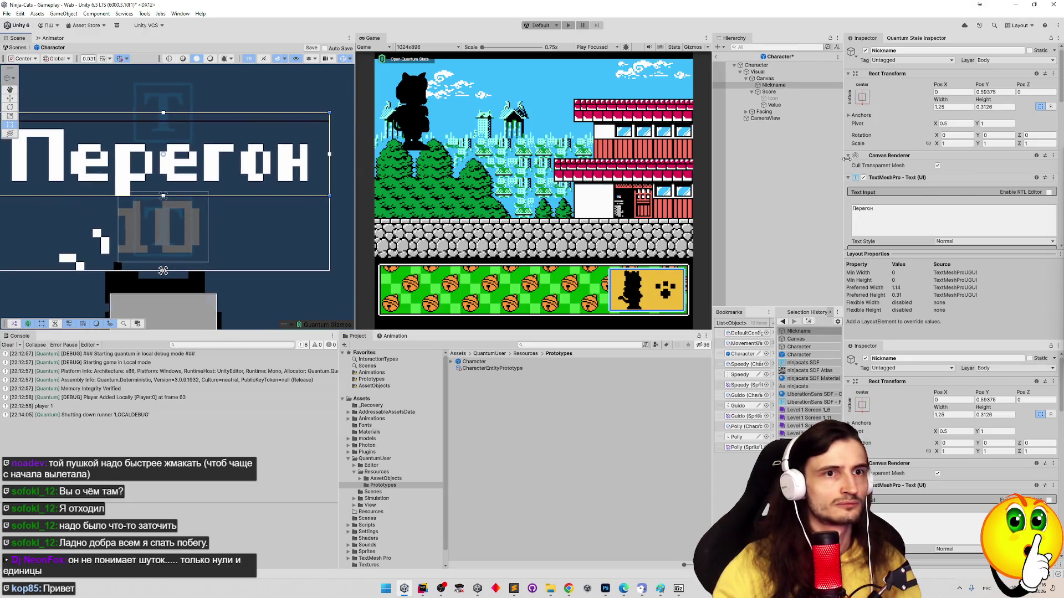
pyautogui.click(1004, 107)
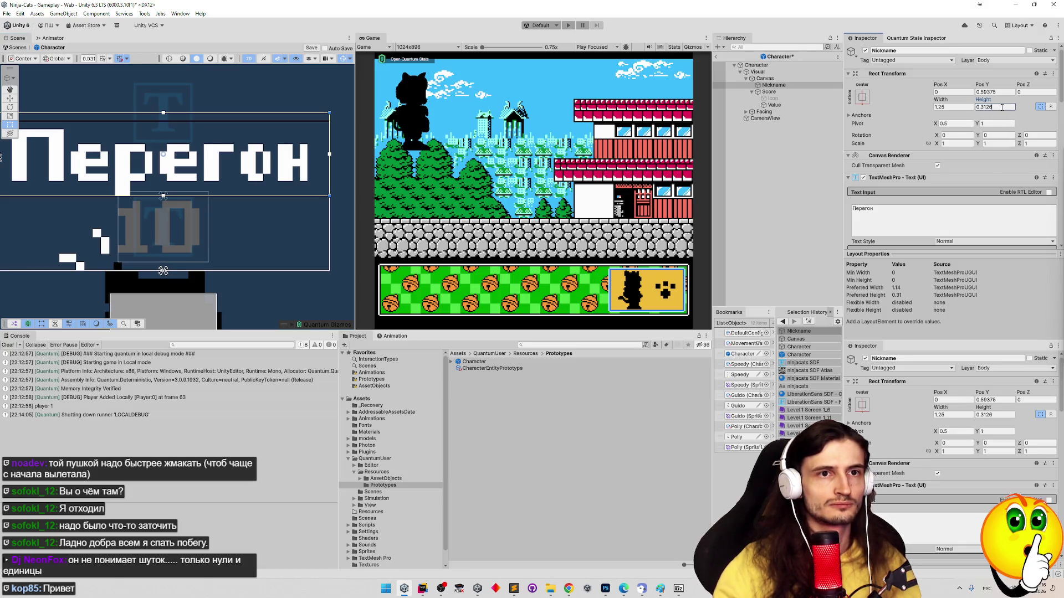
pyautogui.write('0.3125')
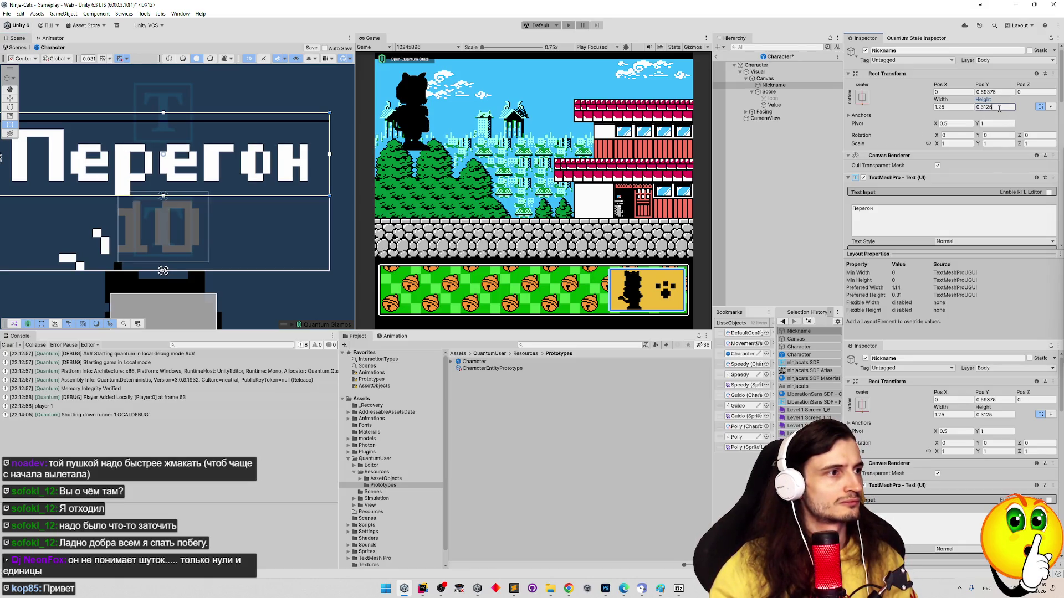
pyautogui.press('Tab')
pyautogui.press('Right')
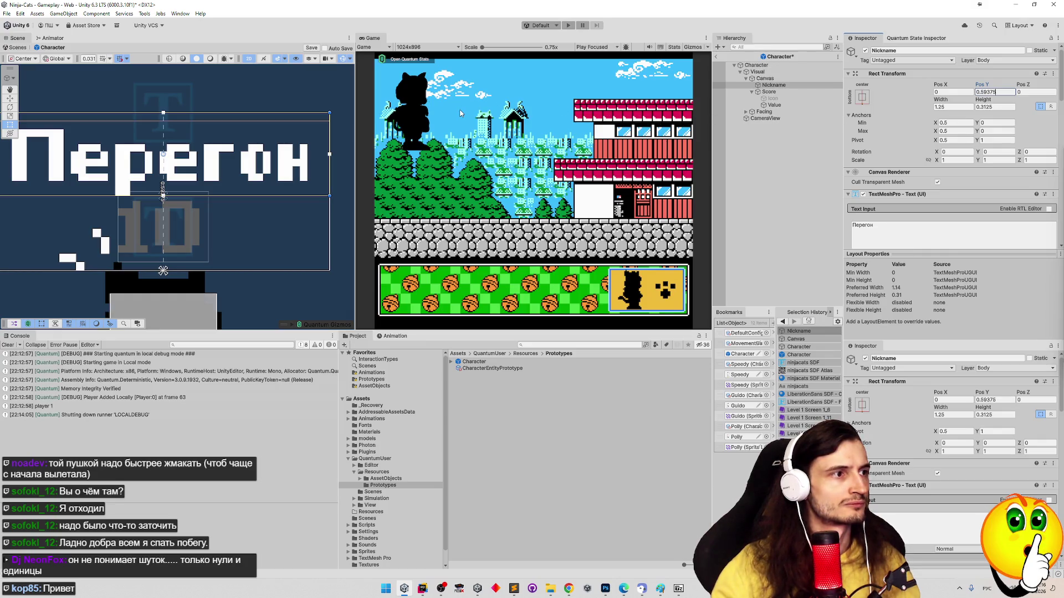
# Cancel the Pos Y edit, keeping 0.59375, and start the game
pyautogui.write('/0')
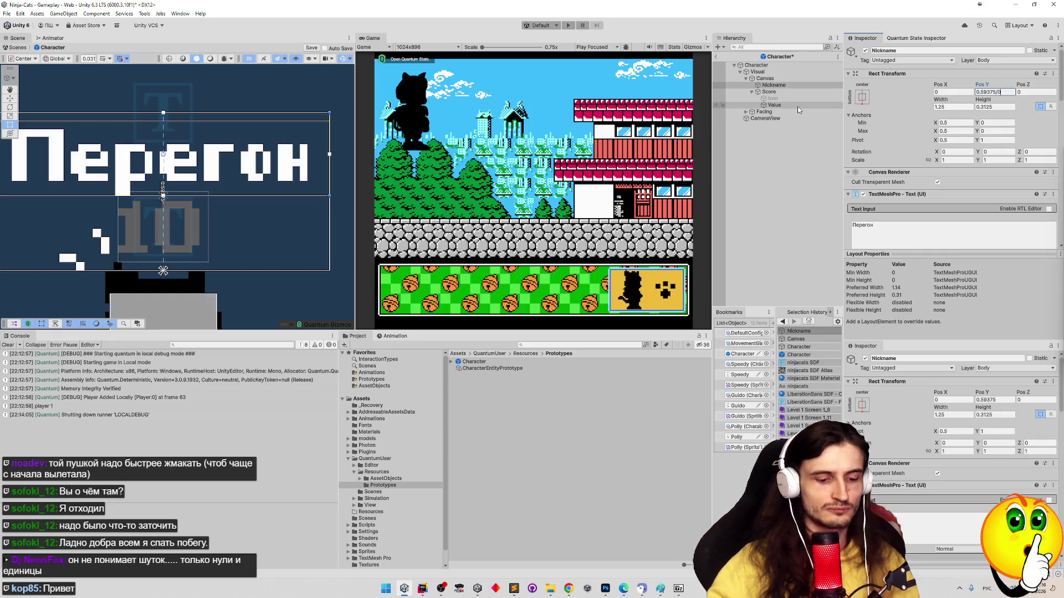
pyautogui.write('.031')
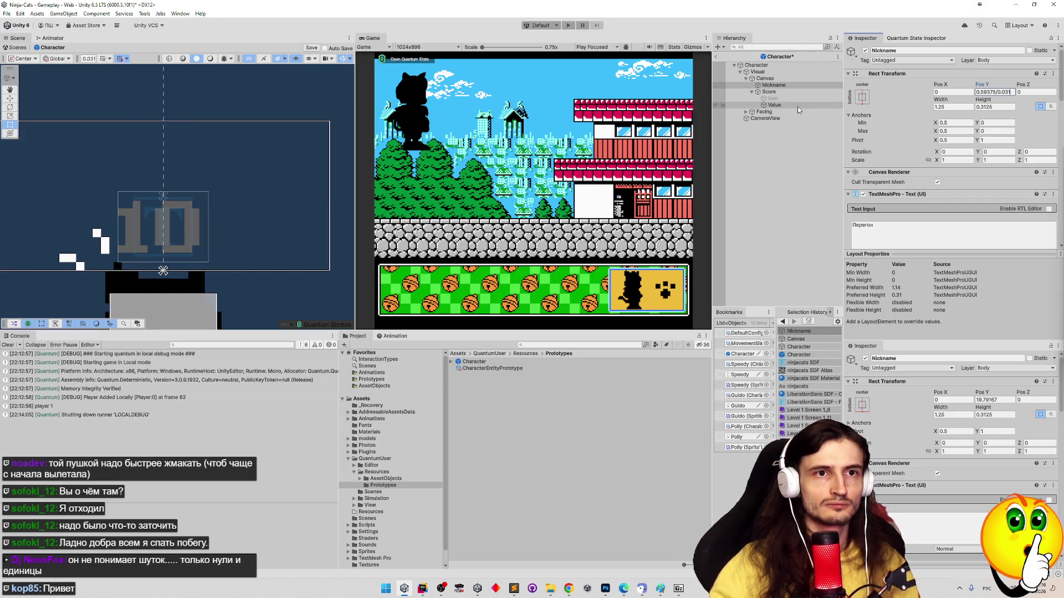
pyautogui.press('Escape')
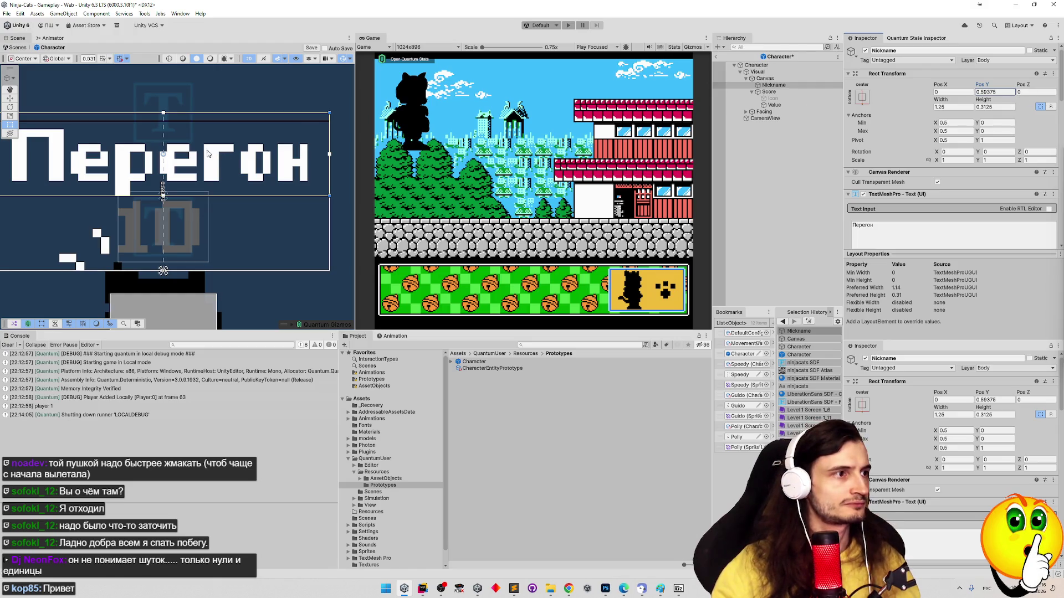
pyautogui.scroll(3, 261, 150)
pyautogui.moveTo(314, 146); pyautogui.dragTo(240, 148)
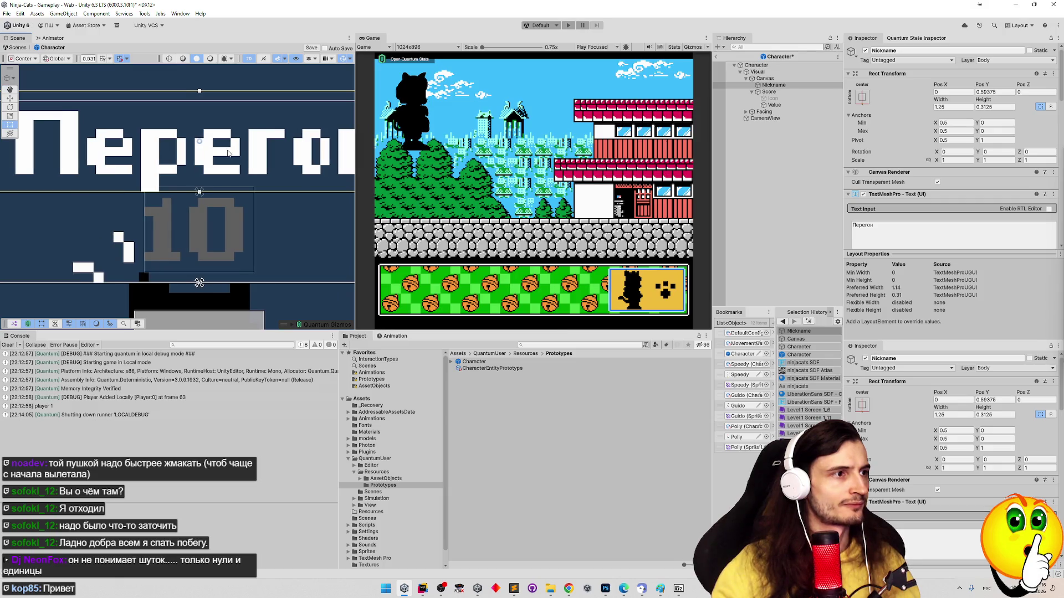
pyautogui.click(460, 150)
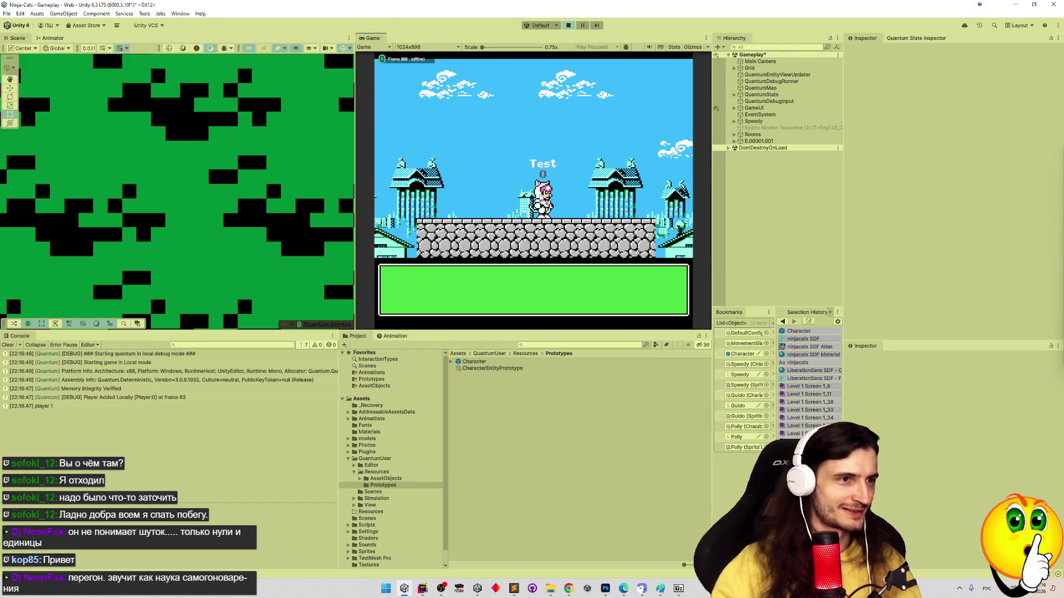
# Make the character run right, and maximize the Game view and restore it
pyautogui.press('Right')
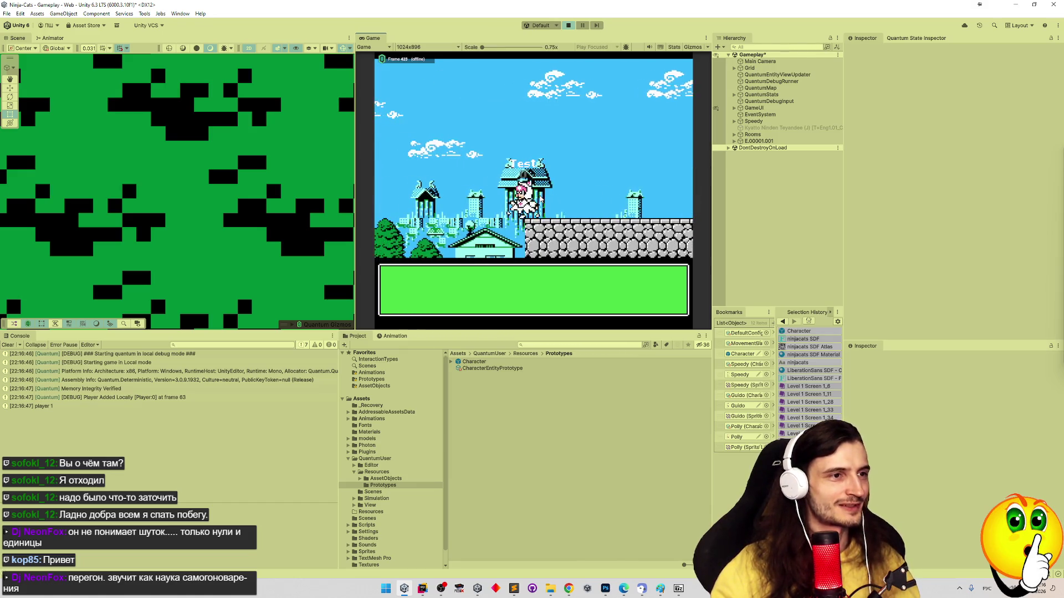
pyautogui.hotkey('shift', 'space')
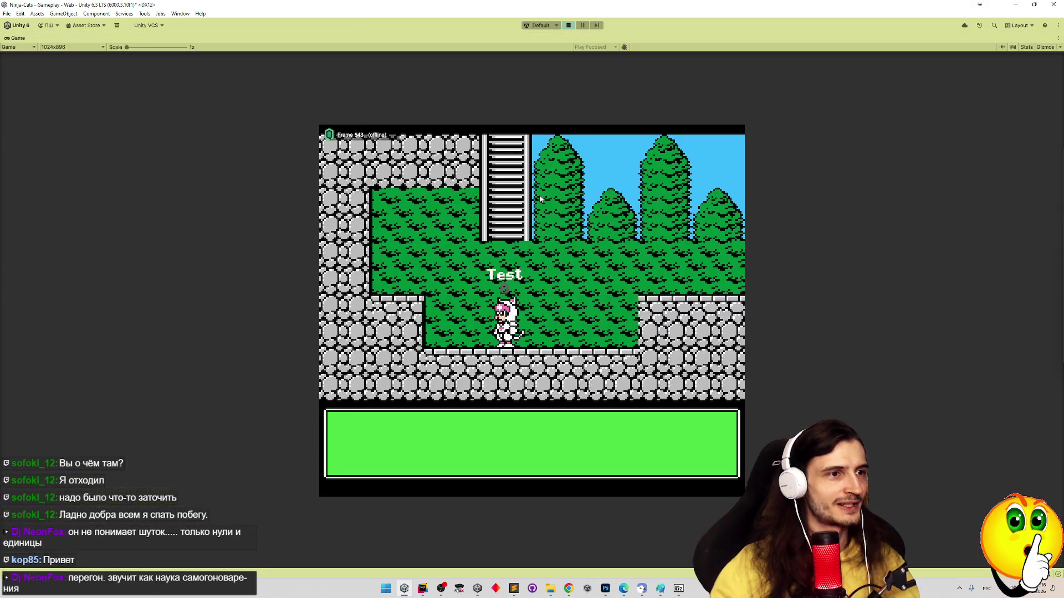
pyautogui.hotkey('shift', 'space')
# Frame the Scene view on the Test label and 0 score, then expand E.00001.001
pyautogui.moveTo(301, 224)
pyautogui.mouseDown()
pyautogui.moveTo(273, 226)
pyautogui.moveTo(297, 214)
pyautogui.moveTo(309, 168)
pyautogui.moveTo(309, 187)
pyautogui.mouseUp()
pyautogui.scroll(3, 309, 186)
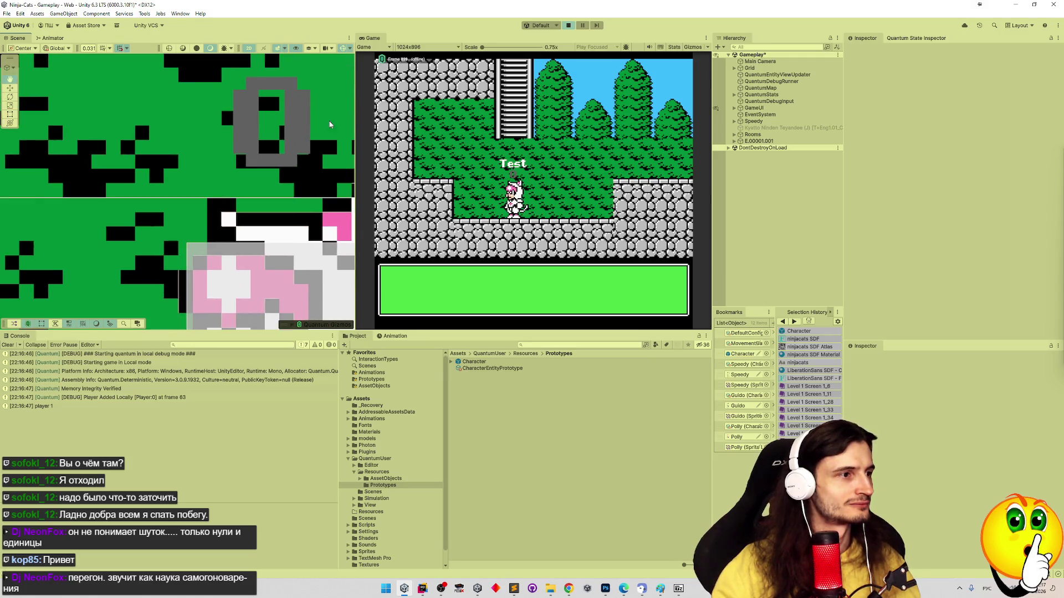
pyautogui.moveTo(221, 191)
pyautogui.mouseDown()
pyautogui.moveTo(180, 216)
pyautogui.moveTo(166, 269)
pyautogui.mouseUp()
pyautogui.moveTo(158, 305); pyautogui.dragTo(209, 304)
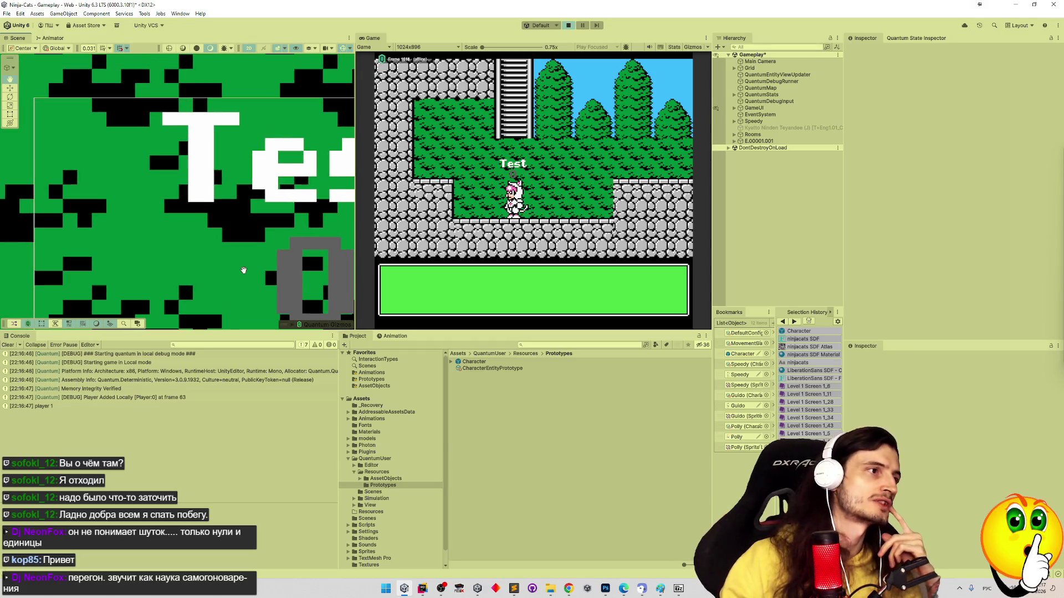
pyautogui.moveTo(243, 270)
pyautogui.mouseDown()
pyautogui.moveTo(247, 247)
pyautogui.moveTo(195, 254)
pyautogui.moveTo(190, 238)
pyautogui.moveTo(166, 236)
pyautogui.moveTo(228, 230)
pyautogui.moveTo(142, 231)
pyautogui.moveTo(176, 225)
pyautogui.moveTo(180, 237)
pyautogui.mouseUp()
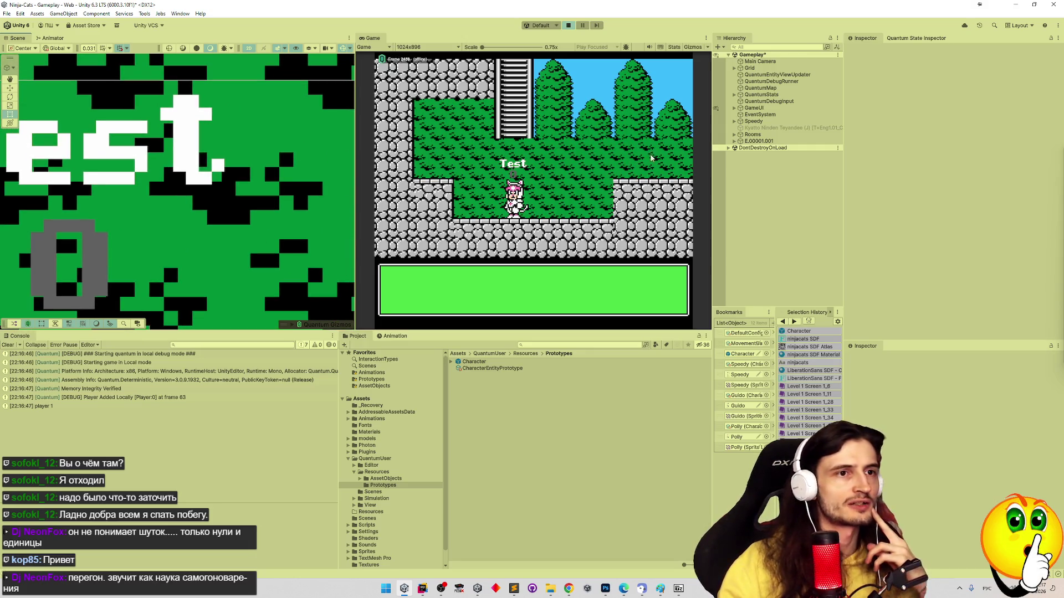
pyautogui.click(734, 142)
# Expand Visual and Canvas under E.00001.001 and select the live Nickname label
pyautogui.click(754, 149)
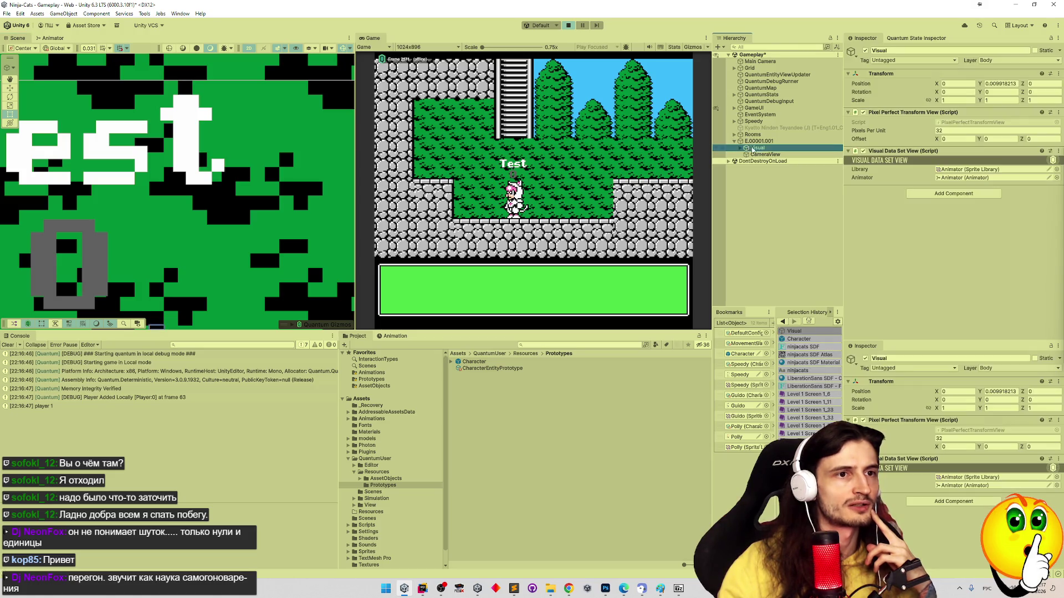
pyautogui.press('Right')
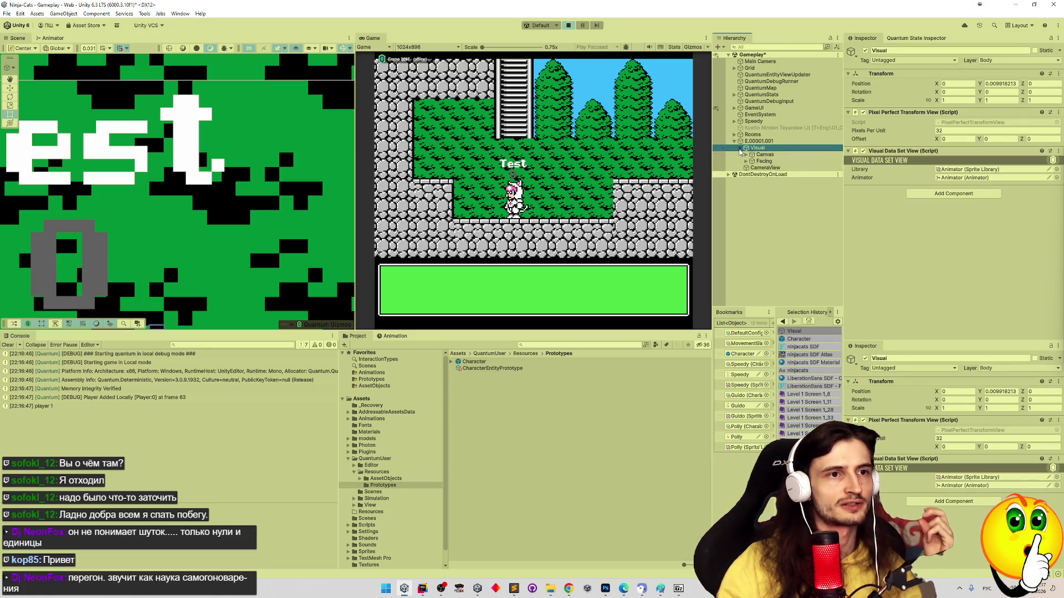
pyautogui.click(751, 155)
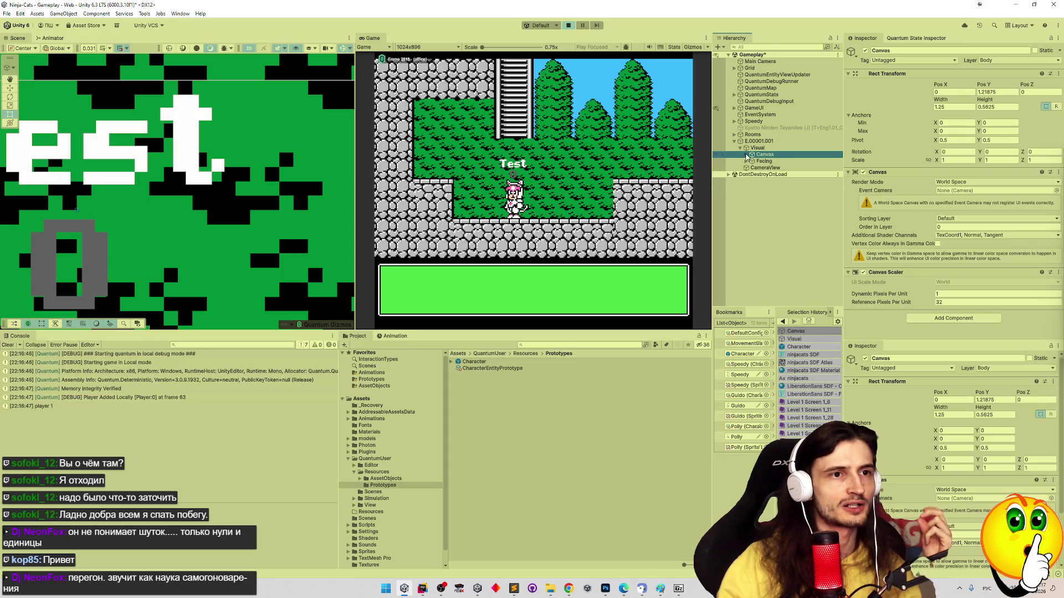
pyautogui.click(778, 142)
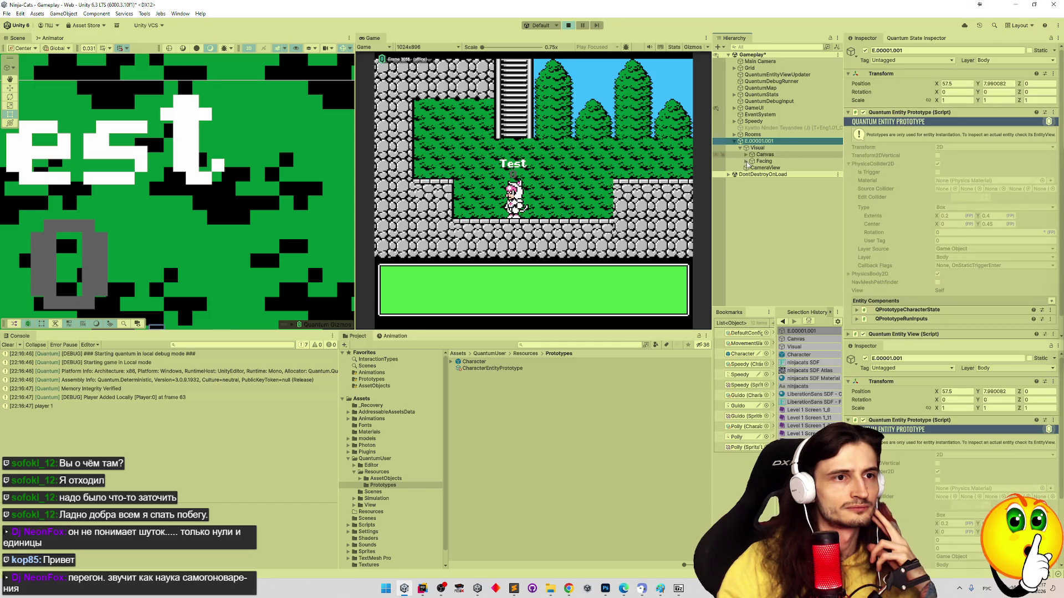
pyautogui.click(746, 162)
pyautogui.click(746, 161)
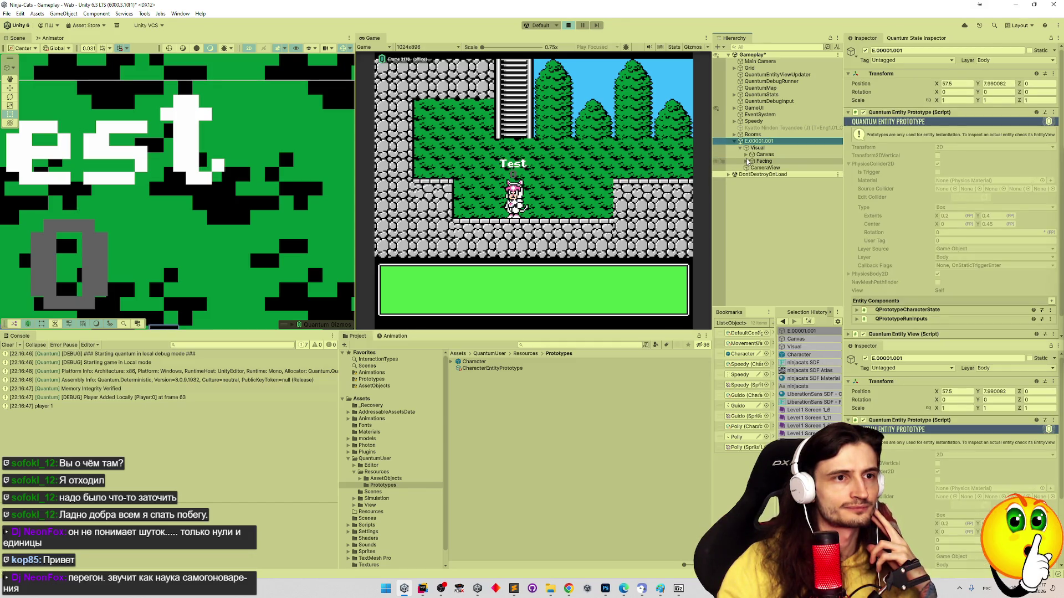
pyautogui.click(760, 155)
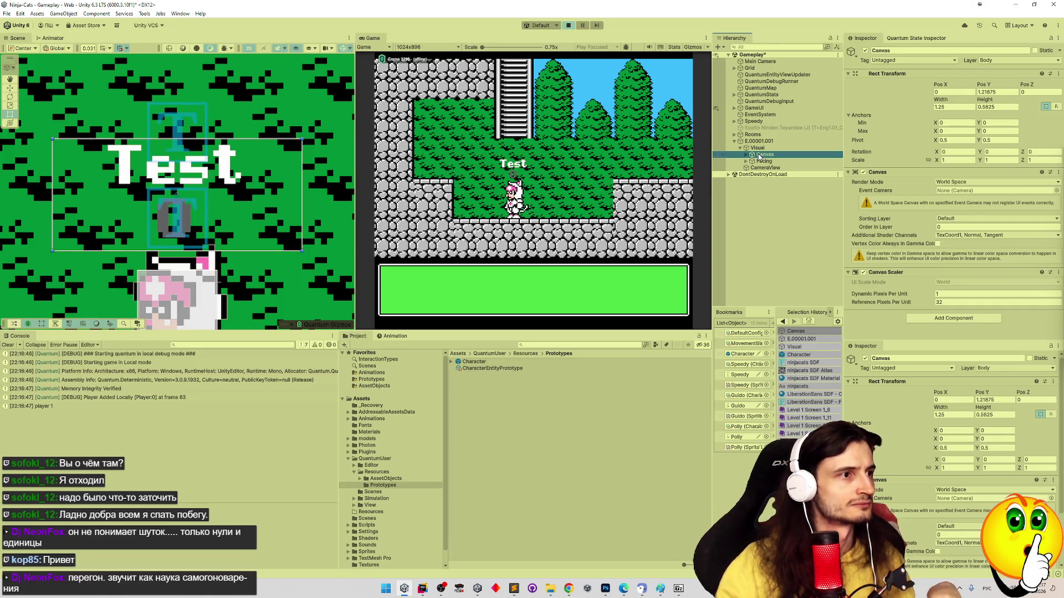
pyautogui.scroll(1, 340, 192)
pyautogui.scroll(3, 341, 192)
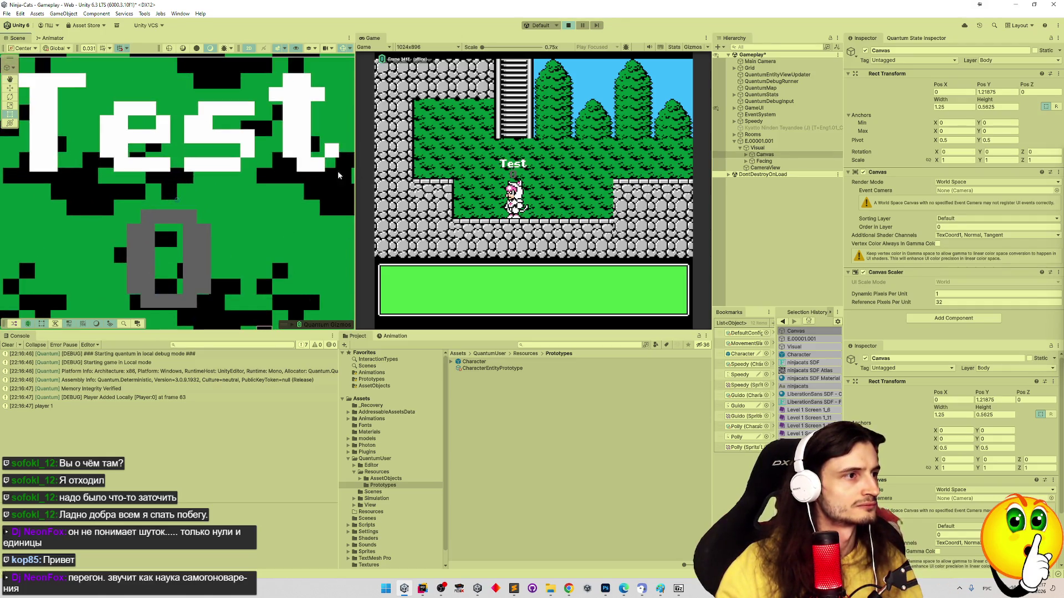
pyautogui.click(746, 154)
pyautogui.click(773, 161)
pyautogui.moveTo(208, 165)
pyautogui.mouseDown()
pyautogui.moveTo(259, 166)
pyautogui.moveTo(233, 162)
pyautogui.moveTo(299, 128)
pyautogui.moveTo(113, 132)
pyautogui.moveTo(318, 131)
pyautogui.moveTo(284, 131)
pyautogui.mouseUp()
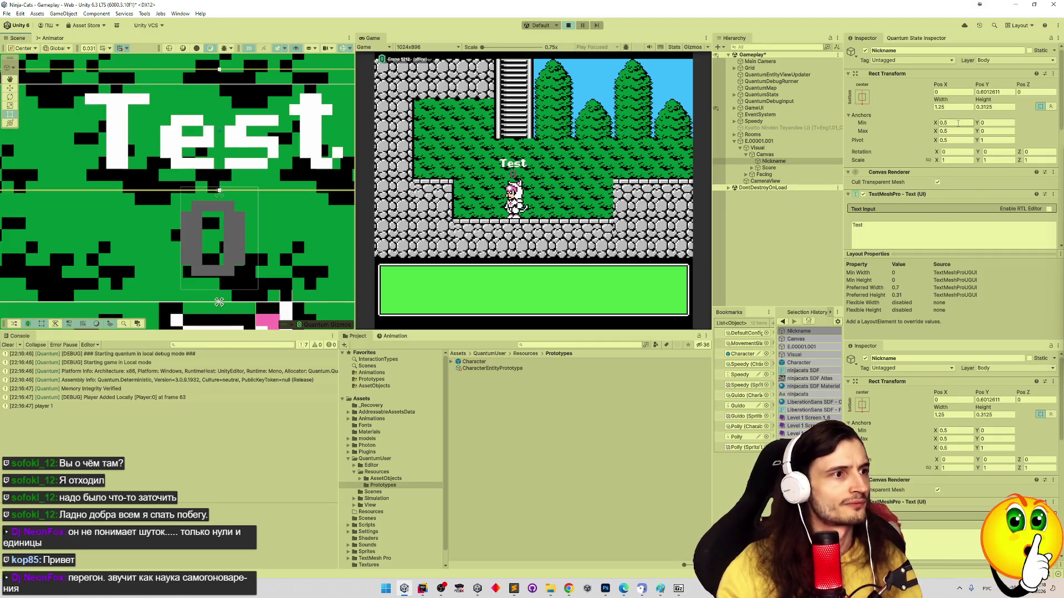
# Copy Nickname's Pos Y 0.6012611, stop play mode, and open the Character prefab
pyautogui.click(993, 92)
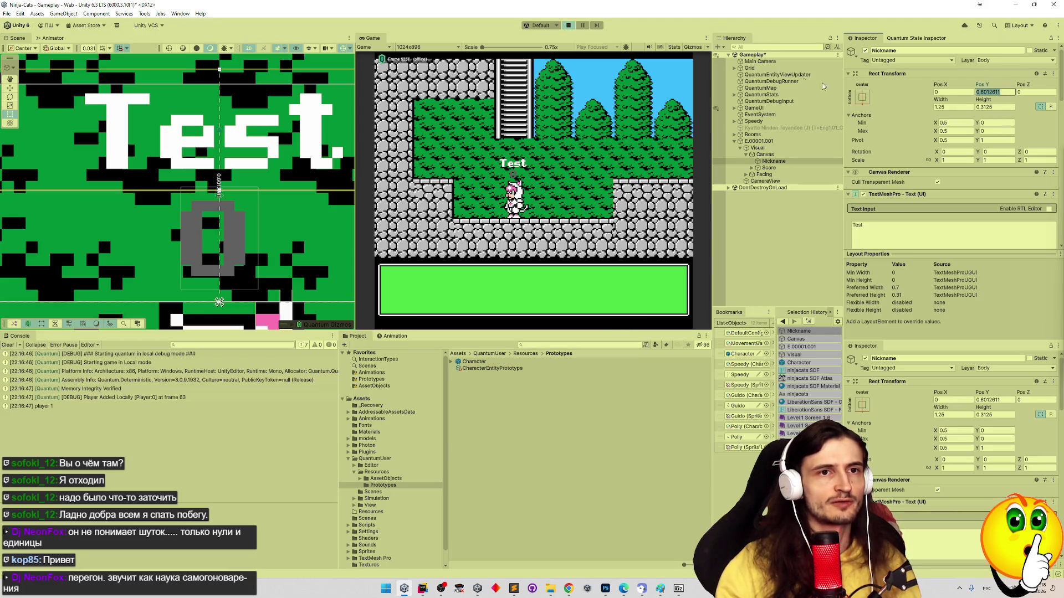
pyautogui.click(687, 129)
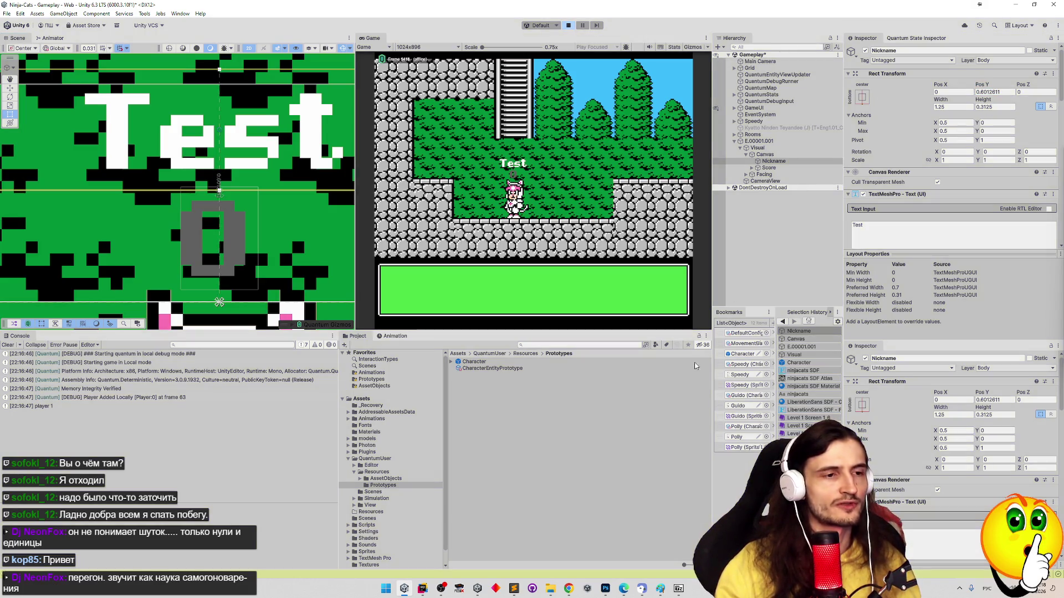
pyautogui.hotkey('ctrl', 'p')
pyautogui.doubleClick(744, 355)
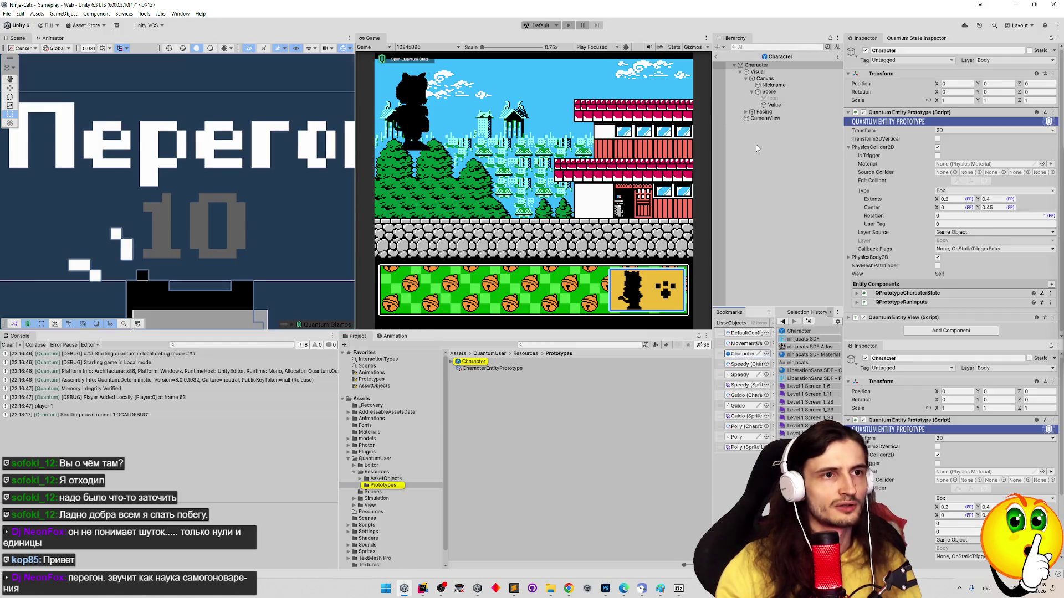
# Set the prefab Nickname's Pos Y to 0.6012611 and start the game
pyautogui.click(782, 86)
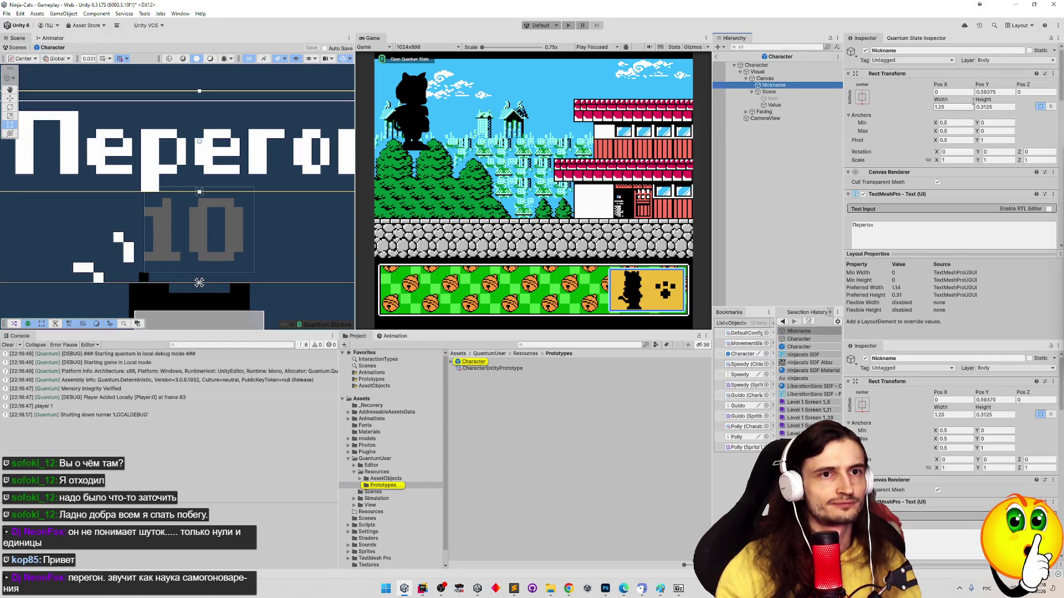
pyautogui.moveTo(981, 84); pyautogui.dragTo(997, 92)
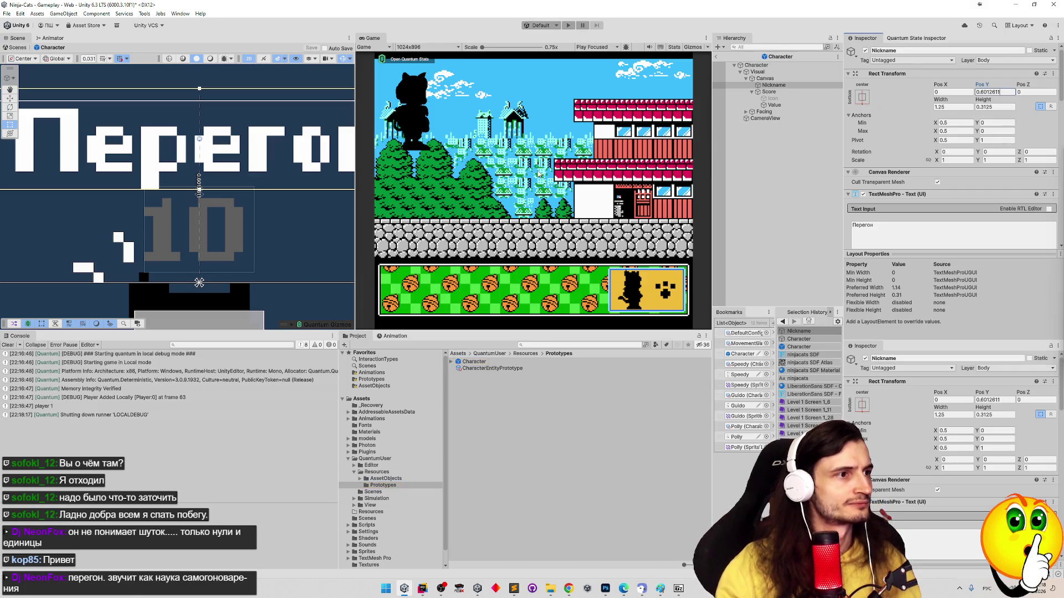
pyautogui.hotkey('ctrl', 'p')
# Exit Prefab Mode and walk the character left into the next room
pyautogui.click(546, 322)
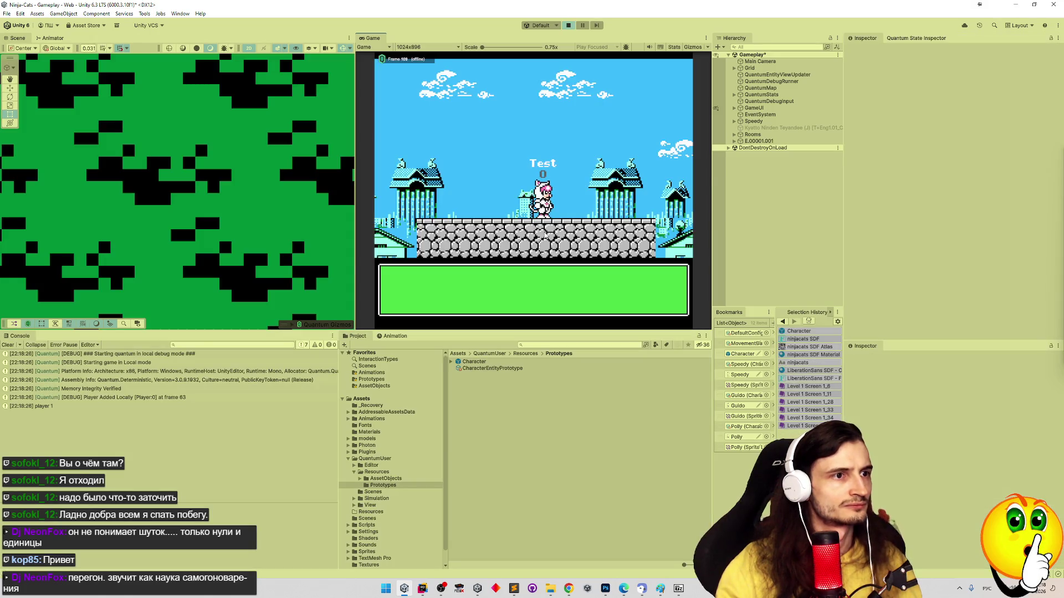
pyautogui.press('Left')
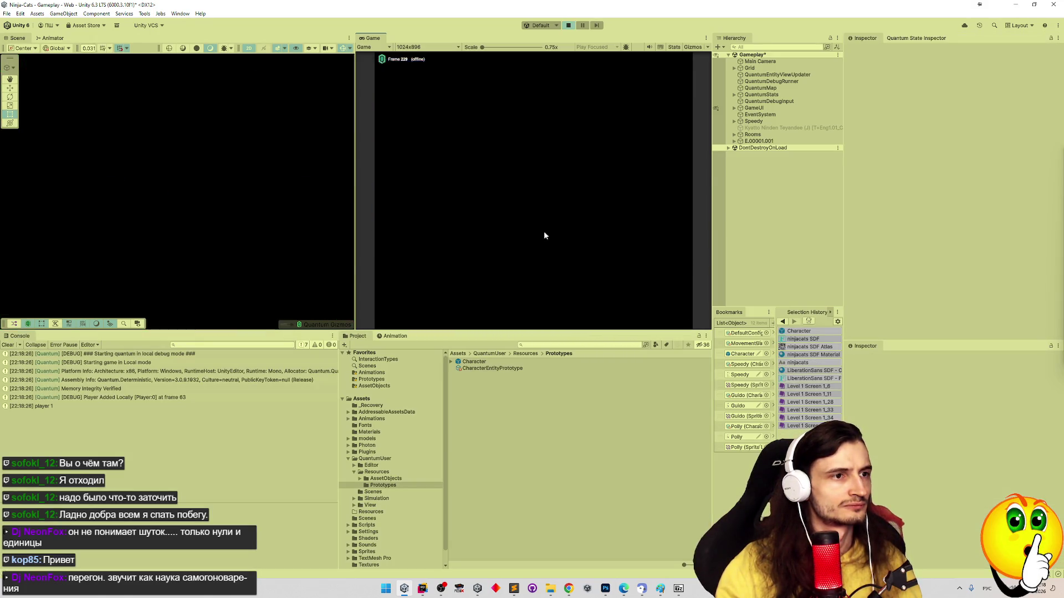
pyautogui.moveTo(259, 205)
pyautogui.mouseDown()
pyautogui.moveTo(214, 207)
pyautogui.moveTo(247, 191)
pyautogui.mouseUp()
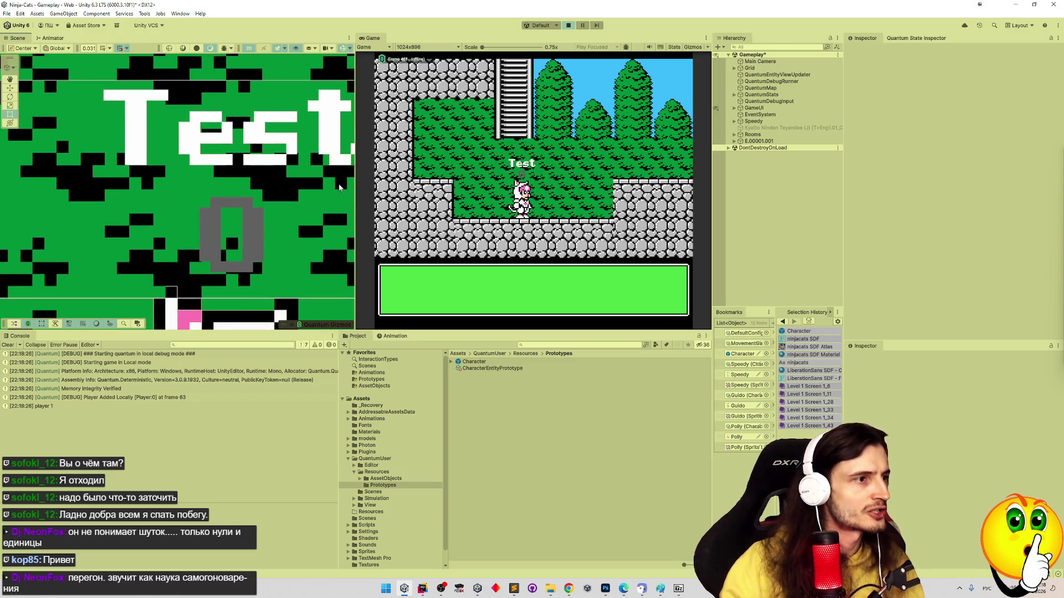
# Browse the Speedy object's children, including its Main bone and SpeedyModel mesh
pyautogui.click(734, 122)
pyautogui.click(766, 135)
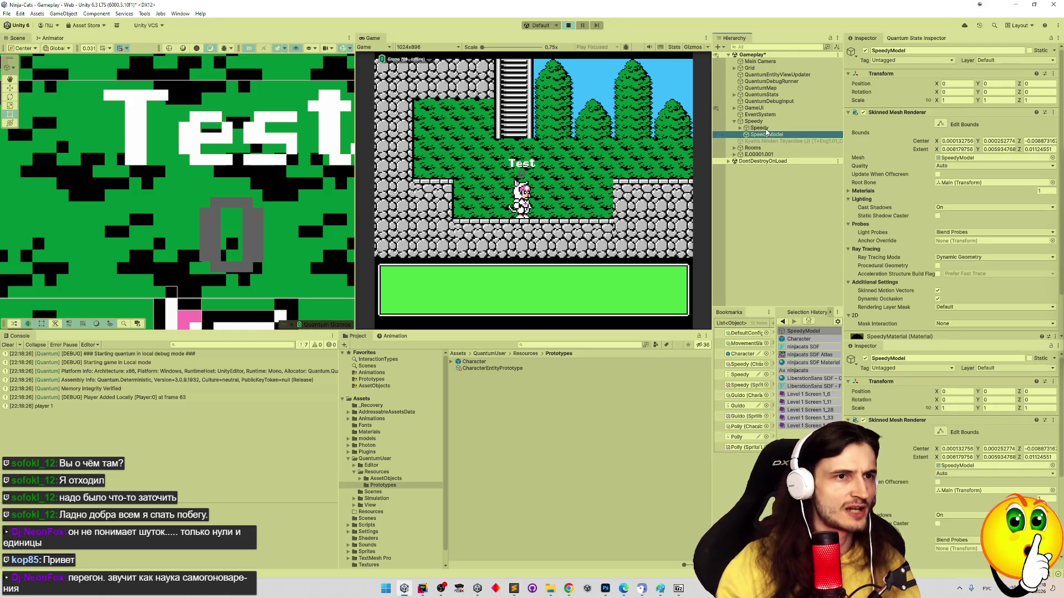
pyautogui.click(744, 129)
pyautogui.click(740, 129)
pyautogui.click(749, 136)
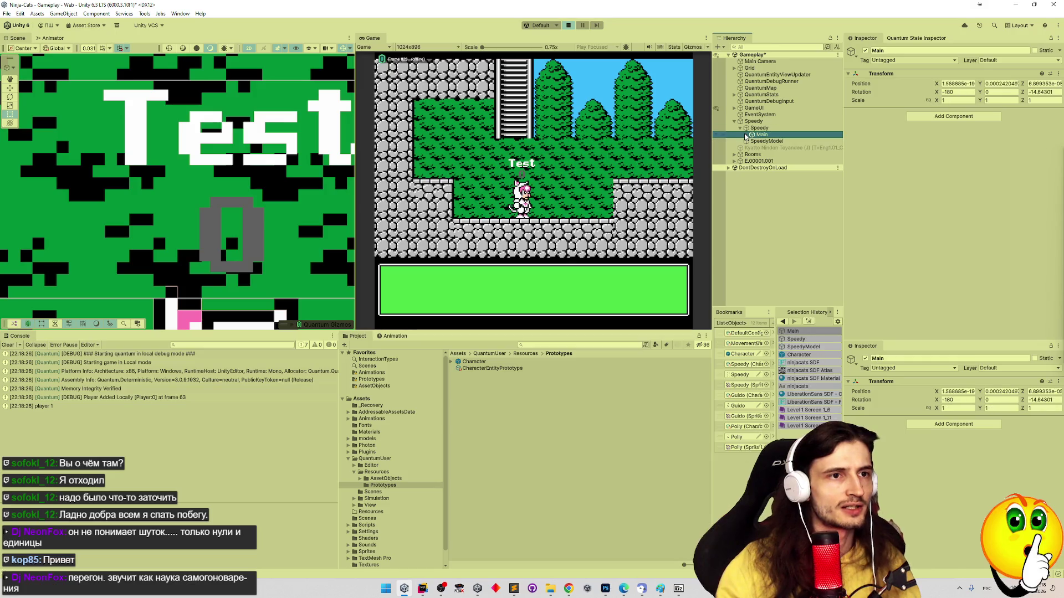
pyautogui.click(746, 135)
pyautogui.click(747, 135)
pyautogui.click(747, 141)
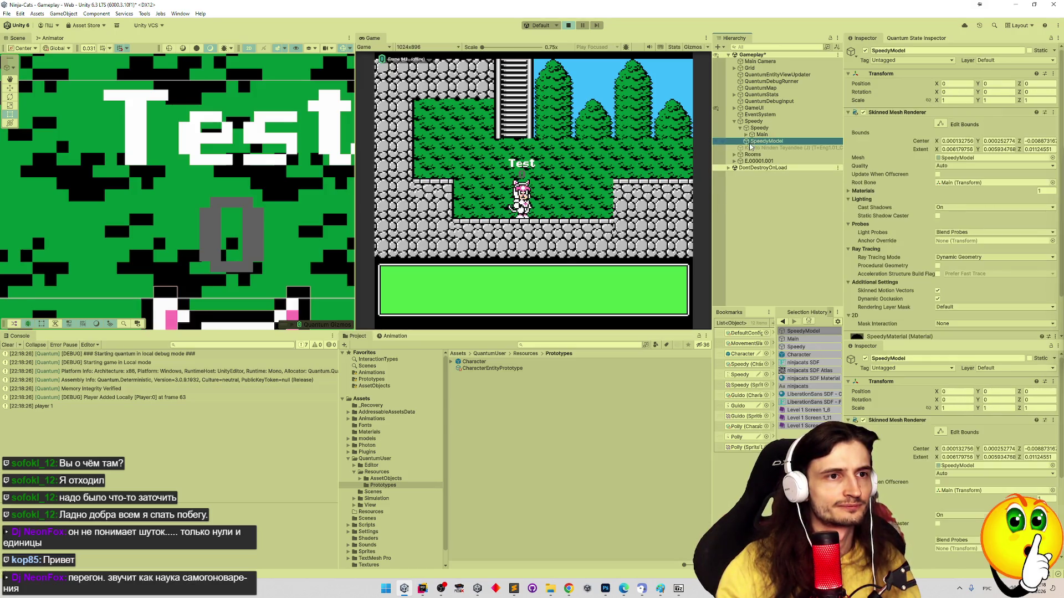
pyautogui.click(746, 135)
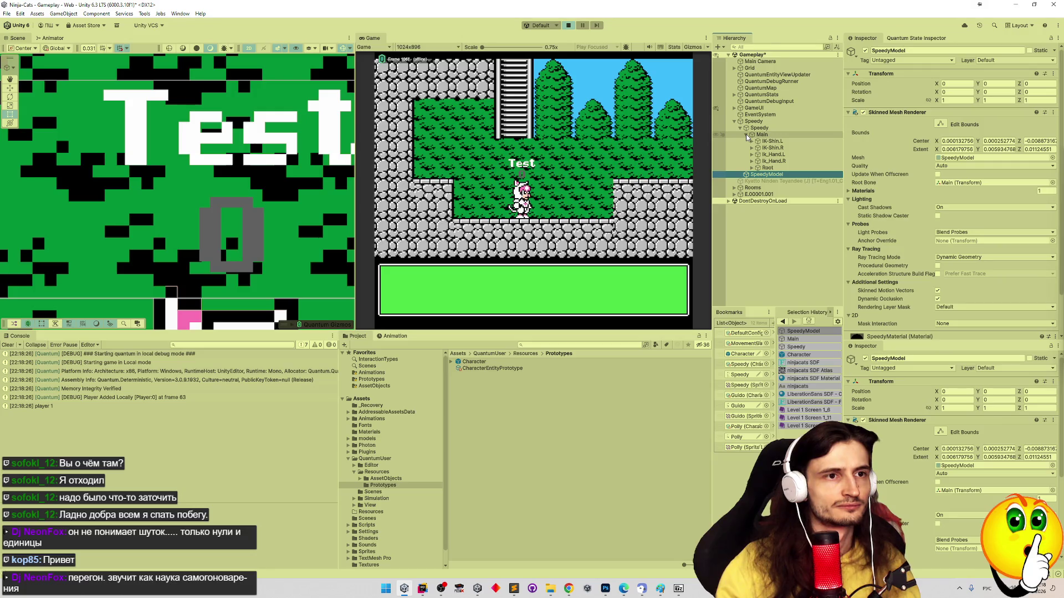
pyautogui.click(746, 135)
pyautogui.click(744, 130)
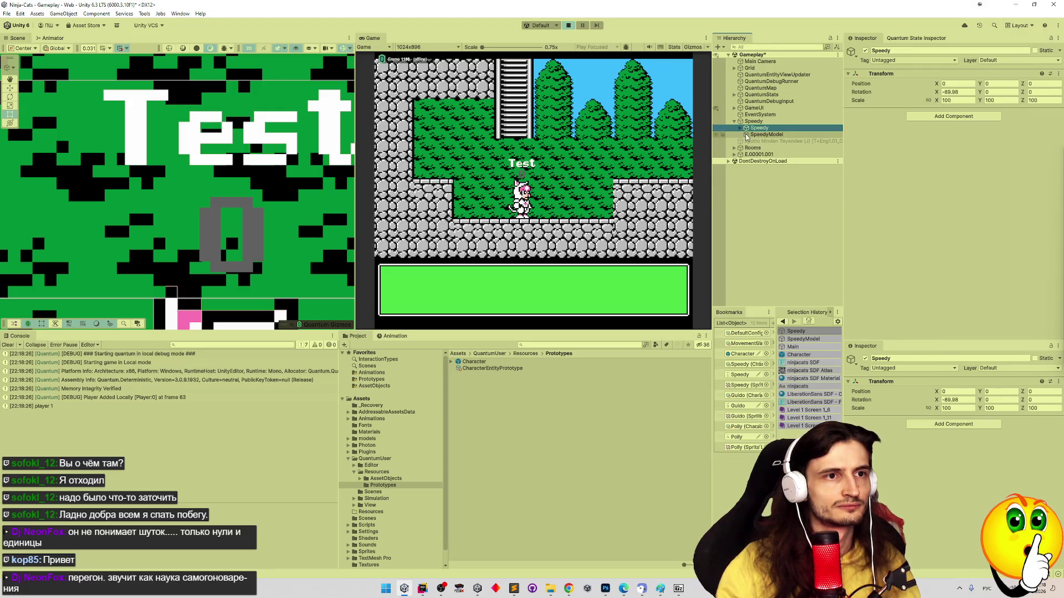
# Expand the character entity down to Canvas and select the Score label, framing it
pyautogui.click(735, 154)
pyautogui.click(741, 161)
pyautogui.click(747, 168)
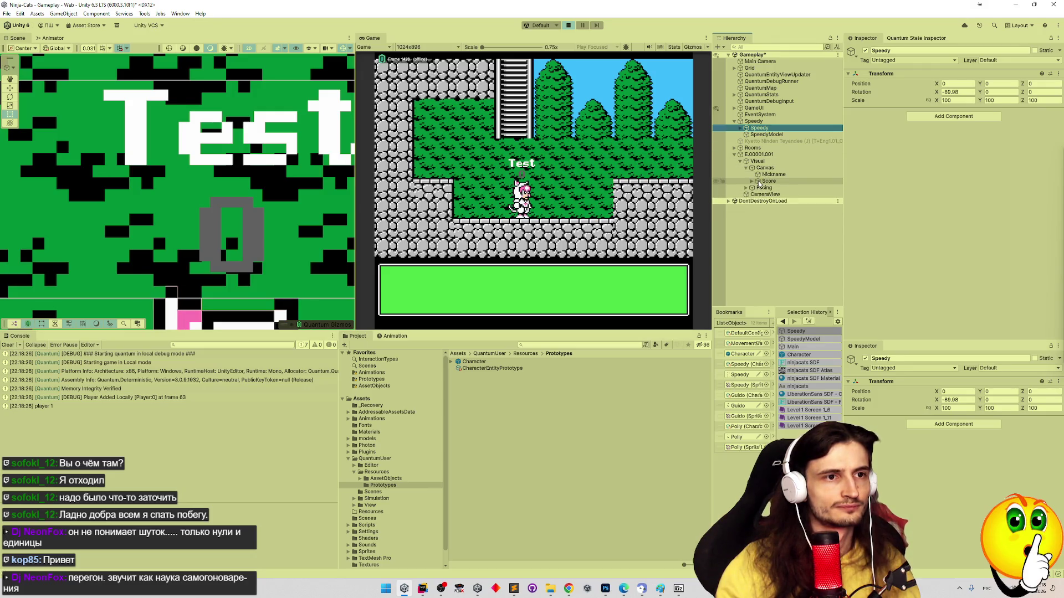
pyautogui.click(751, 181)
pyautogui.click(752, 182)
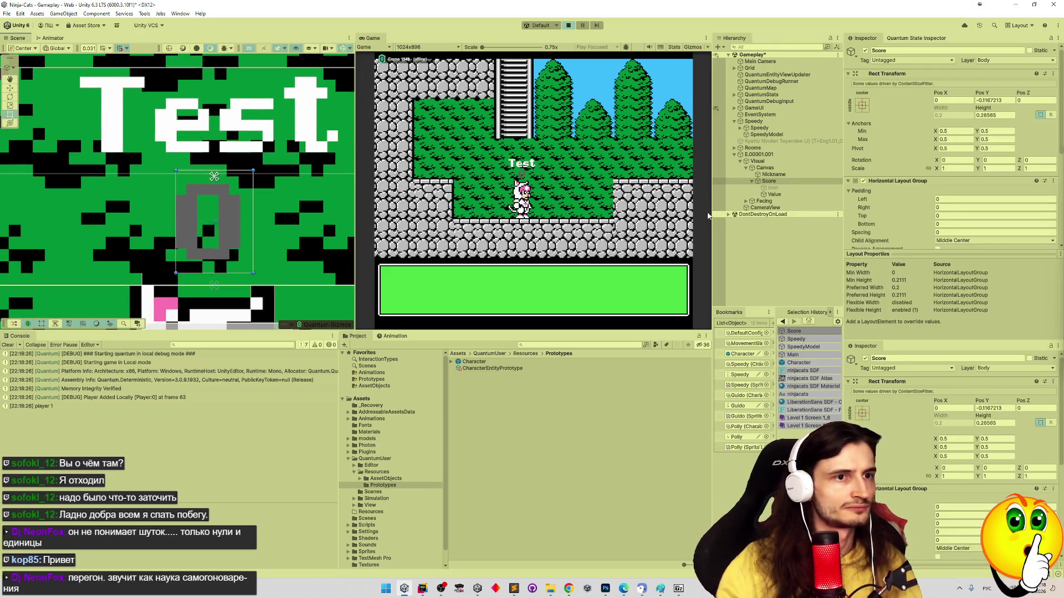
pyautogui.scroll(3, 279, 222)
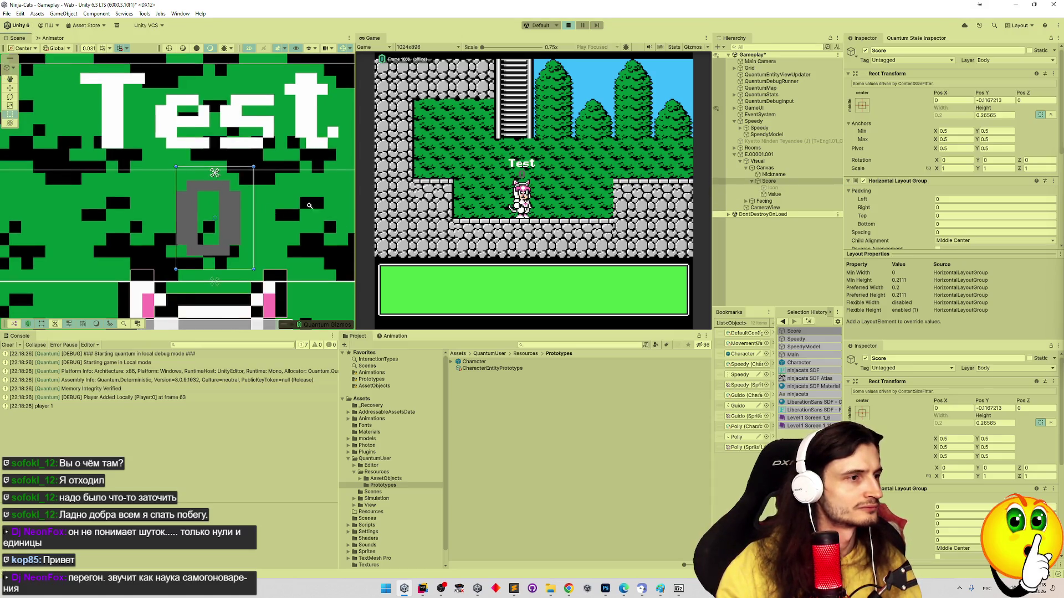
pyautogui.moveTo(279, 222)
pyautogui.mouseDown()
pyautogui.moveTo(258, 197)
pyautogui.moveTo(243, 204)
pyautogui.mouseUp()
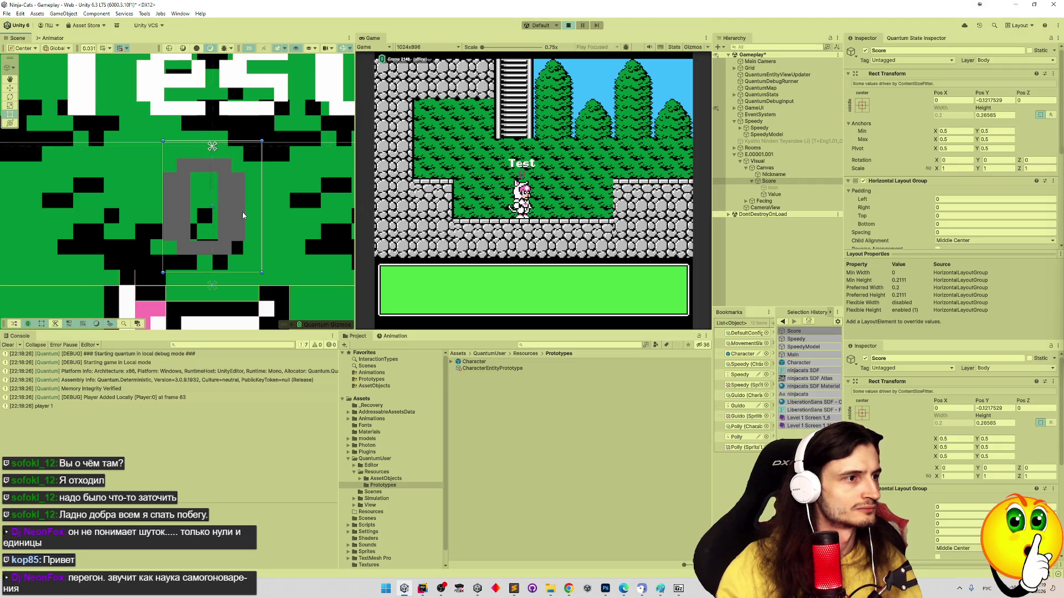
pyautogui.scroll(3, 238, 202)
pyautogui.scroll(2, 236, 199)
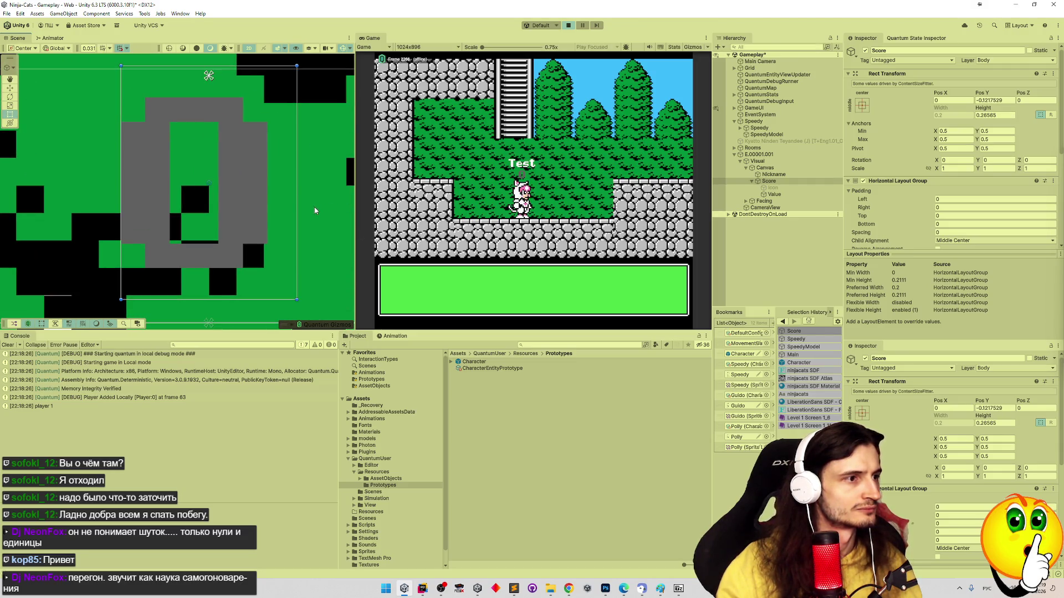
pyautogui.scroll(-2, 266, 207)
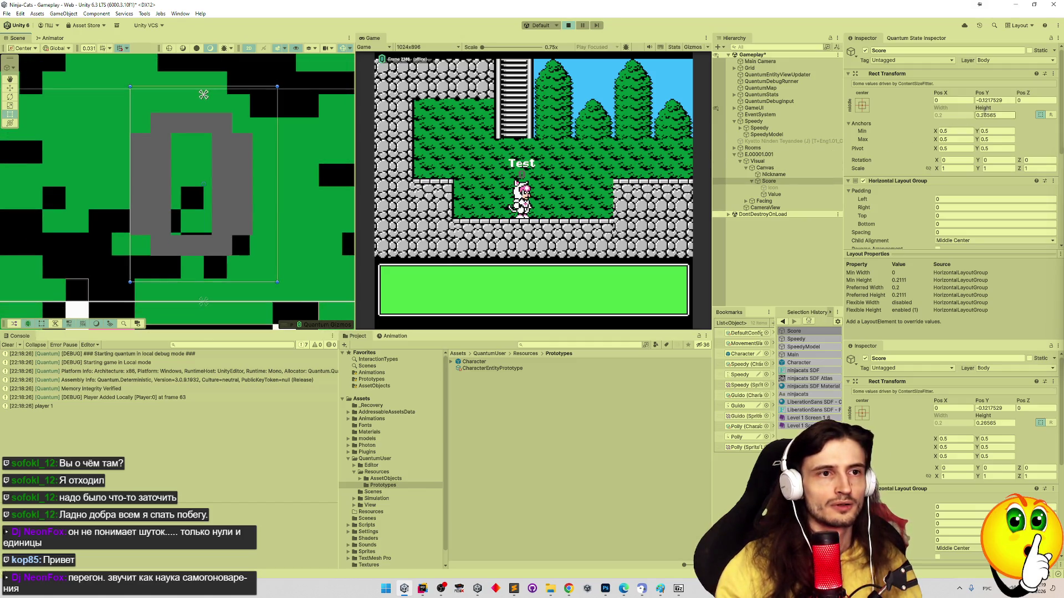
# Copy the Score's Pos Y -0.1217529 and stop the game
pyautogui.rightClick(995, 100)
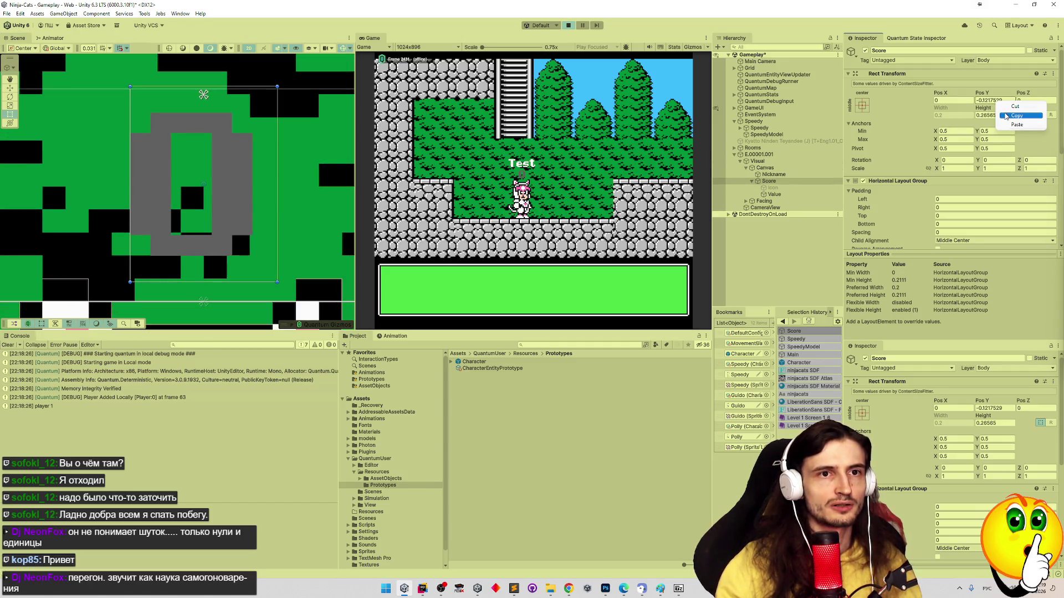
pyautogui.click(1006, 116)
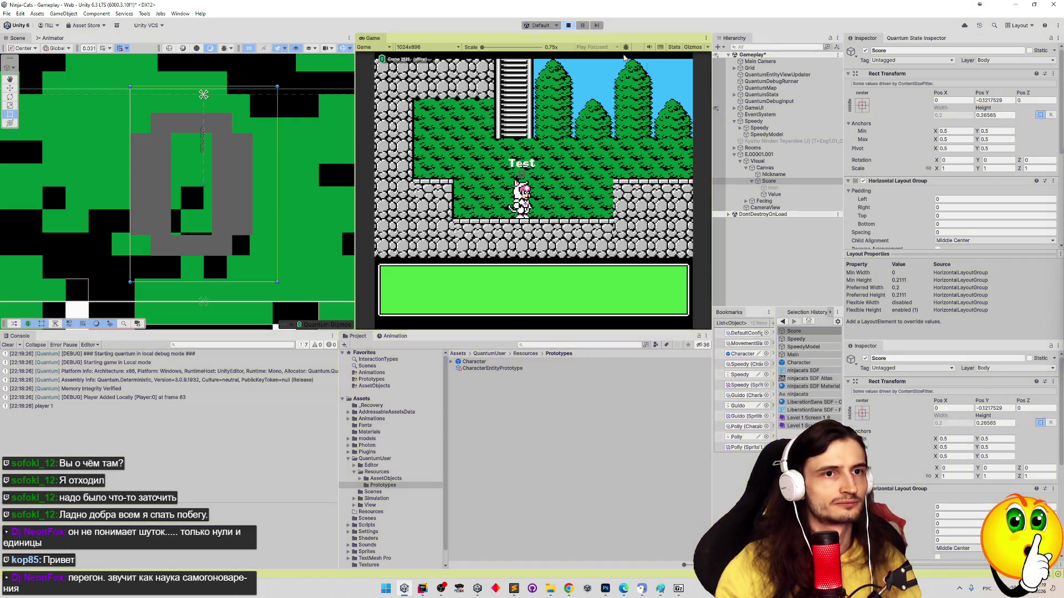
pyautogui.hotkey('ctrl', 'p')
# Paste Pos Y -0.1217529 into the prefab's Score label, then replay, exiting Prefab Mode
pyautogui.doubleClick(743, 353)
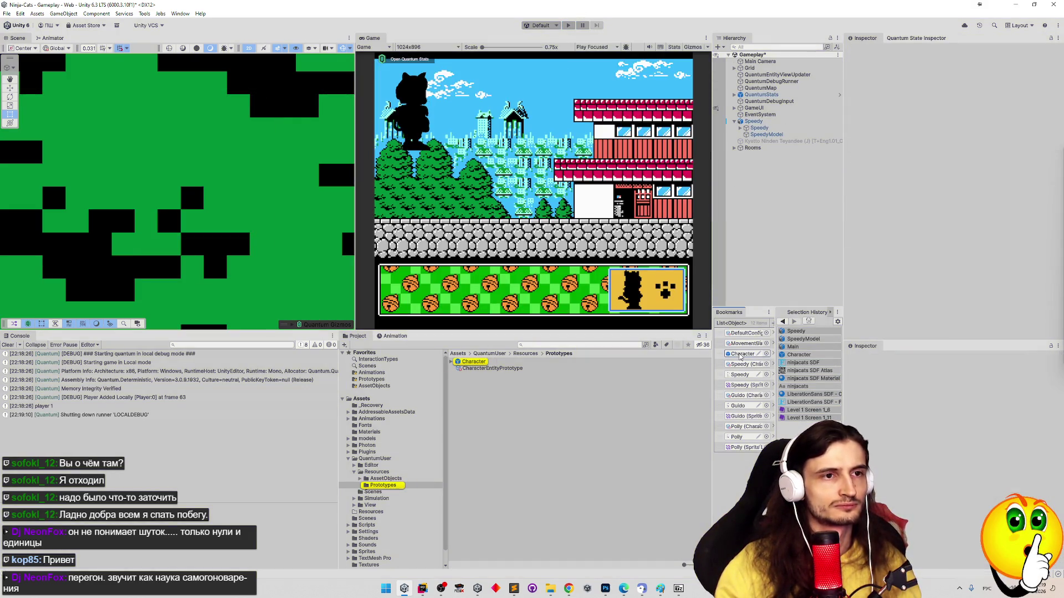
pyautogui.click(769, 92)
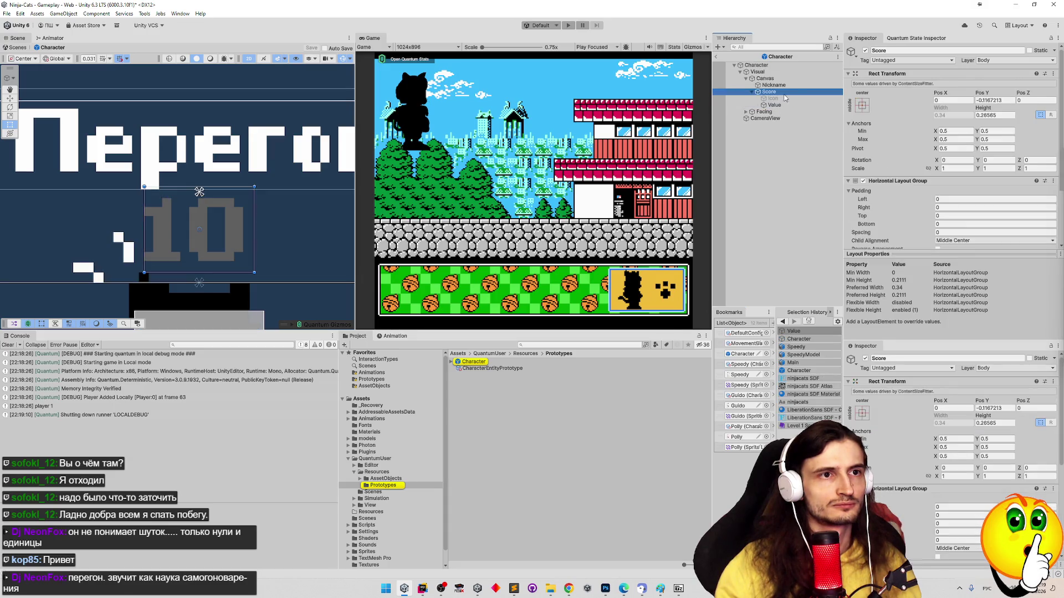
pyautogui.rightClick(993, 97)
pyautogui.click(985, 130)
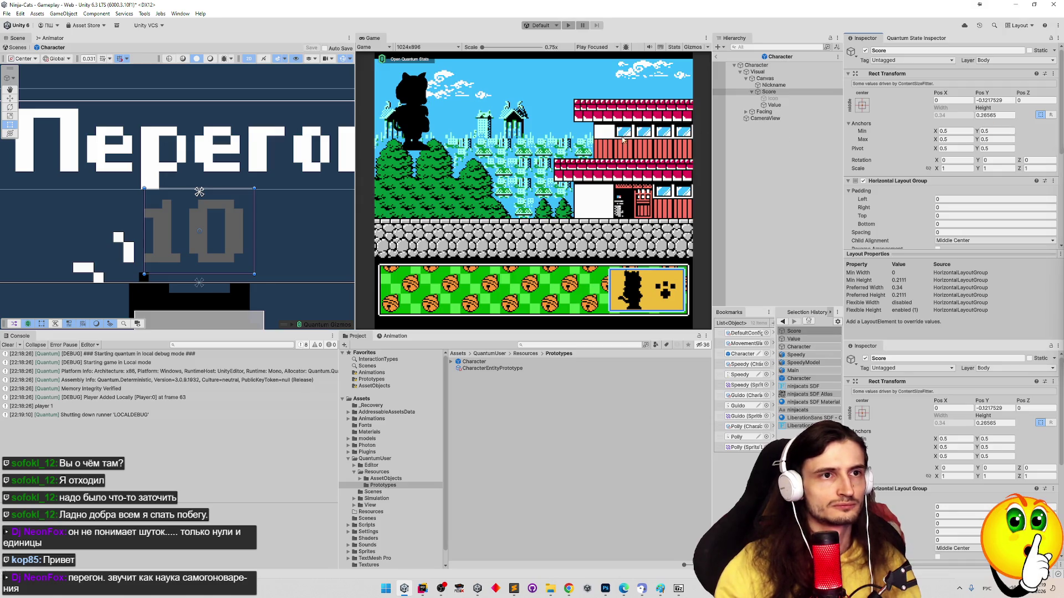
pyautogui.hotkey('ctrl', 'p')
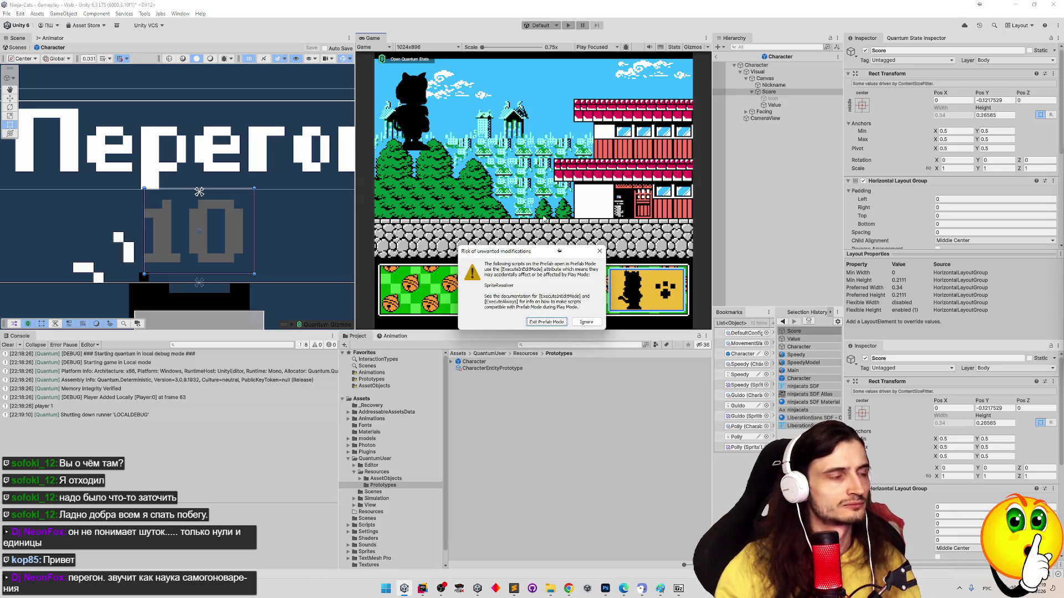
pyautogui.click(548, 324)
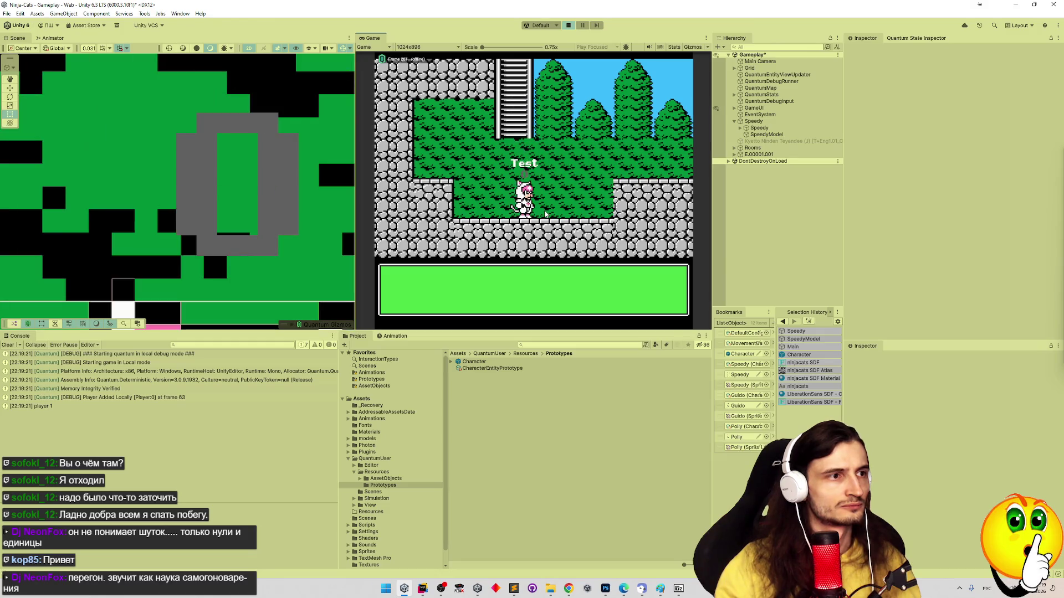
# Expand E.00001.001, Visual and Canvas to reveal the Nickname and Score labels
pyautogui.scroll(-5, 312, 197)
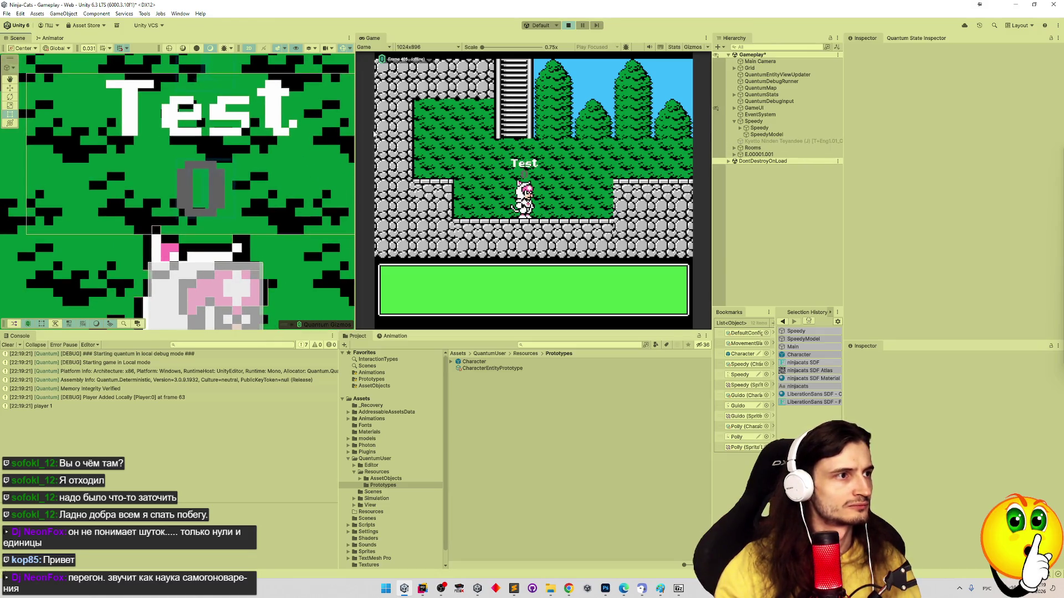
pyautogui.scroll(5, 309, 186)
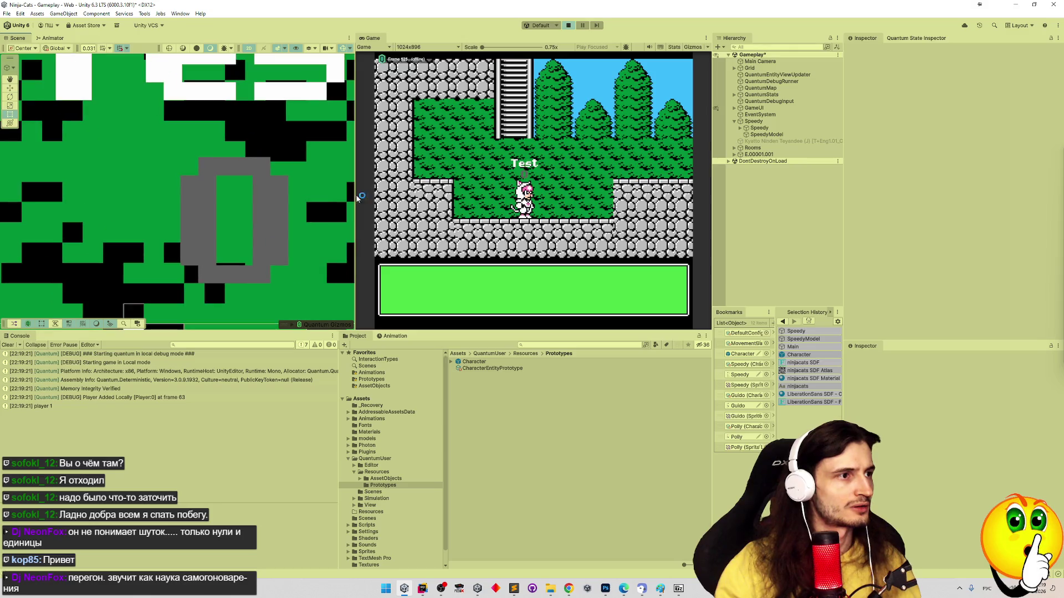
pyautogui.scroll(2, 308, 166)
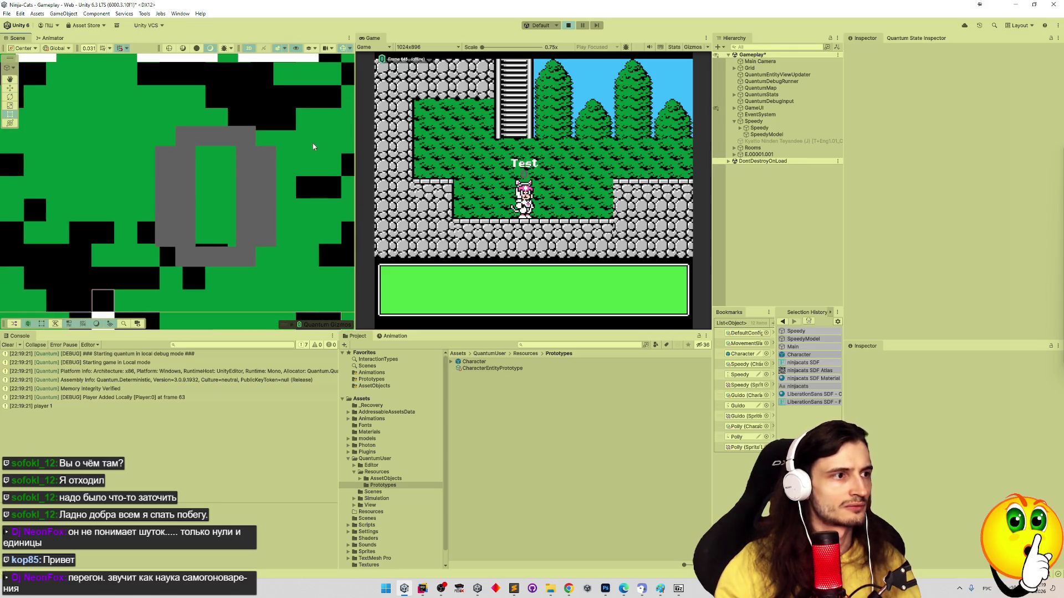
pyautogui.click(735, 154)
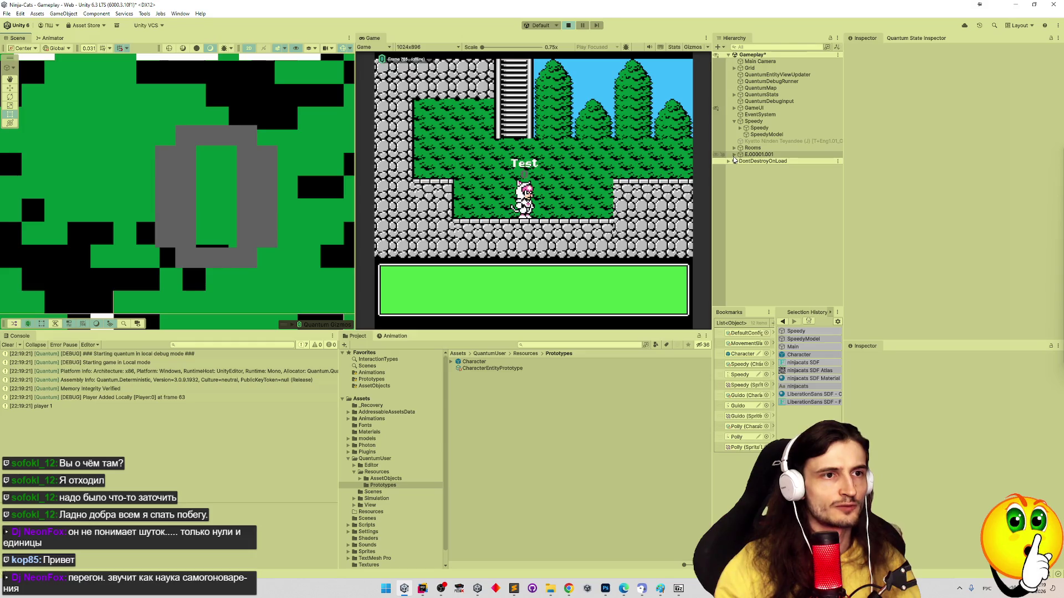
pyautogui.click(740, 161)
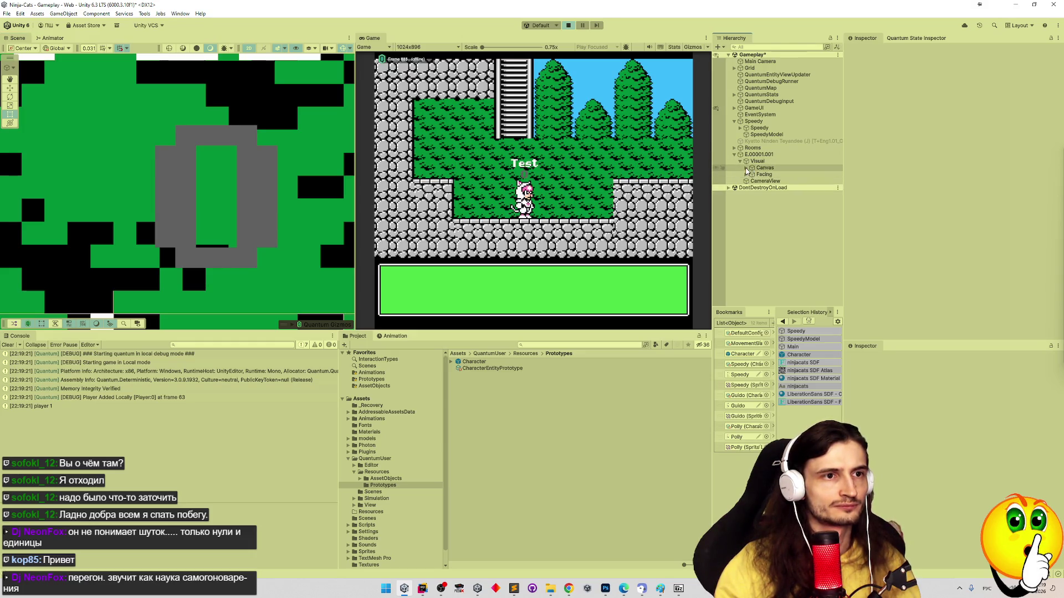
pyautogui.click(746, 168)
# Zoom and pan the Scene view in on the labels and the score digit
pyautogui.moveTo(262, 142); pyautogui.dragTo(233, 209)
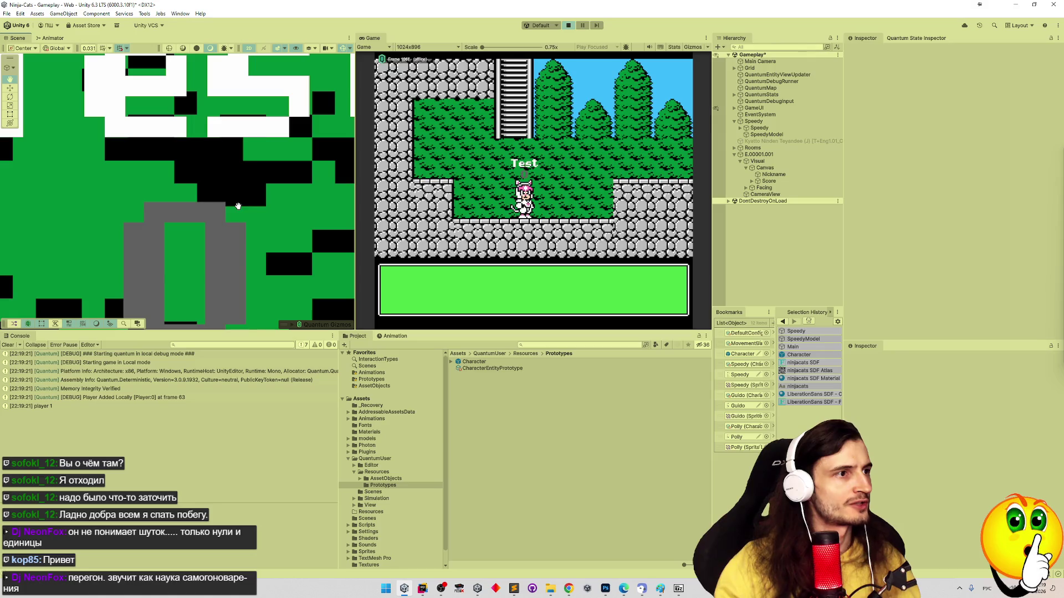
pyautogui.scroll(3, 233, 209)
pyautogui.scroll(5, 279, 213)
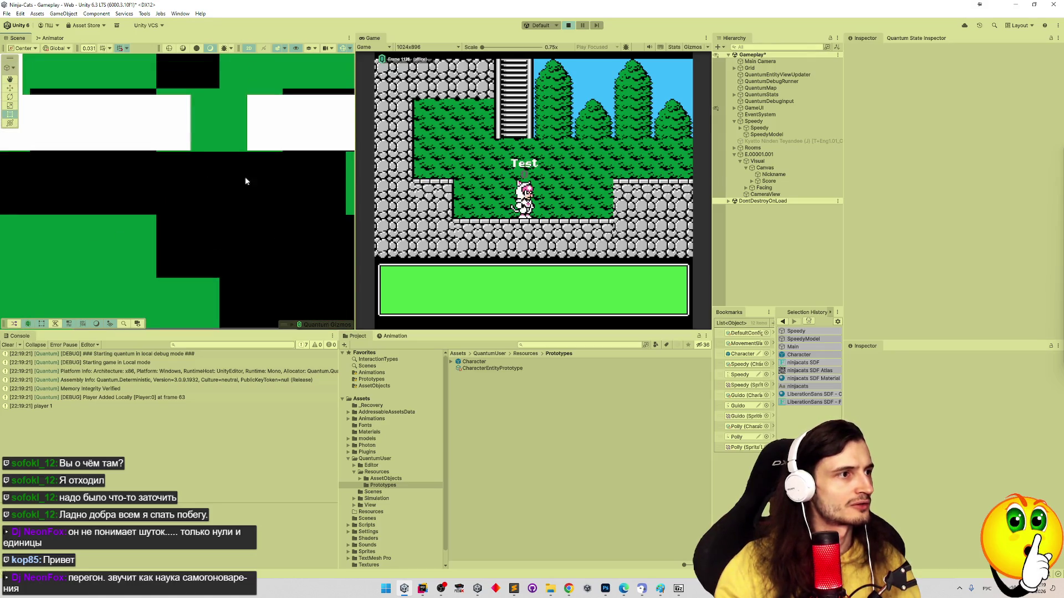
pyautogui.scroll(5, 272, 213)
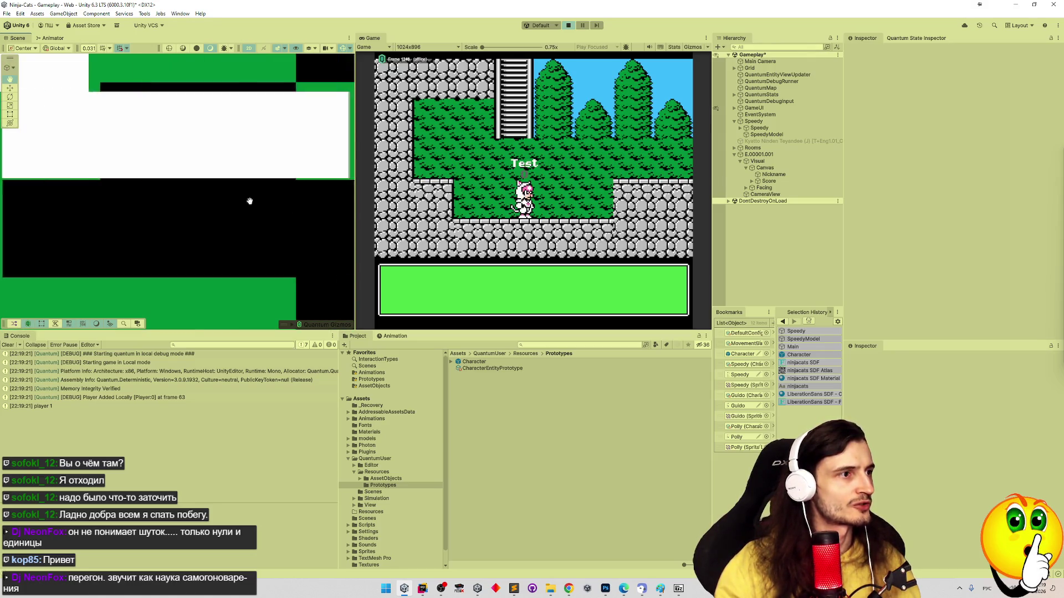
pyautogui.scroll(5, 256, 208)
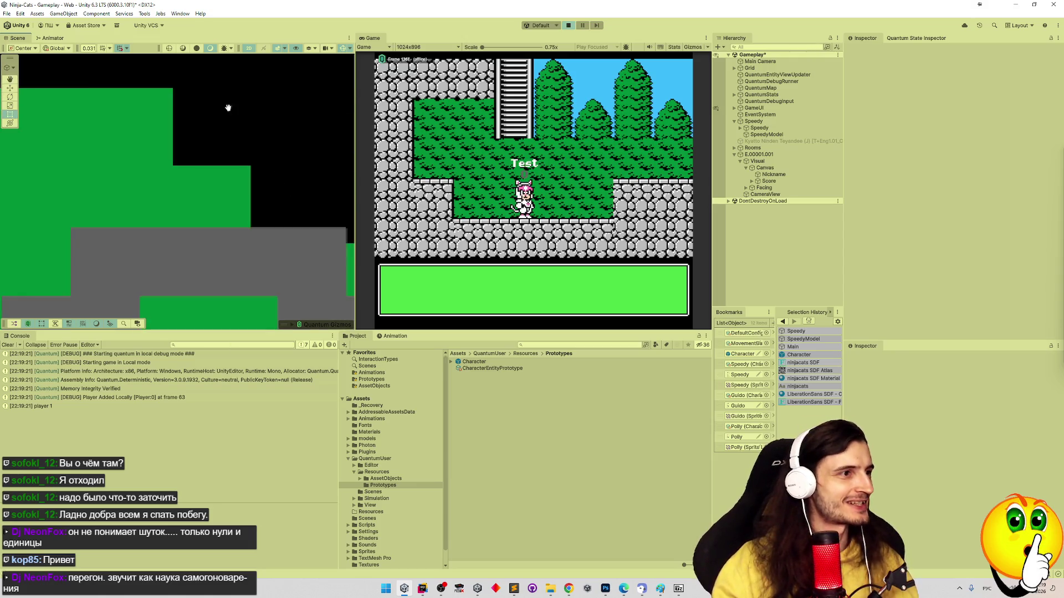
pyautogui.scroll(-2, 143, 158)
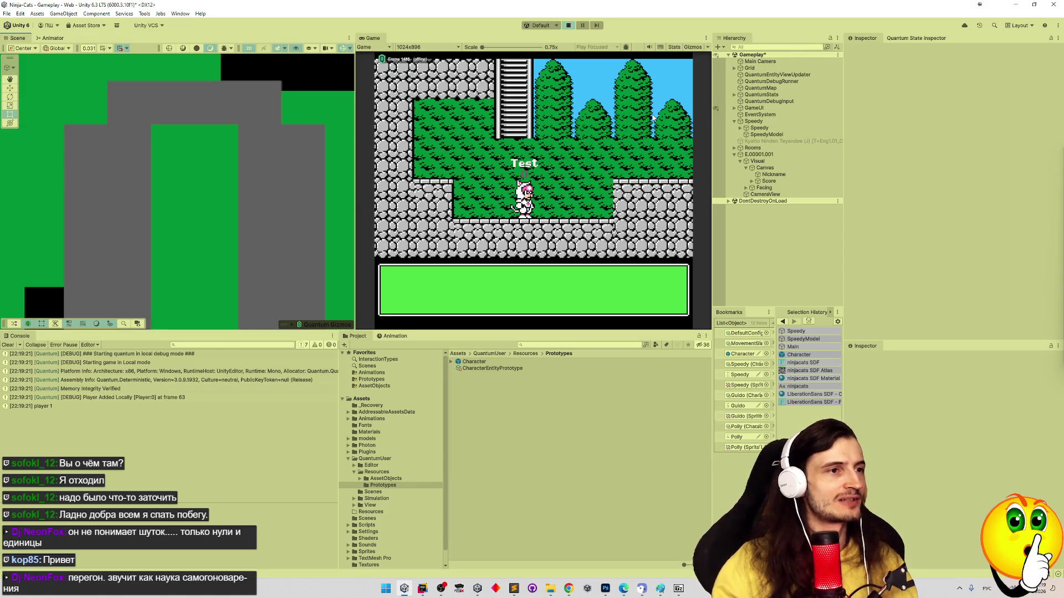
pyautogui.scroll(-3, 255, 209)
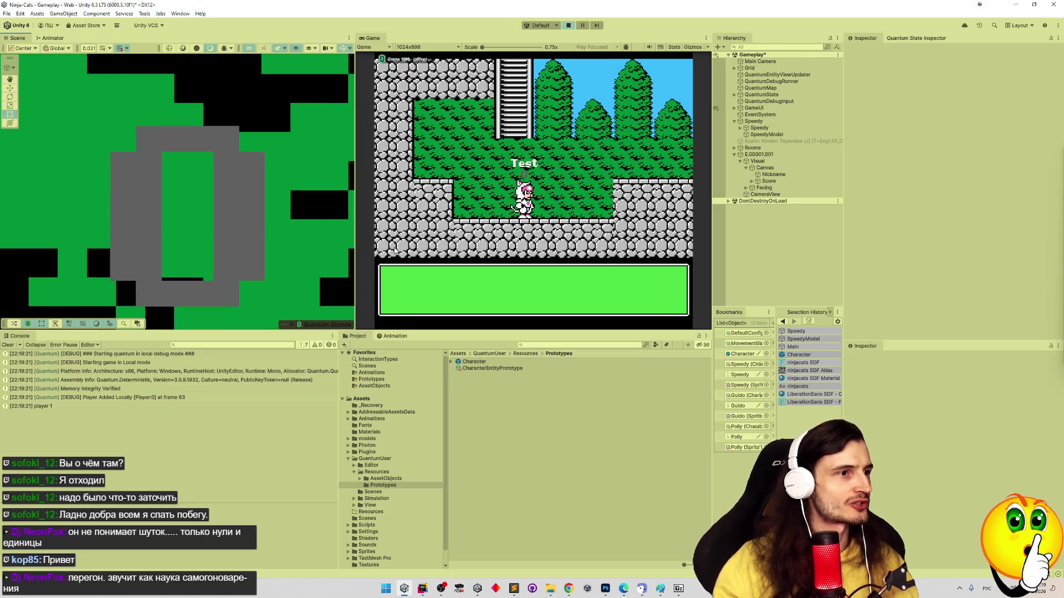
pyautogui.scroll(3, 269, 187)
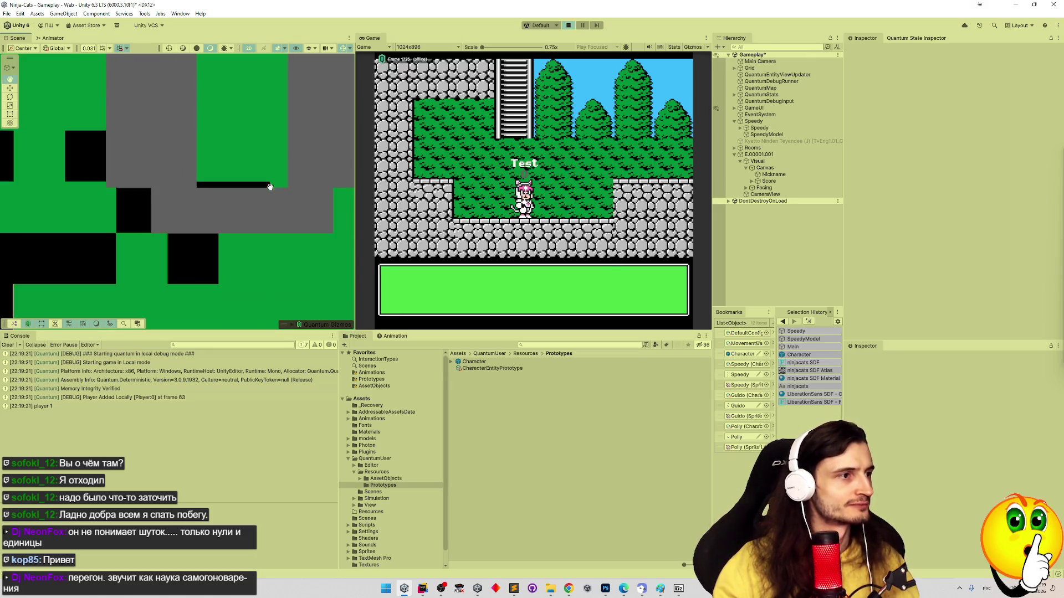
pyautogui.scroll(2, 277, 183)
pyautogui.scroll(2, 294, 169)
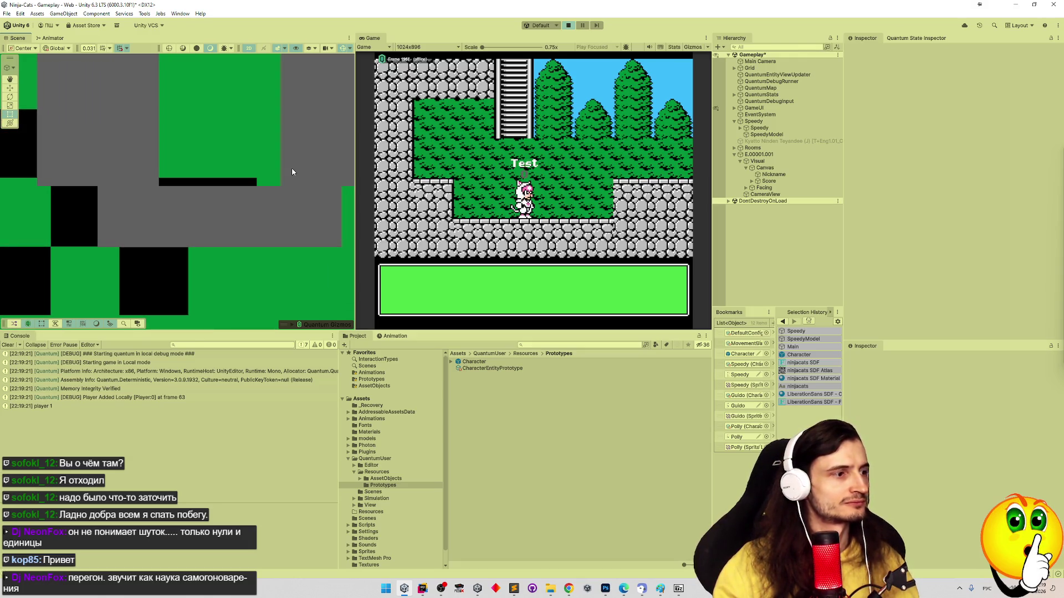
pyautogui.moveTo(283, 185); pyautogui.dragTo(283, 254)
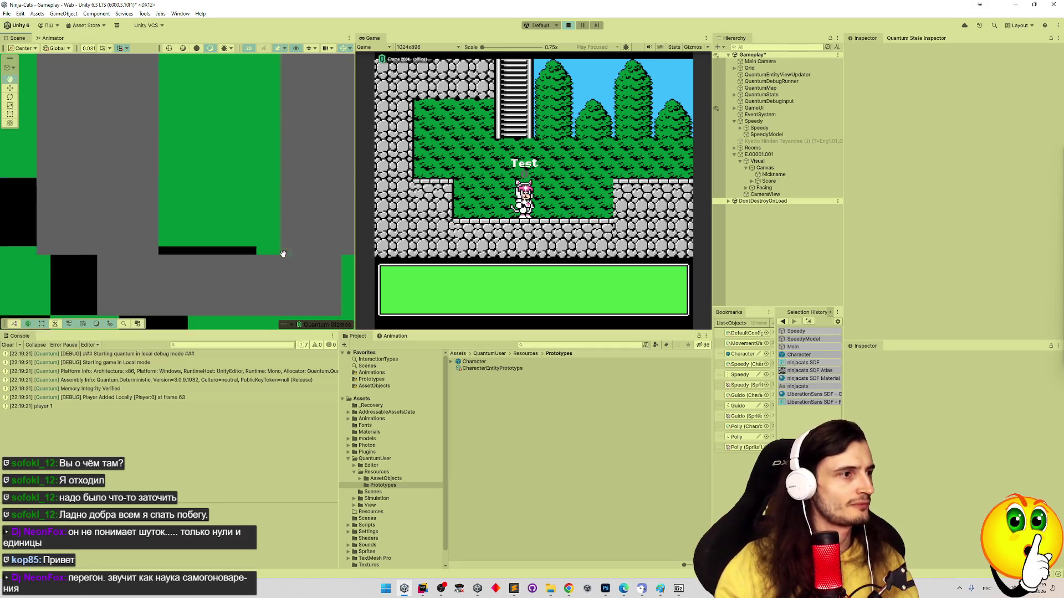
pyautogui.scroll(5, 268, 205)
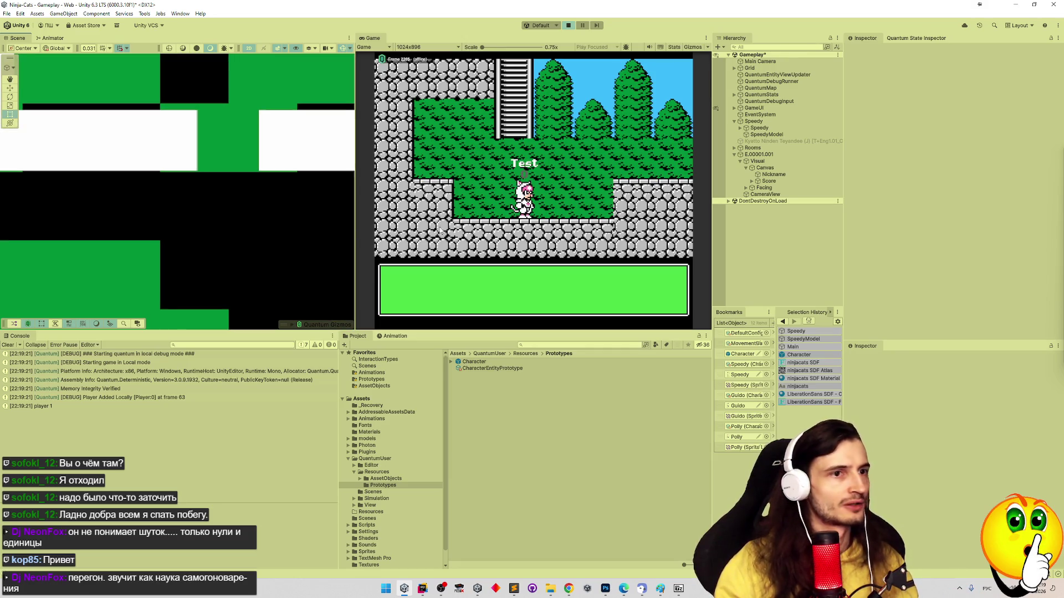
# Select Nickname and nudge its Pos Y slightly by dragging the field
pyautogui.click(773, 174)
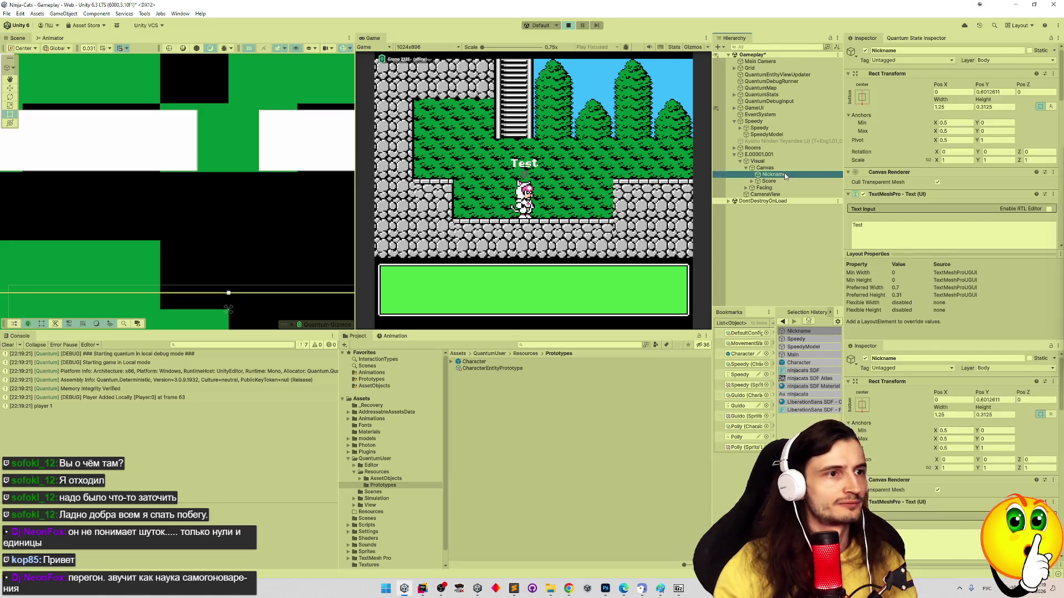
pyautogui.scroll(-1, 918, 164)
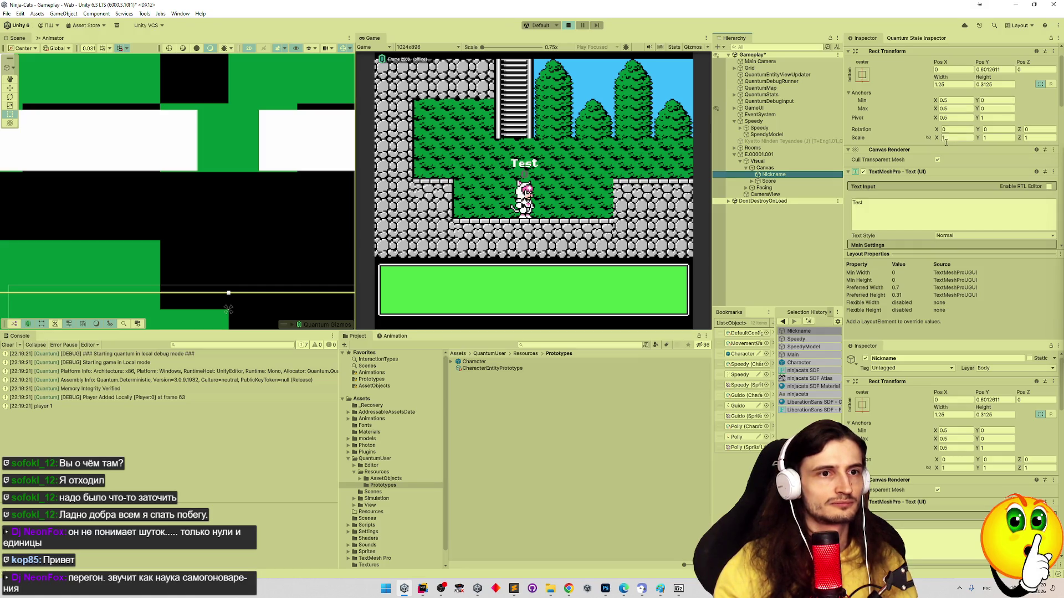
pyautogui.moveTo(981, 67); pyautogui.dragTo(987, 65)
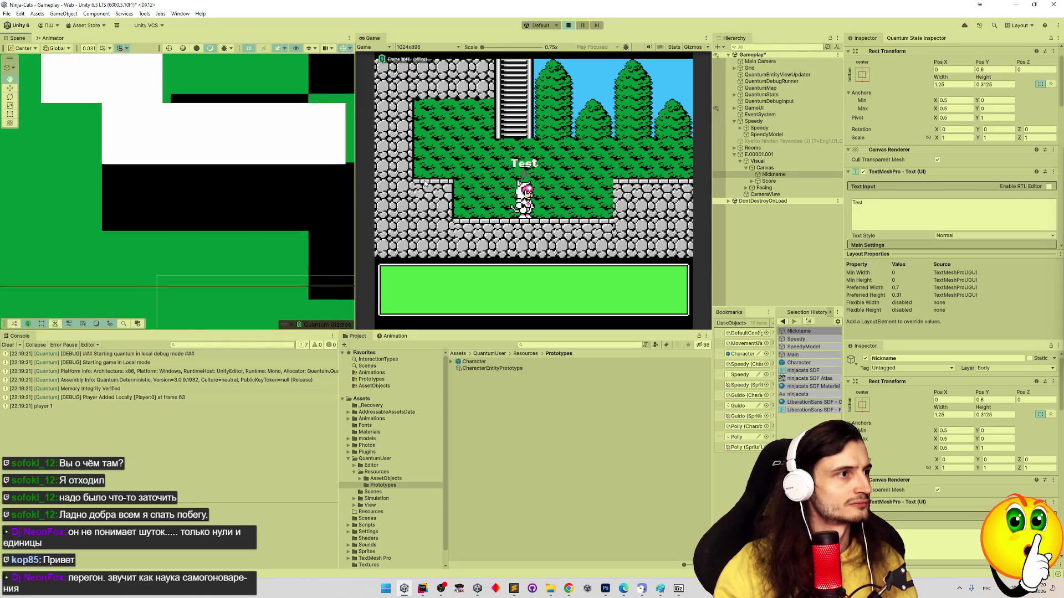
pyautogui.moveTo(303, 178)
pyautogui.mouseDown()
pyautogui.moveTo(138, 184)
pyautogui.moveTo(118, 209)
pyautogui.mouseUp()
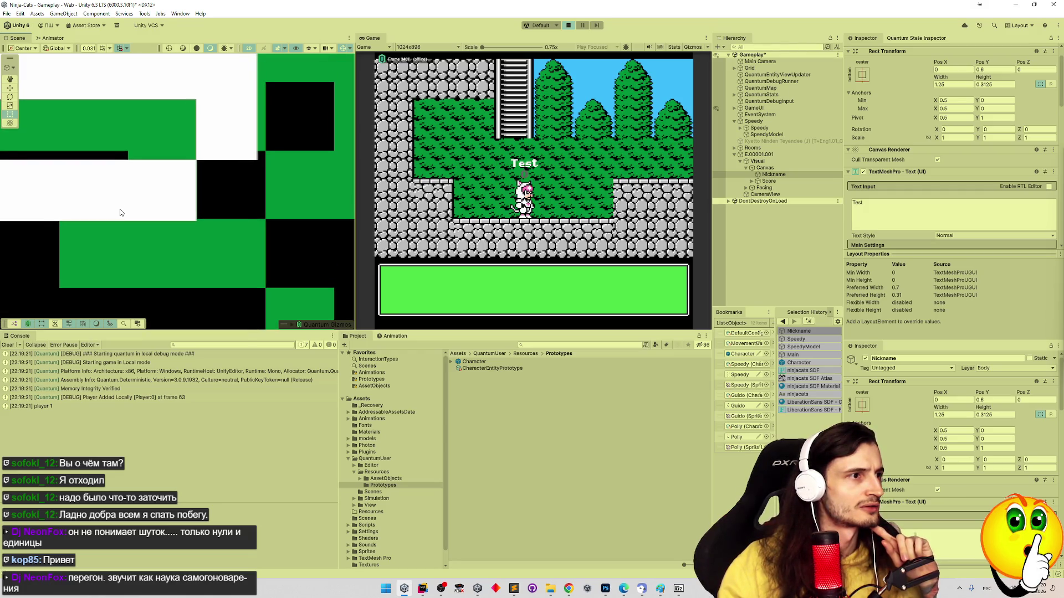
# Type Nickname's Pos Y through 0.605 down to 0.604
pyautogui.click(996, 70)
pyautogui.write('1')
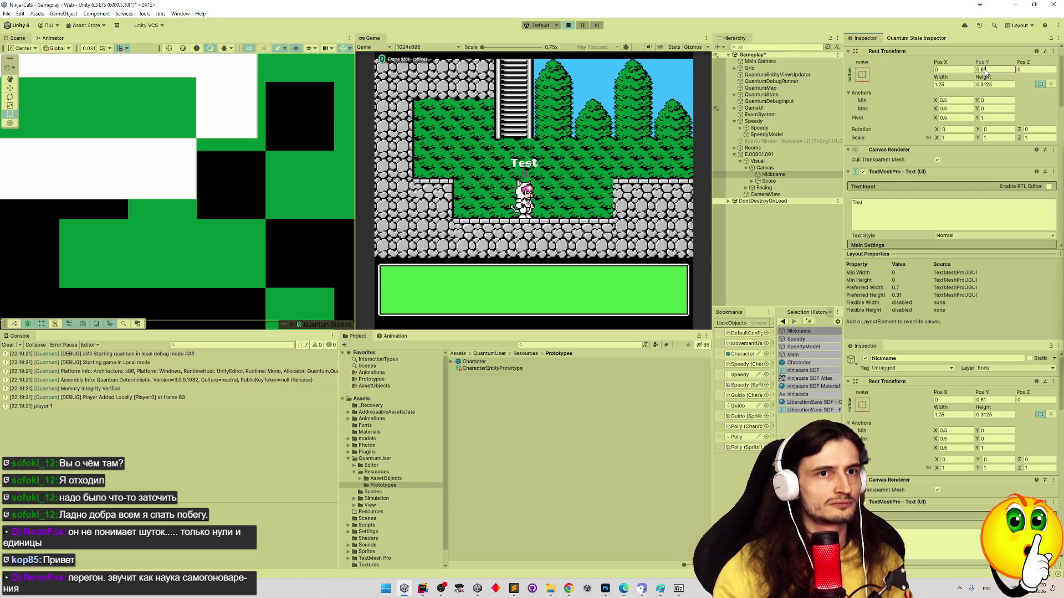
pyautogui.press('BackSpace')
pyautogui.write('01')
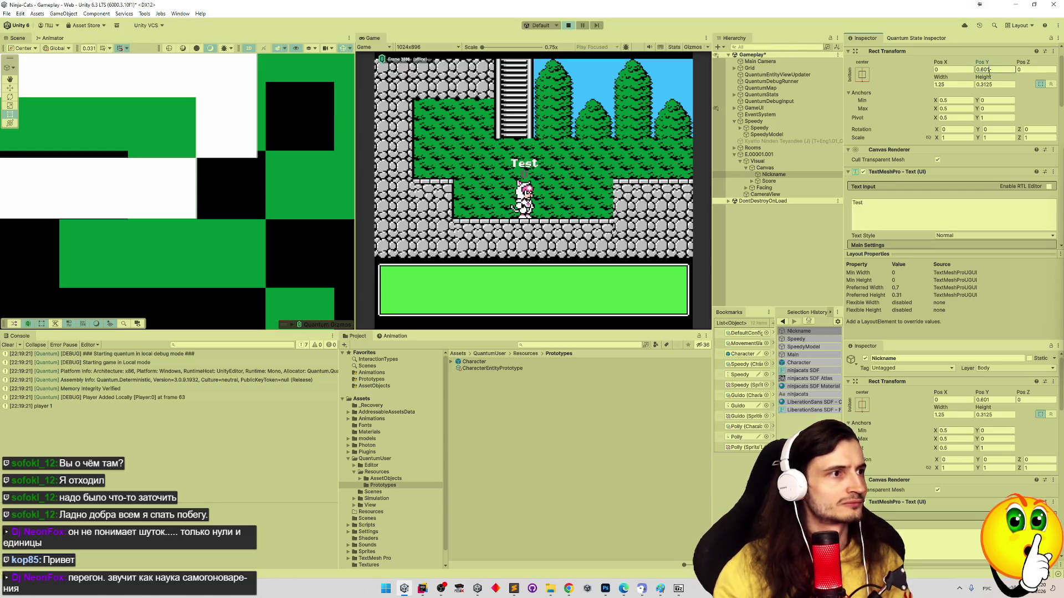
pyautogui.press('BackSpace')
pyautogui.write('5')
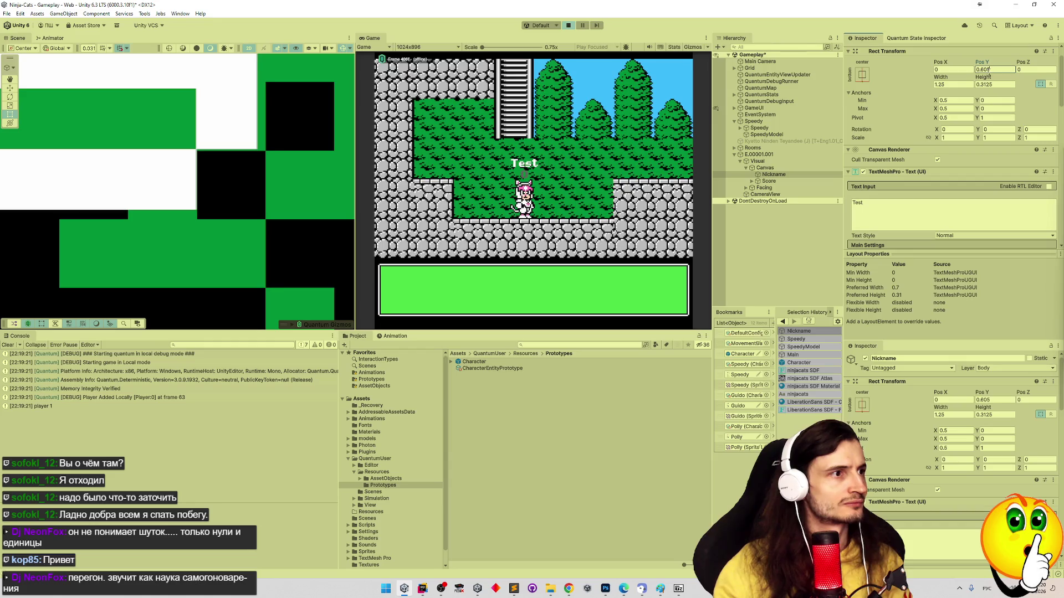
pyautogui.press('BackSpace')
pyautogui.write('4')
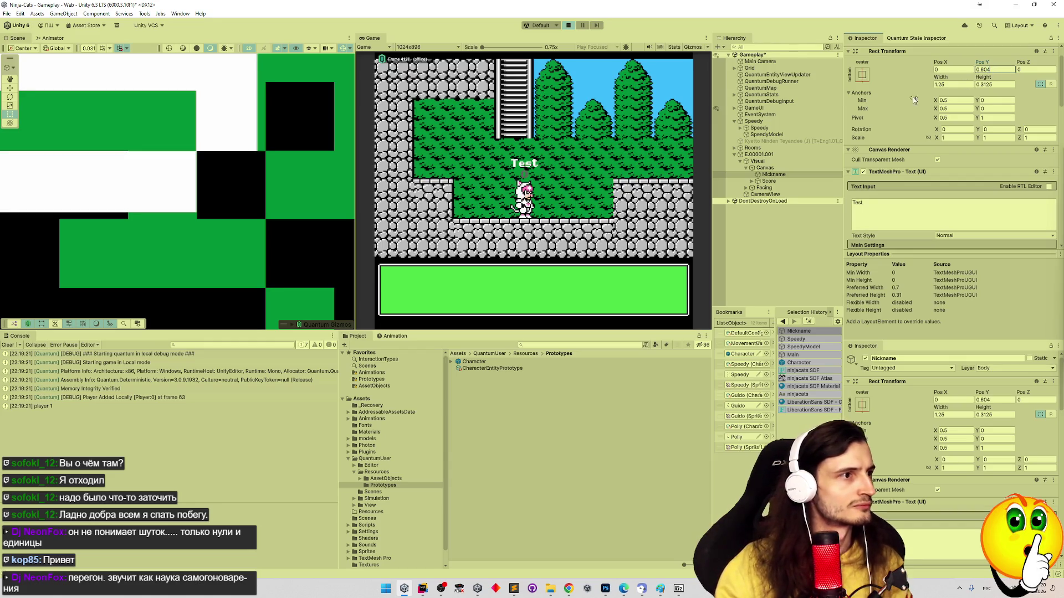
pyautogui.scroll(3, 283, 189)
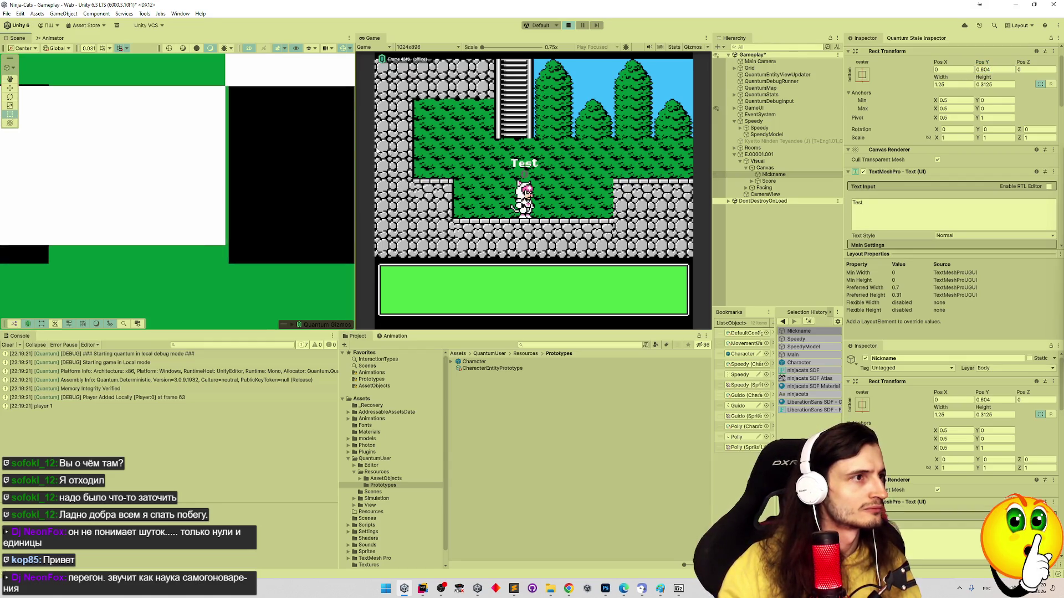
pyautogui.scroll(2, 224, 190)
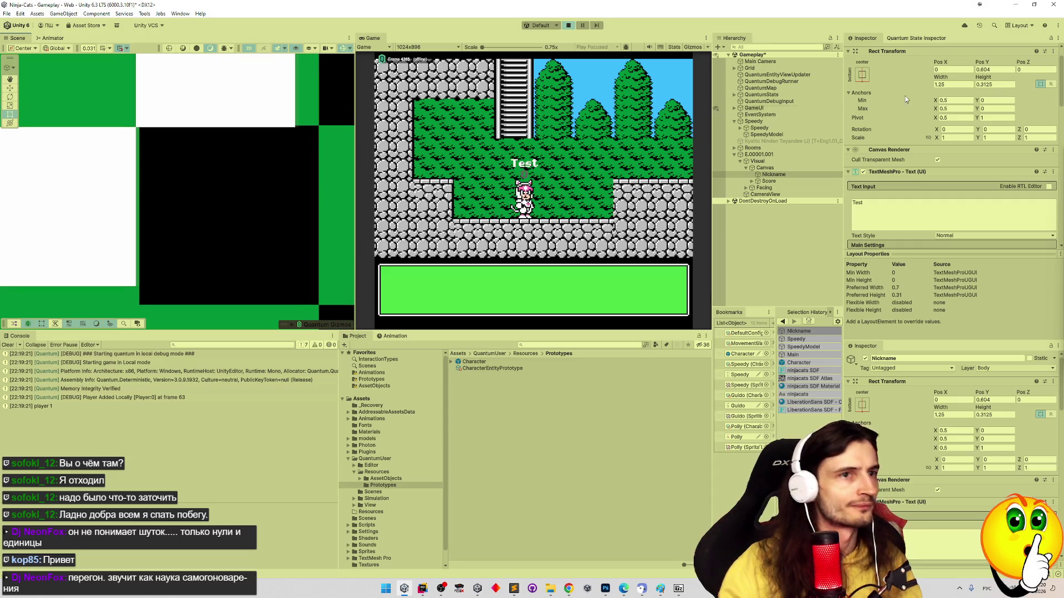
# Refine Nickname's Pos Y to 0.6043 and check the label in the Scene view
pyautogui.click(994, 70)
pyautogui.write('1')
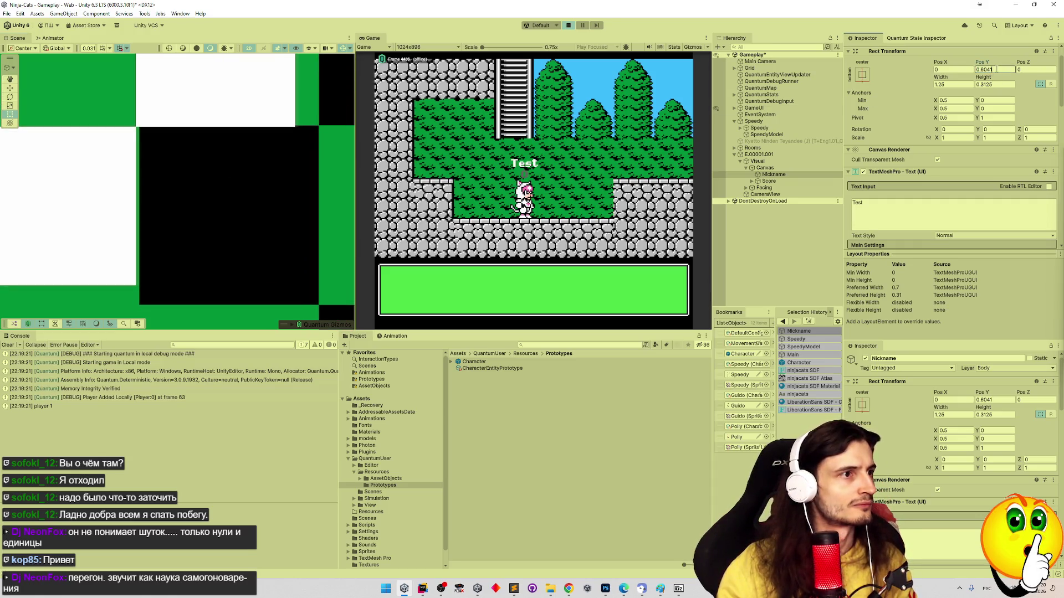
pyautogui.press('BackSpace')
pyautogui.write('2')
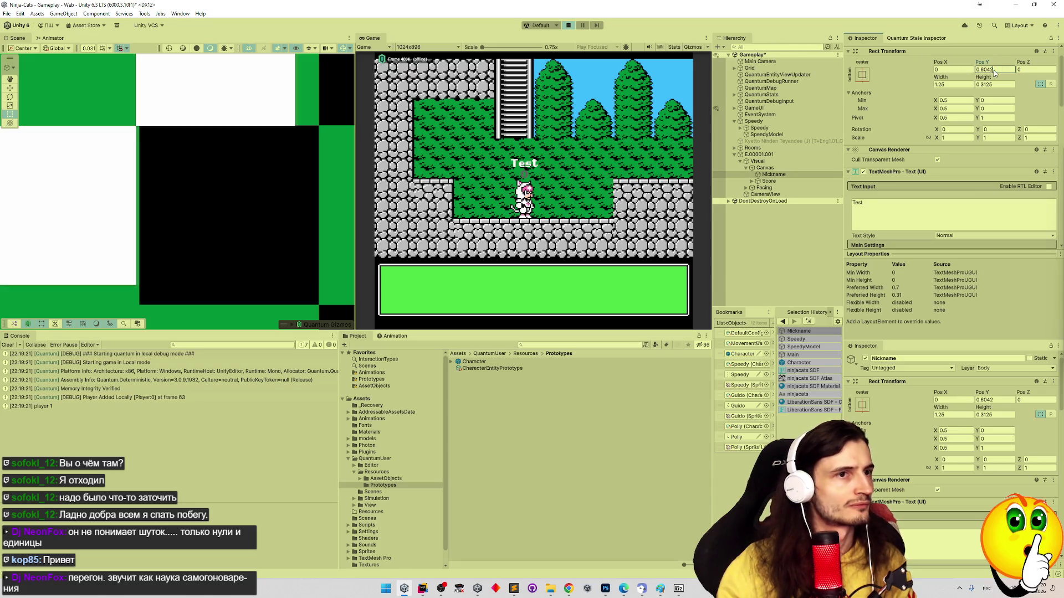
pyautogui.press('BackSpace')
pyautogui.write('3')
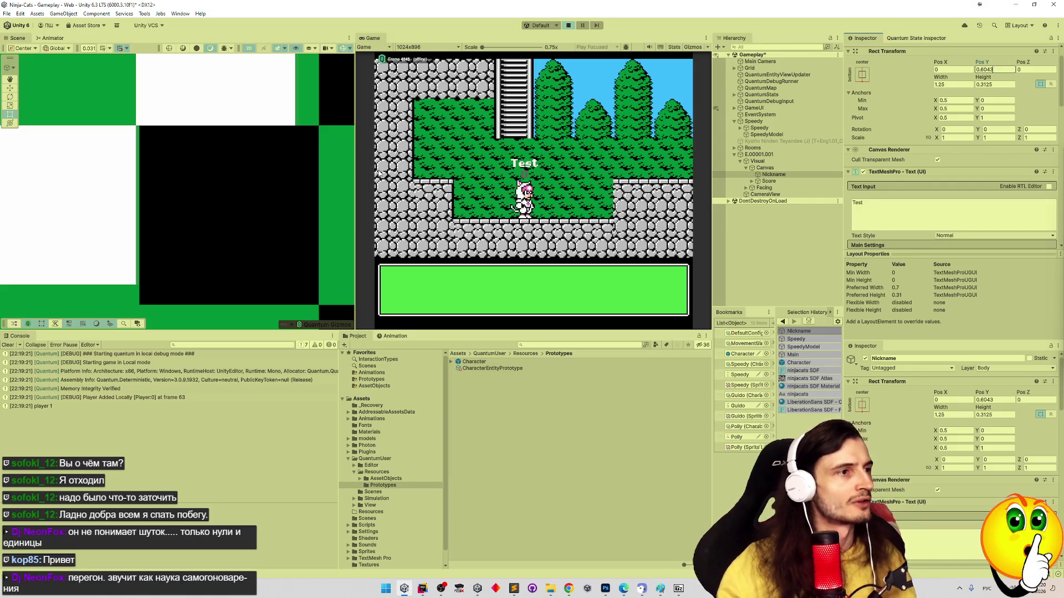
pyautogui.scroll(-10, 112, 170)
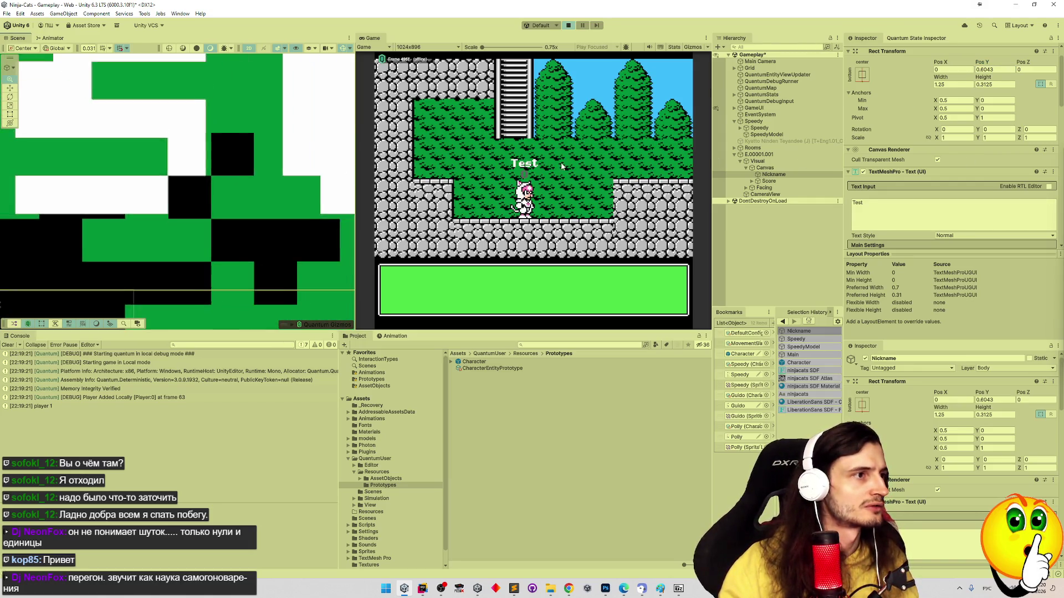
pyautogui.scroll(10, 225, 151)
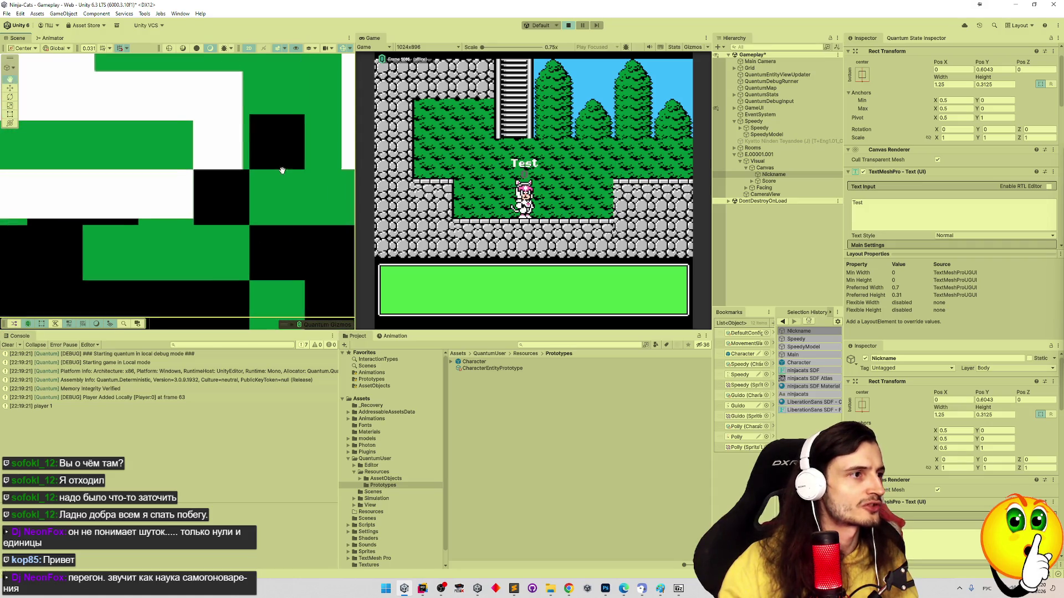
pyautogui.scroll(2, 249, 176)
pyautogui.scroll(3, 280, 171)
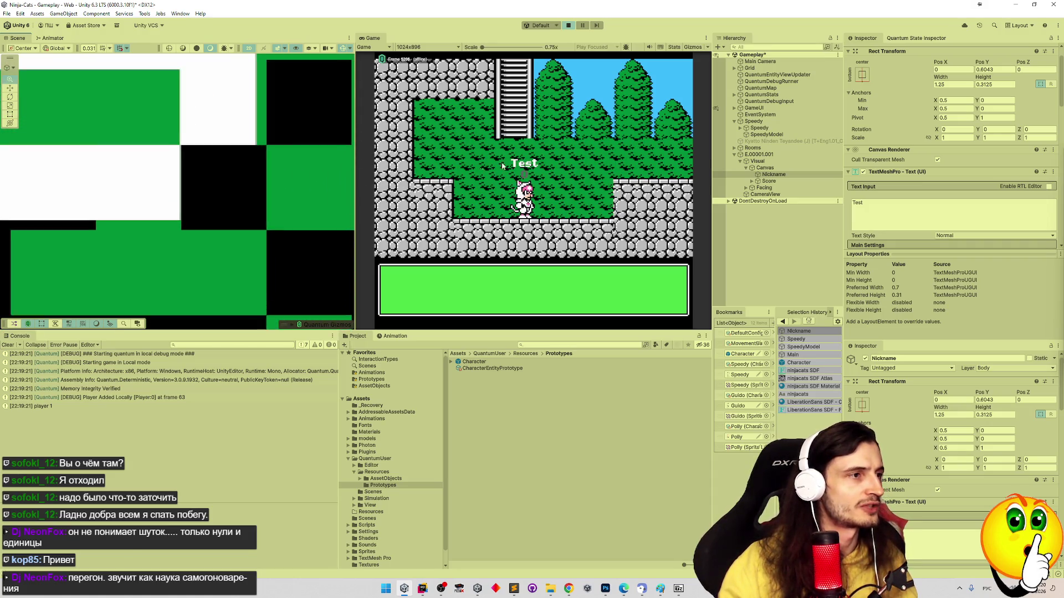
pyautogui.scroll(5, 264, 165)
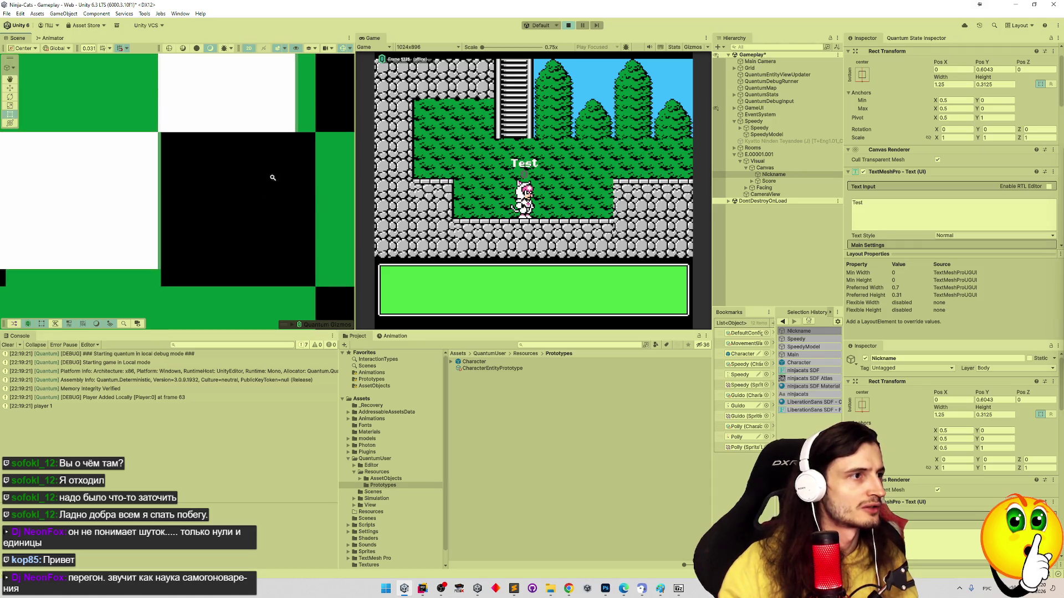
pyautogui.moveTo(261, 177); pyautogui.dragTo(264, 178)
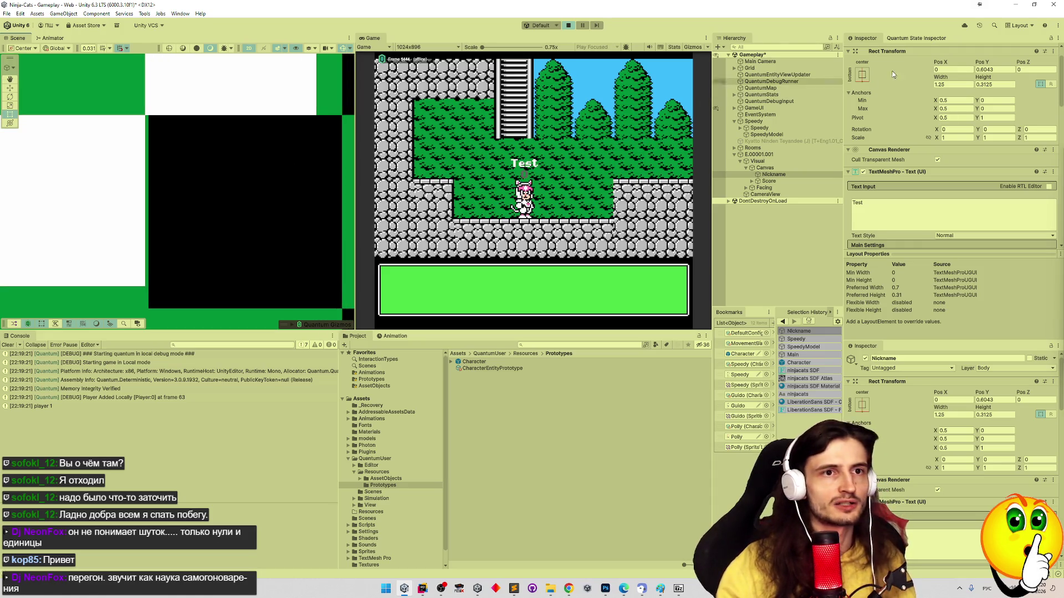
pyautogui.scroll(-2, 1002, 130)
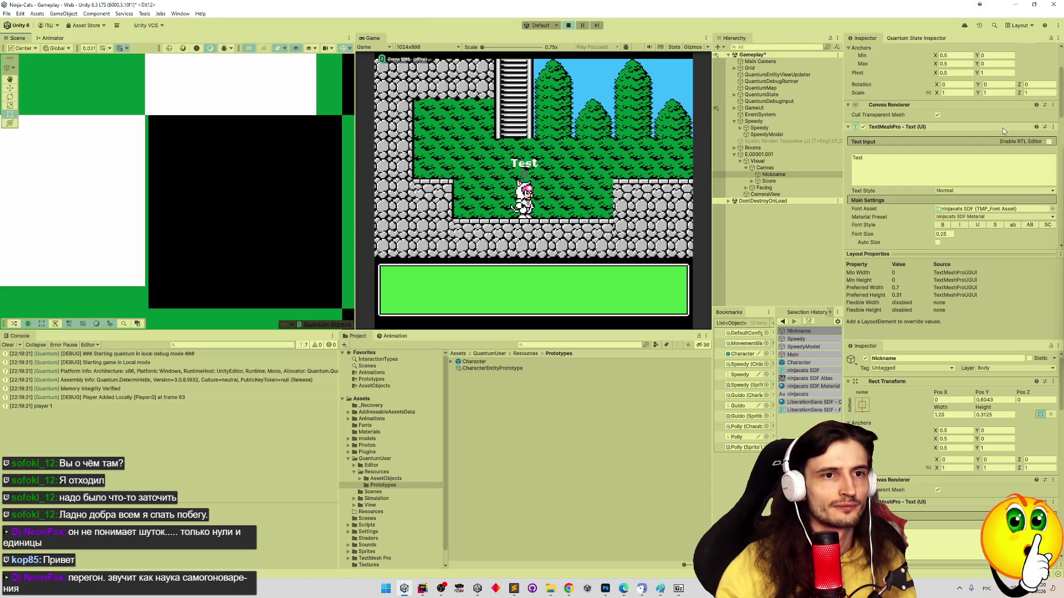
# Set the Nickname's TextMeshPro Font Size to 0.26 and check the Test label
pyautogui.scroll(-4, 1010, 131)
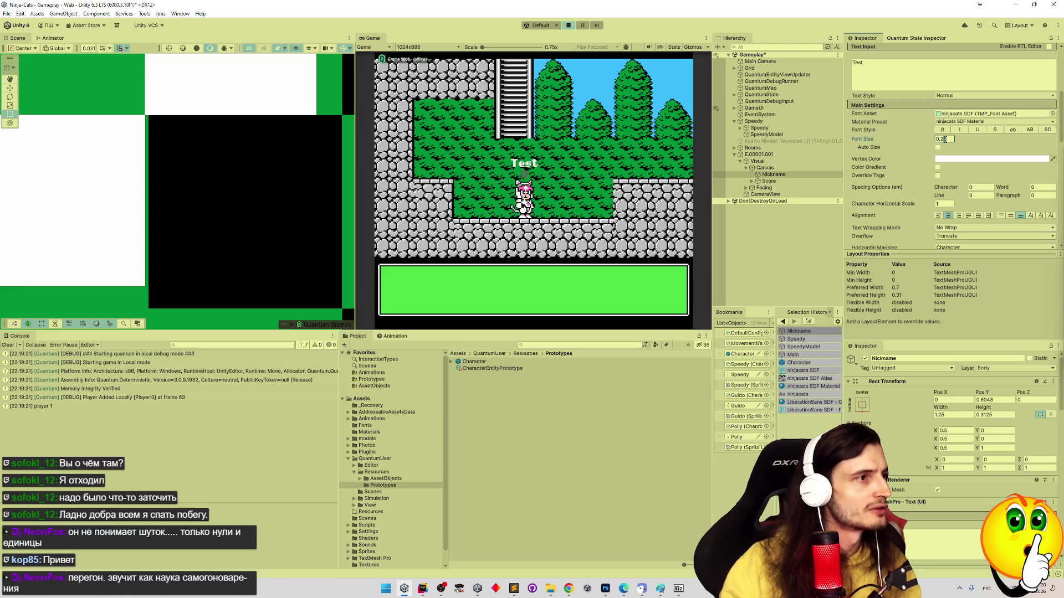
pyautogui.write('6')
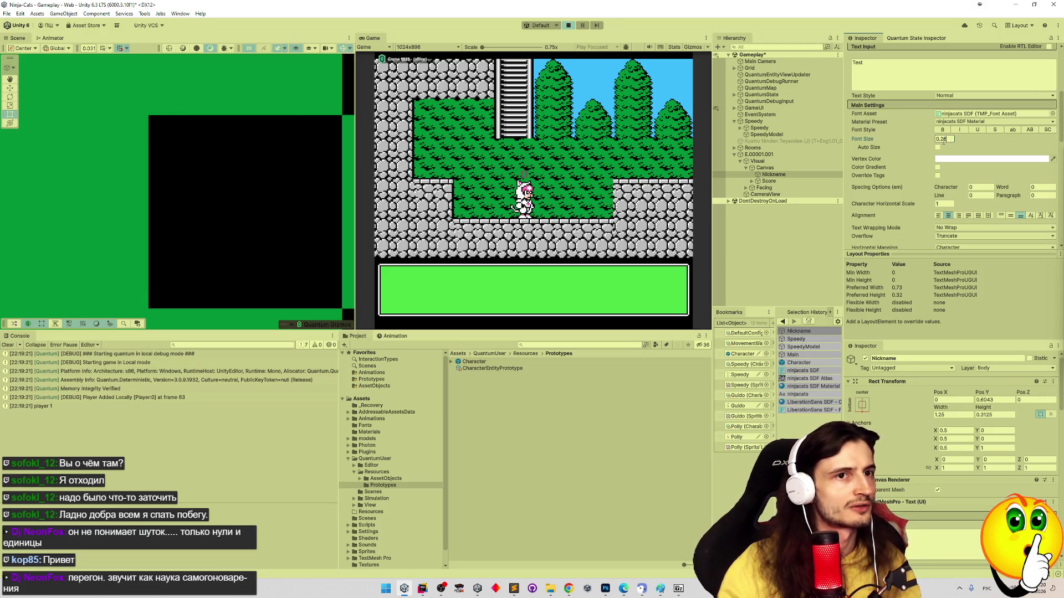
pyautogui.write('f')
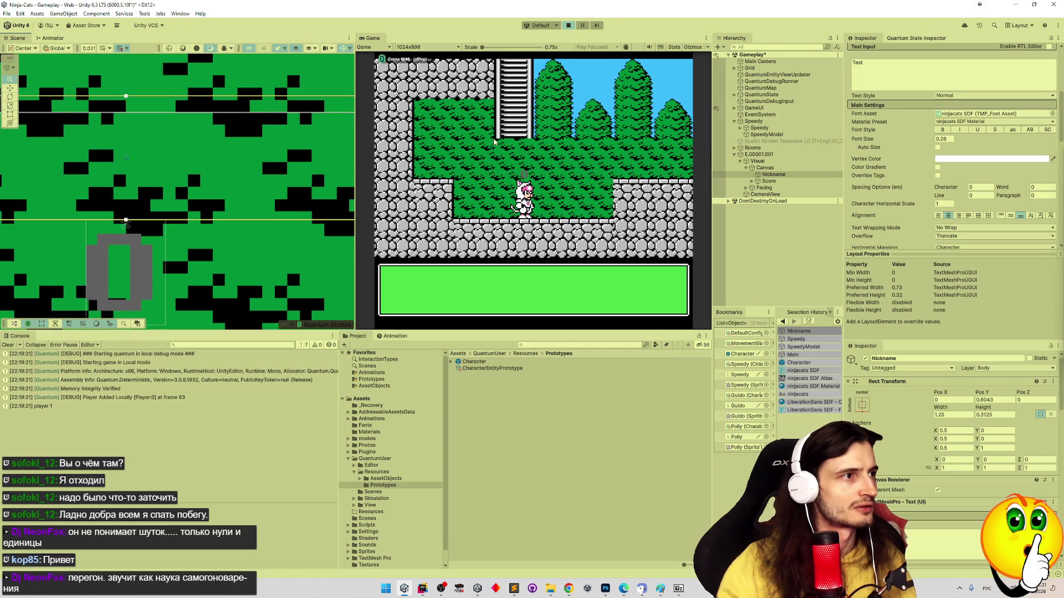
pyautogui.moveTo(143, 131); pyautogui.dragTo(145, 108)
pyautogui.scroll(8, 184, 189)
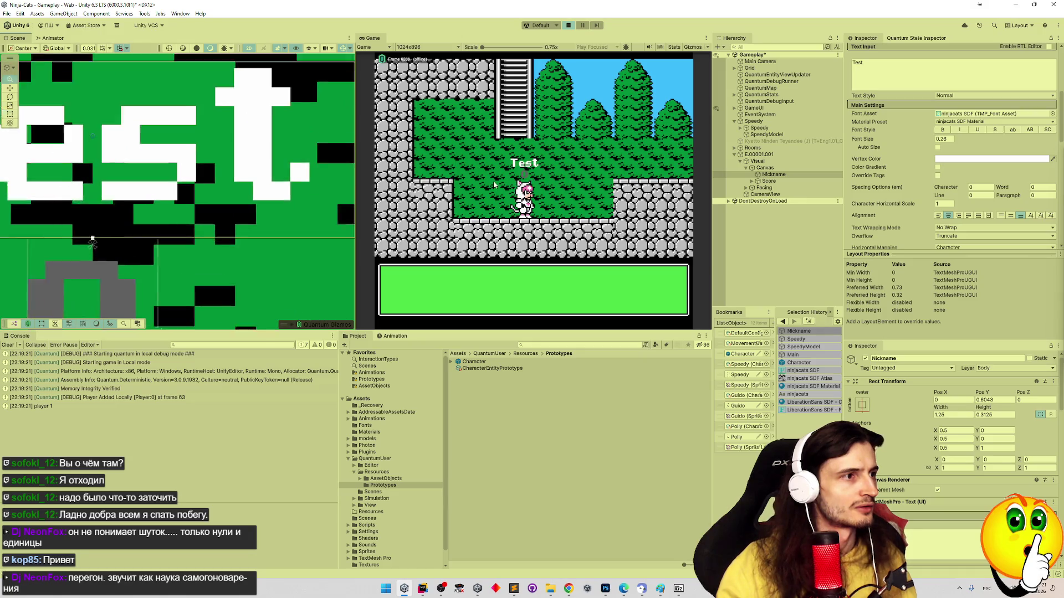
pyautogui.scroll(6, 178, 188)
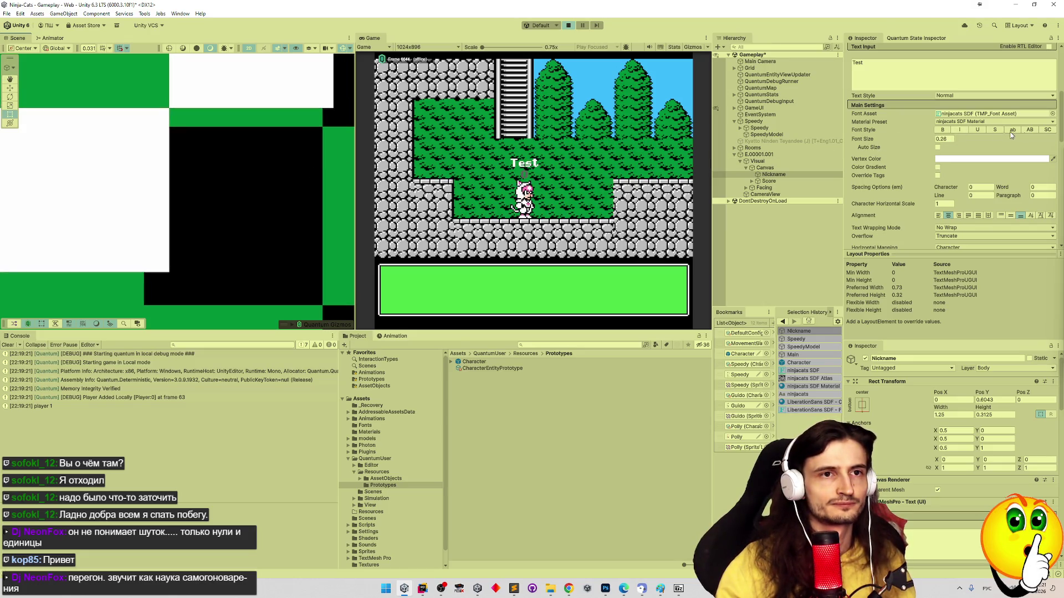
pyautogui.scroll(5, 1061, 129)
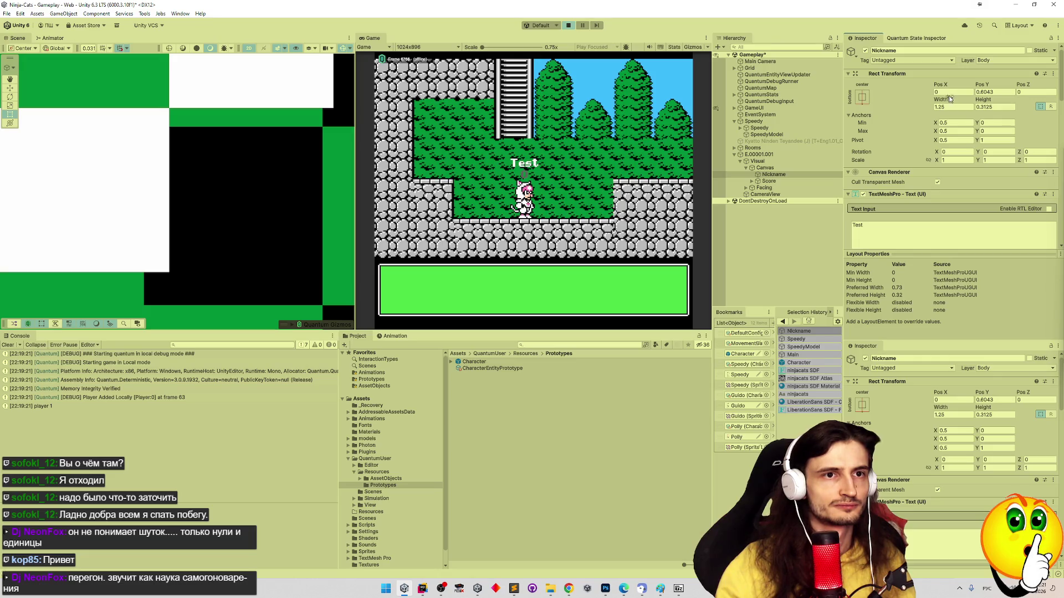
# Try several horizontal offsets for the Nickname label, settling on Pos X -0.0044
pyautogui.moveTo(945, 87); pyautogui.dragTo(977, 88)
pyautogui.press('z')
pyautogui.hotkey('ctrl', 'z')
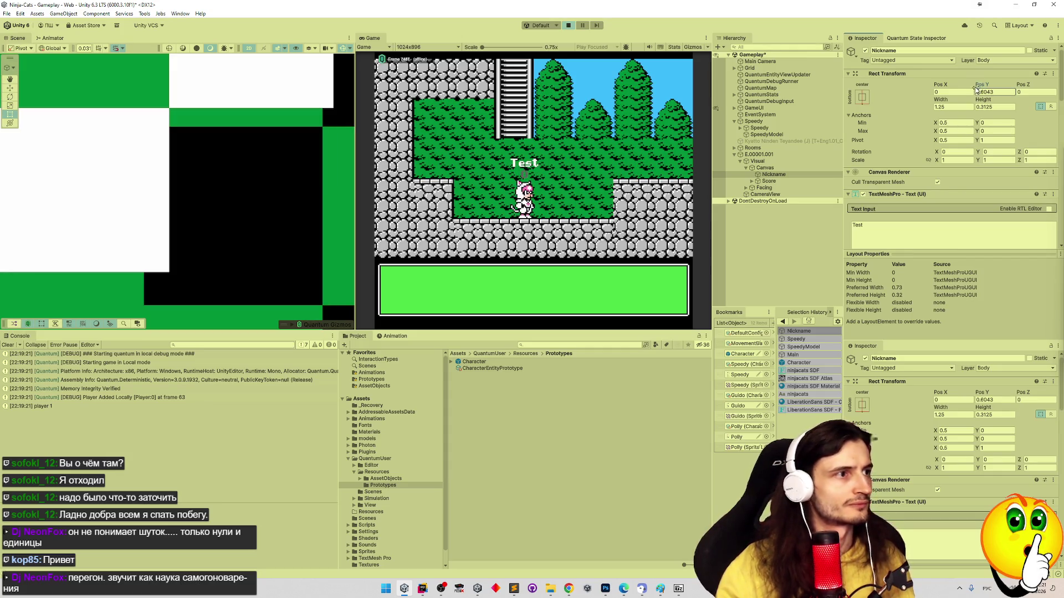
pyautogui.click(945, 92)
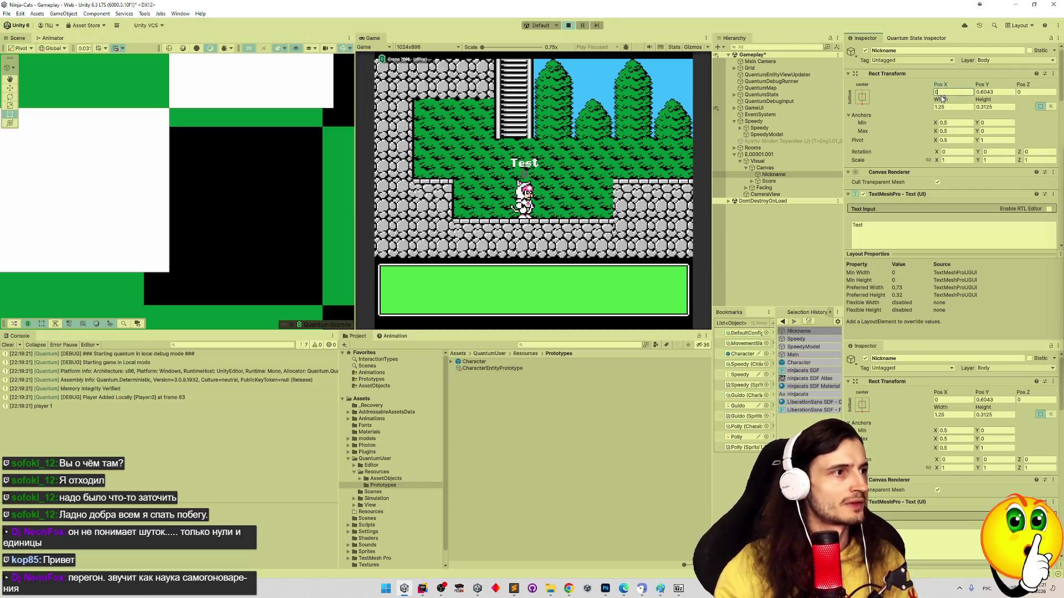
pyautogui.write('-0')
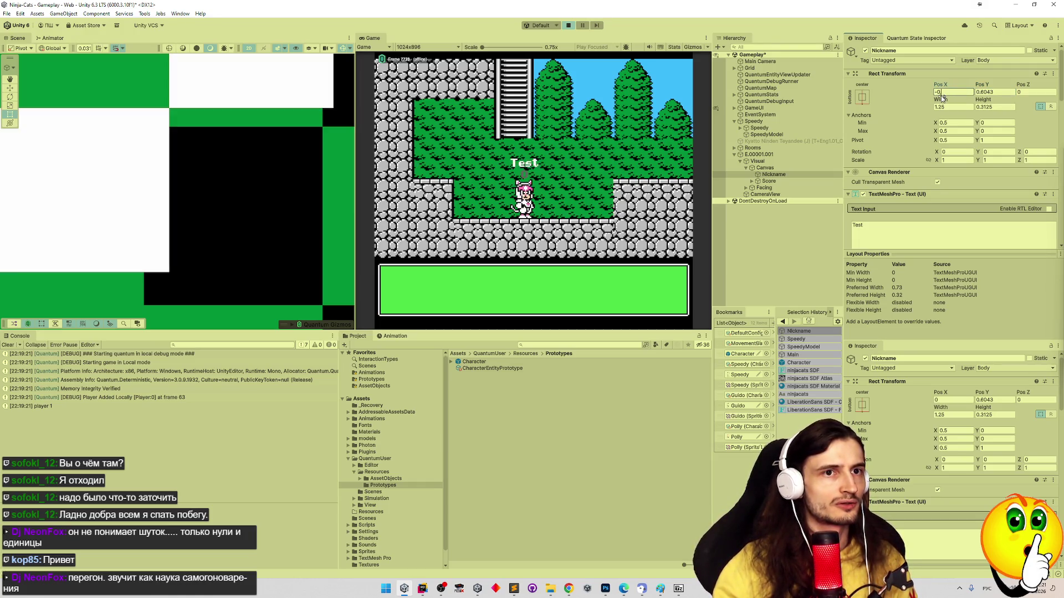
pyautogui.write('.01')
pyautogui.press('Return')
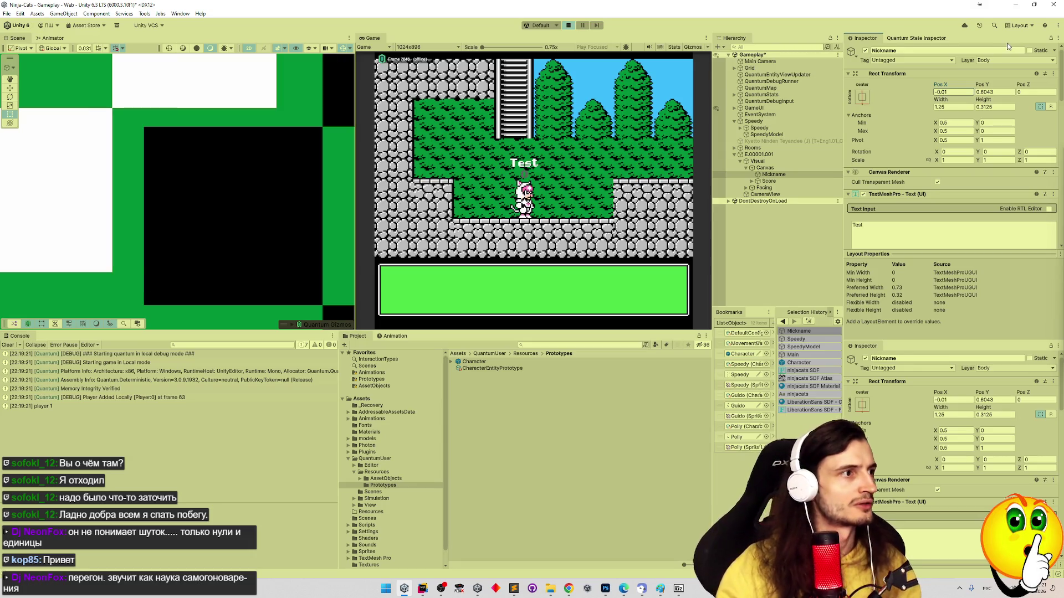
pyautogui.click(949, 94)
pyautogui.press('BackSpace')
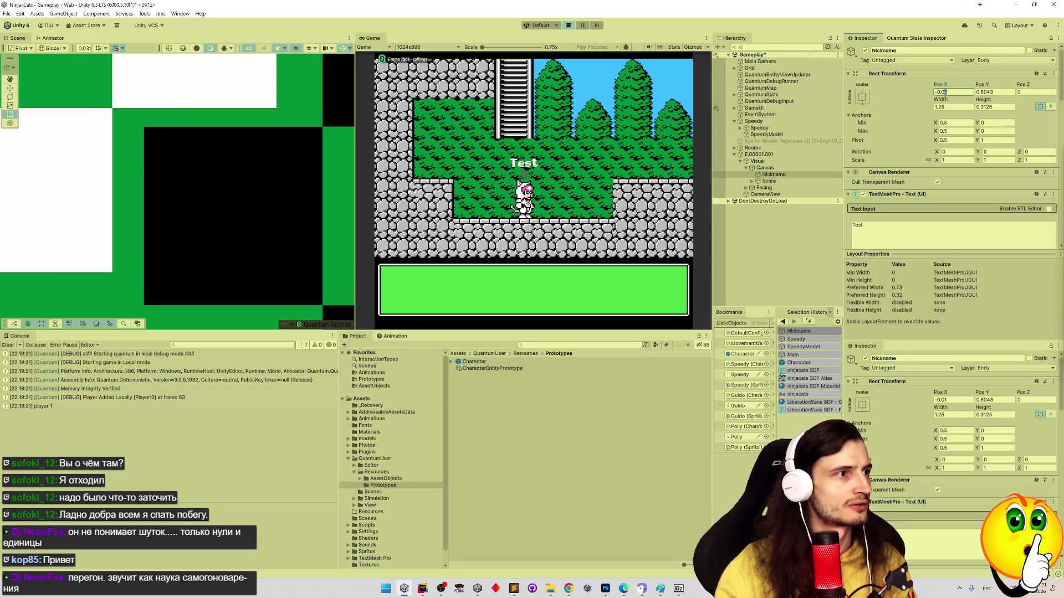
pyautogui.write('2')
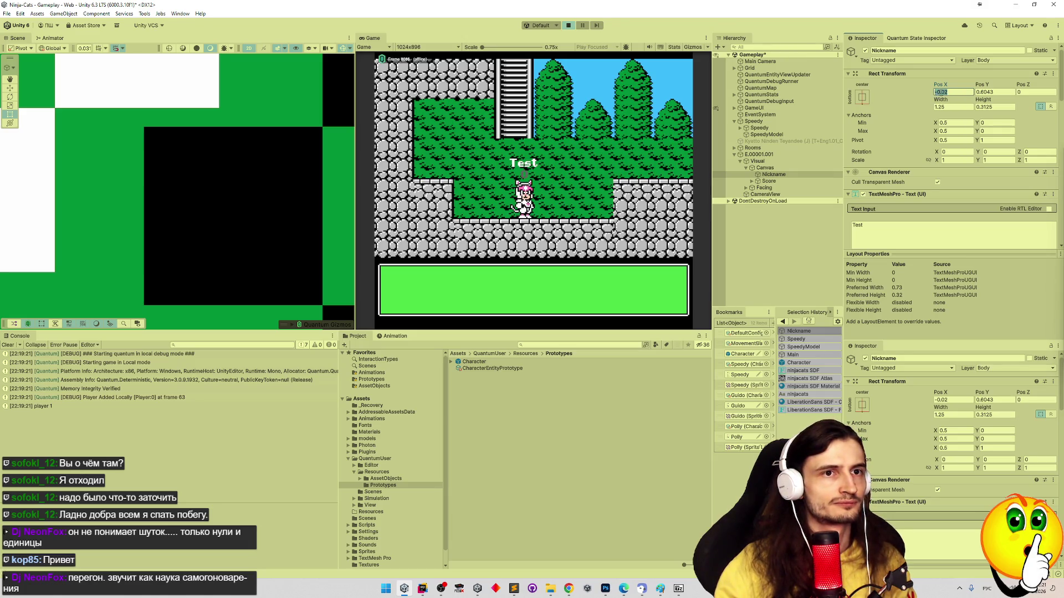
pyautogui.press('BackSpace')
pyautogui.write('0')
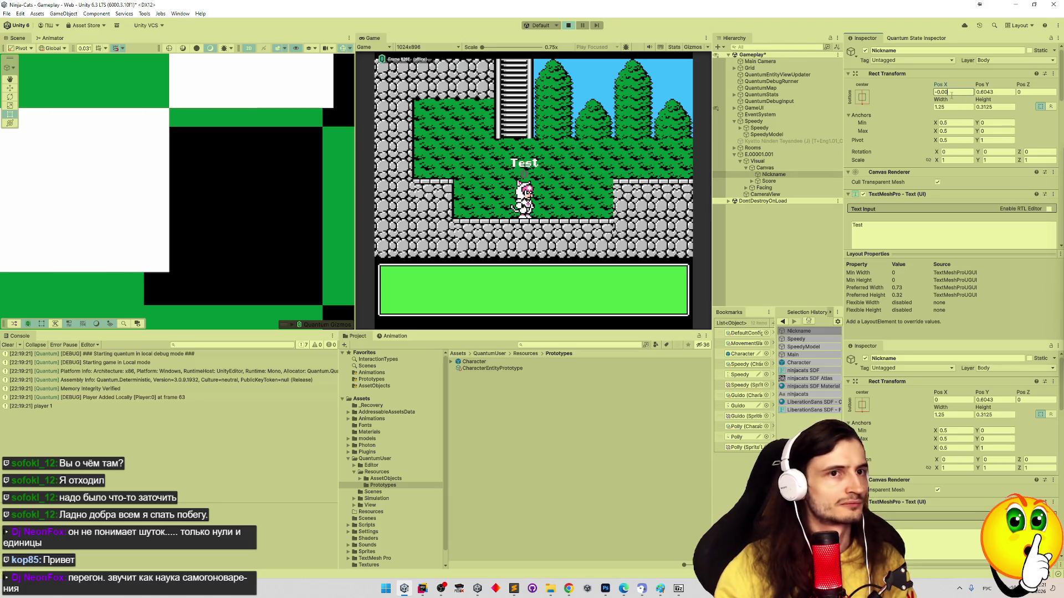
pyautogui.write('1')
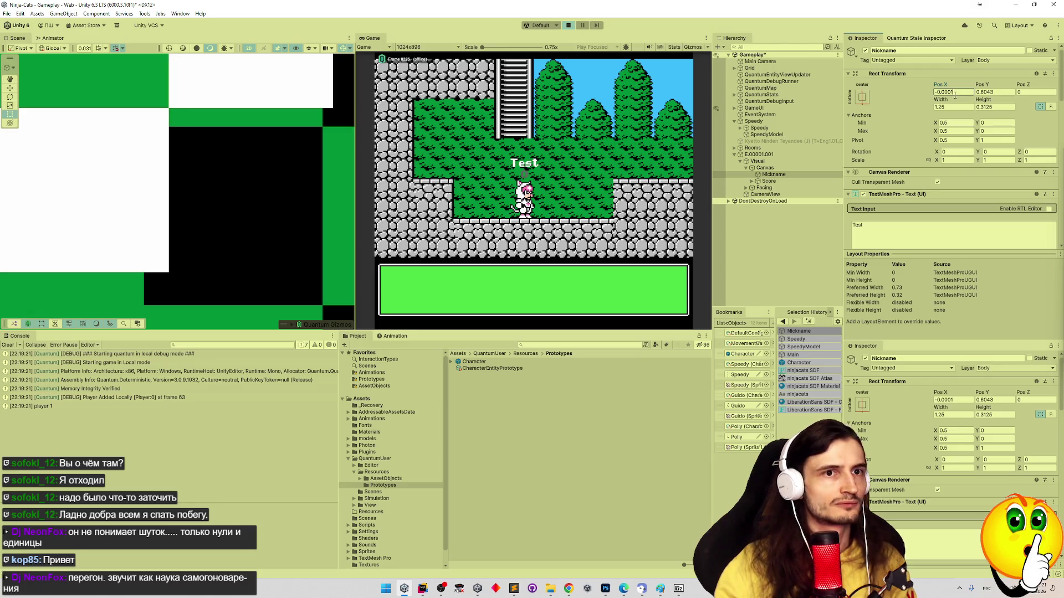
pyautogui.press('BackSpace')
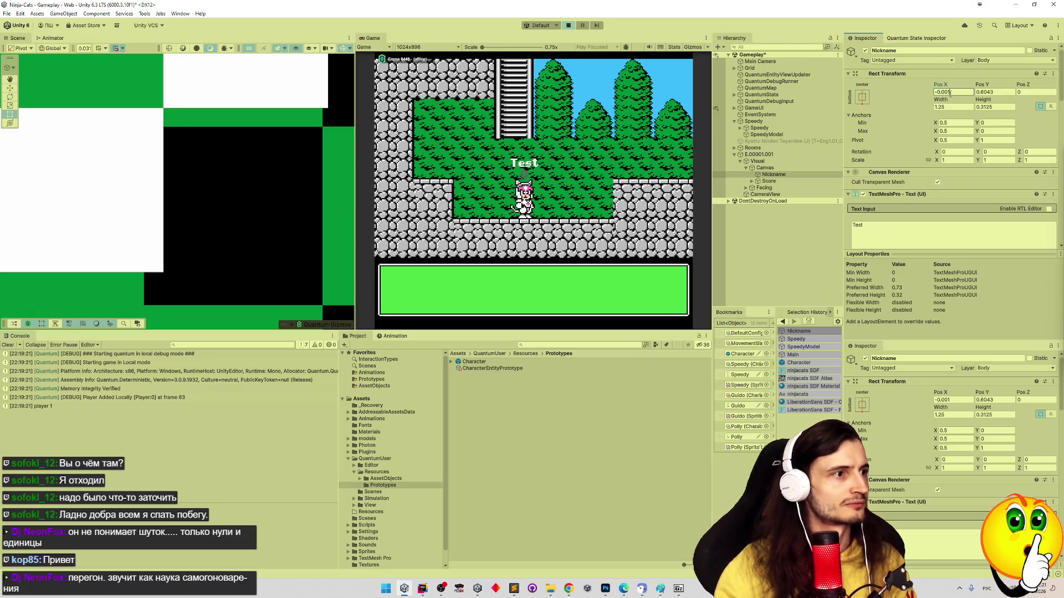
pyautogui.press('BackSpace')
pyautogui.write('2')
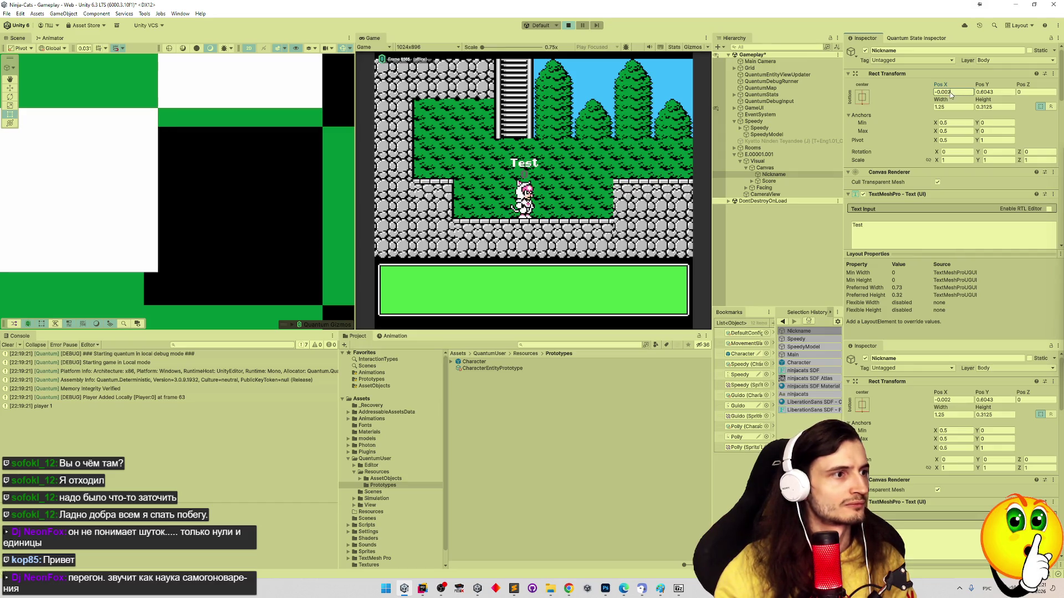
pyautogui.press('BackSpace')
pyautogui.write('3')
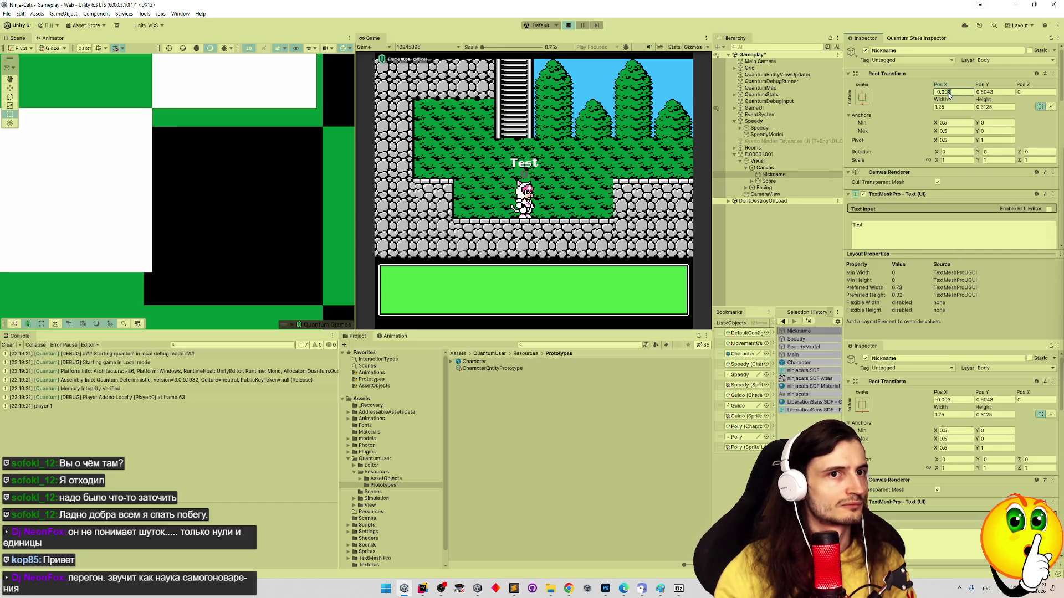
pyautogui.press('BackSpace')
pyautogui.write('4')
pyautogui.press('BackSpace')
pyautogui.write('5')
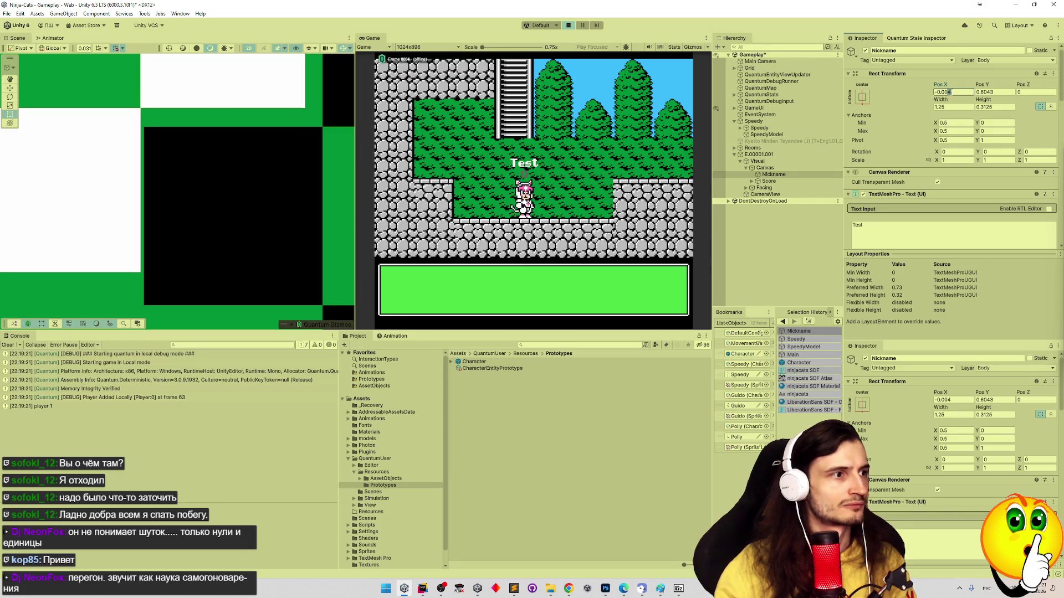
pyautogui.press('BackSpace')
pyautogui.write('4')
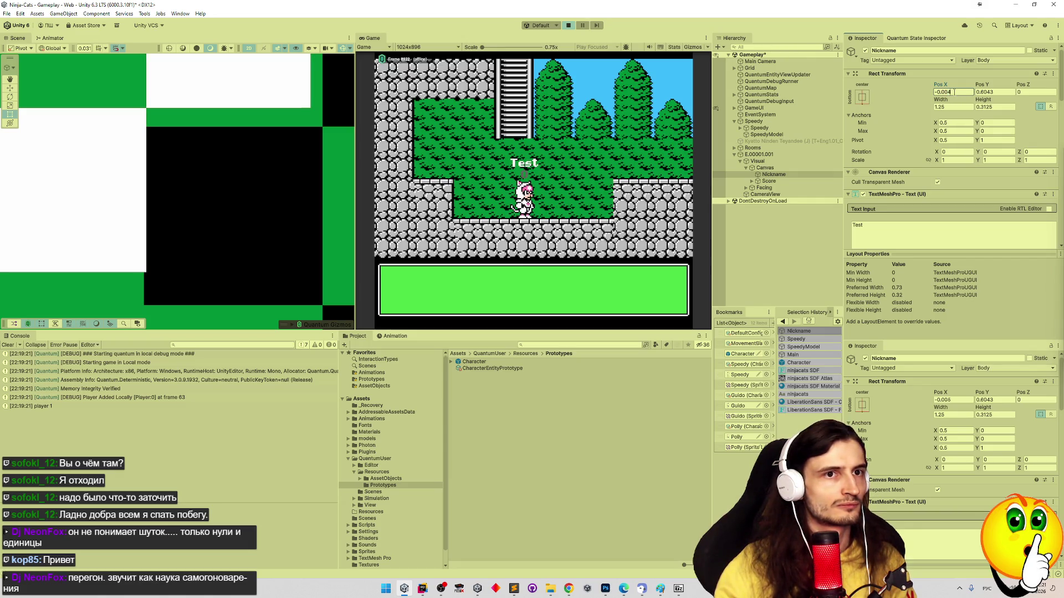
pyautogui.write('4')
pyautogui.scroll(3, 147, 192)
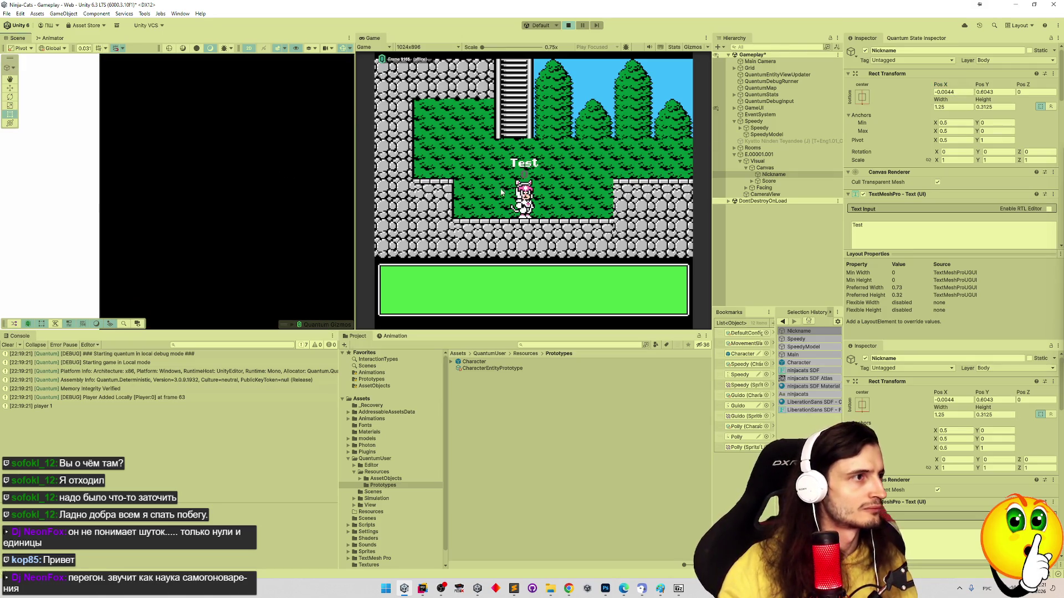
pyautogui.scroll(-5, 210, 174)
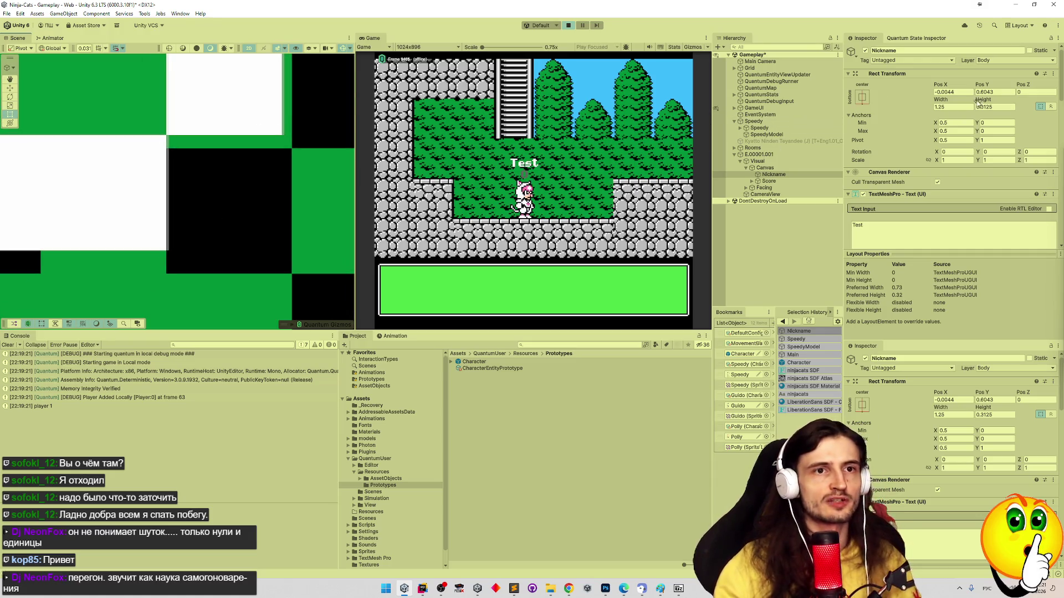
# Lower the Nickname label's Pos Y from 0.6043 to 0.601
pyautogui.click(997, 92)
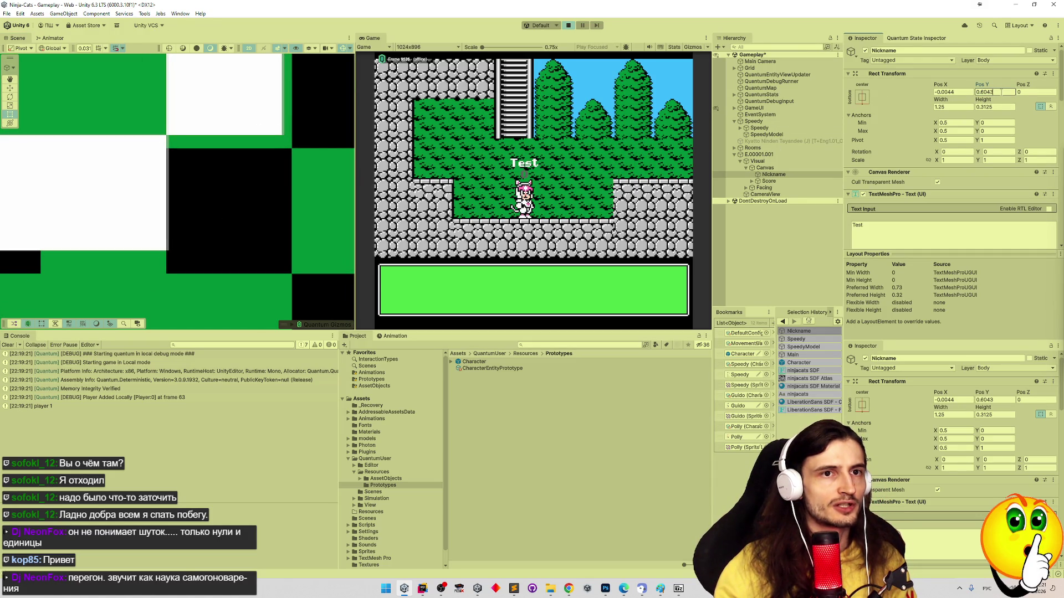
pyautogui.press('BackSpace')
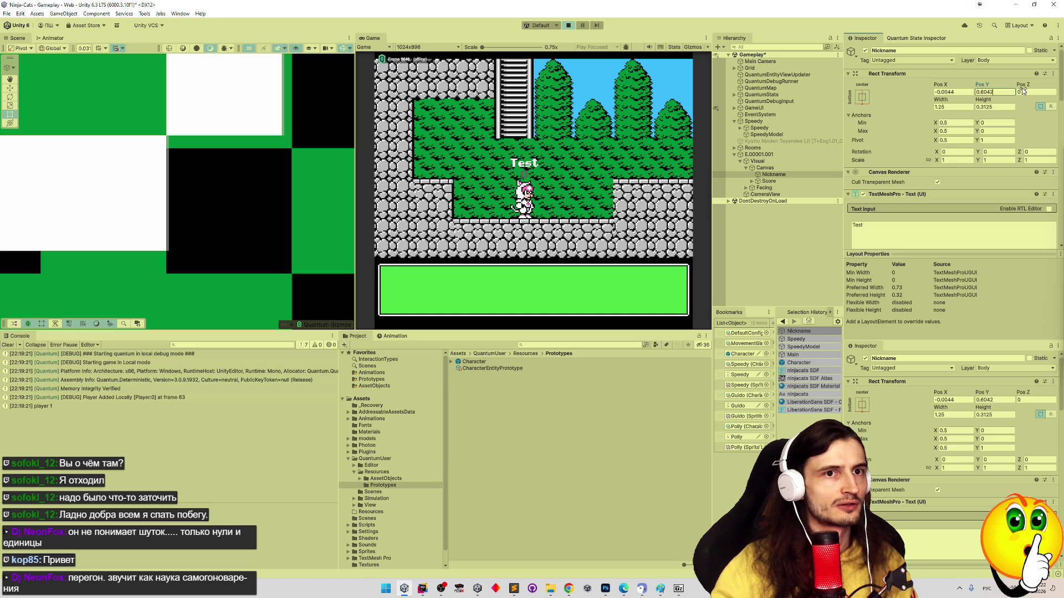
pyautogui.press('BackSpace')
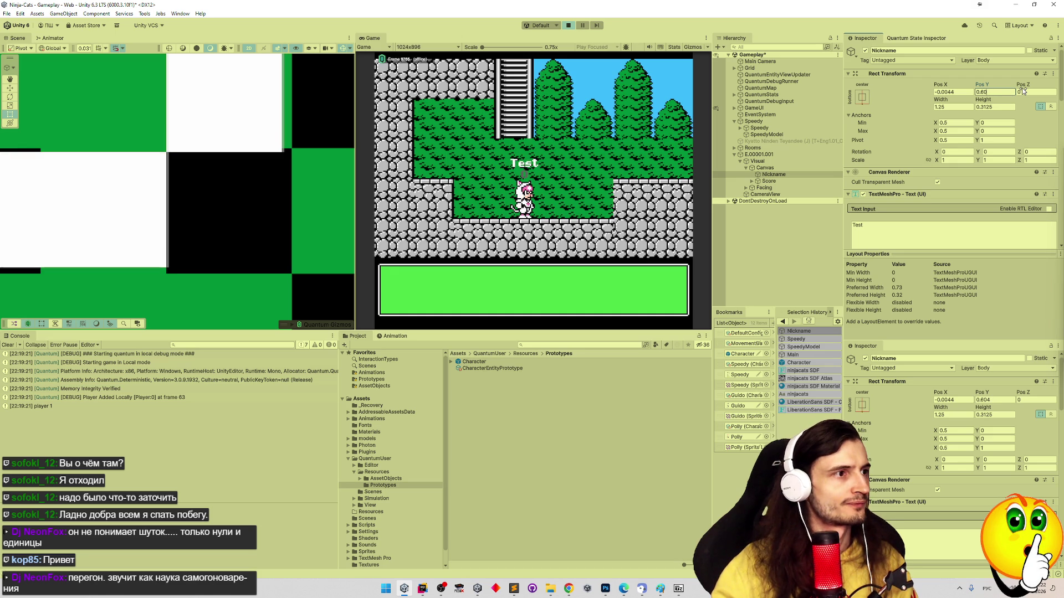
pyautogui.write('2')
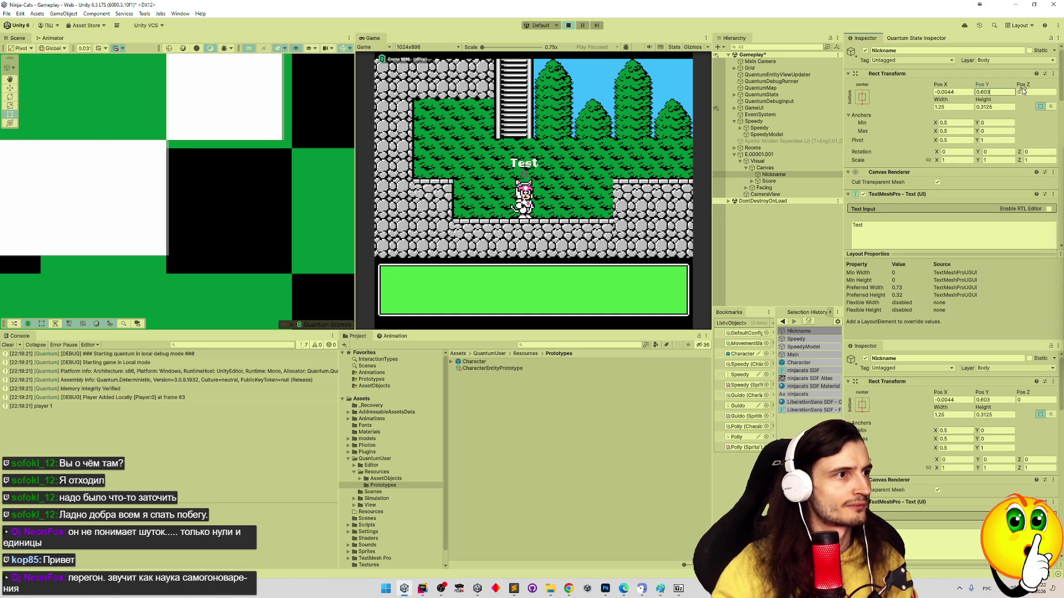
pyautogui.press('BackSpace')
pyautogui.write('1')
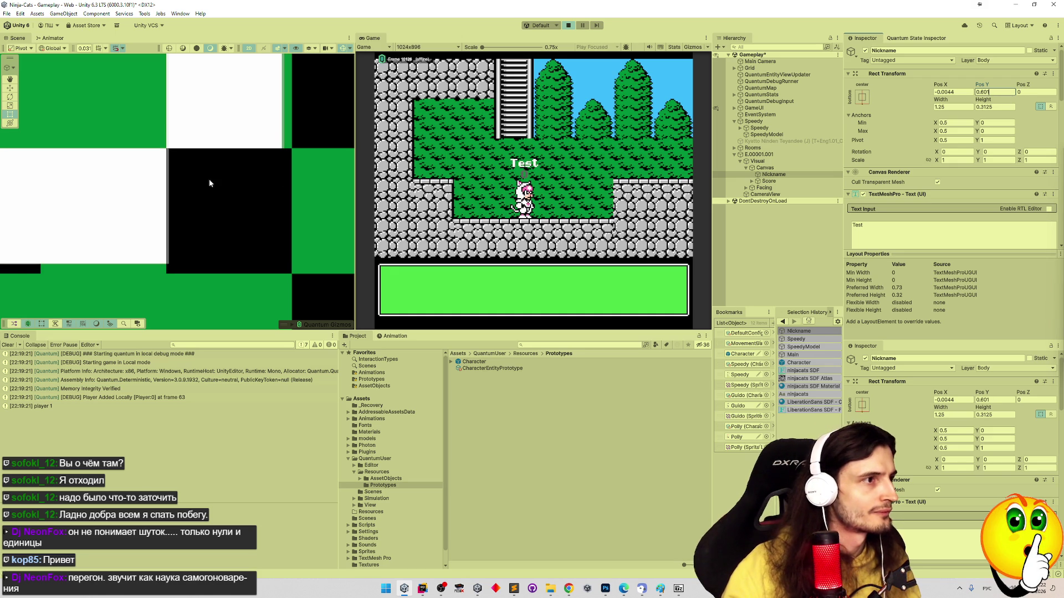
# Change the Nickname TextMeshPro Font Size from 0.26 to 0.28
pyautogui.scroll(-3, 209, 183)
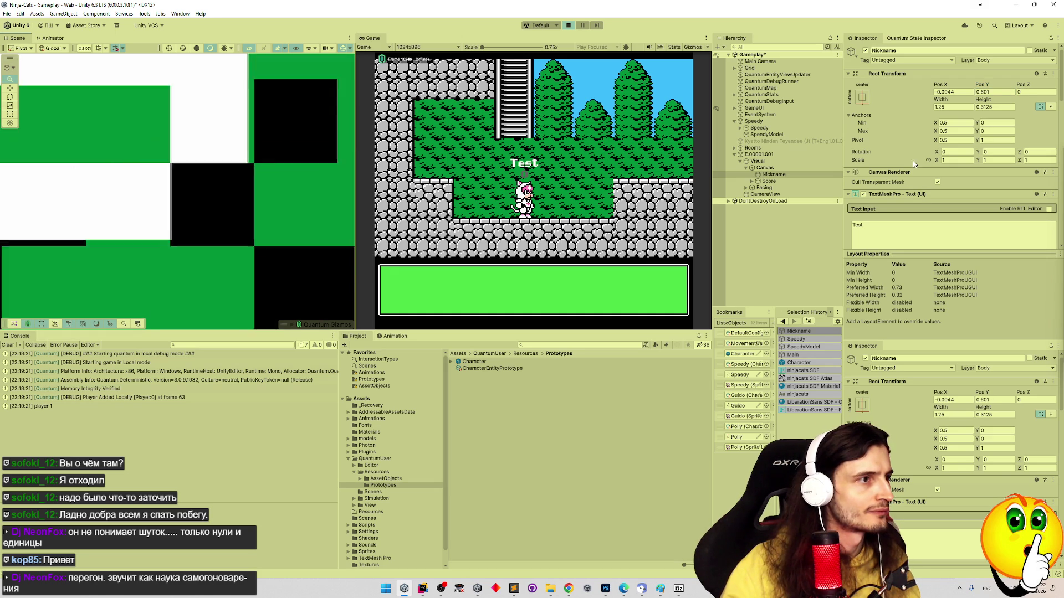
pyautogui.scroll(3, 308, 197)
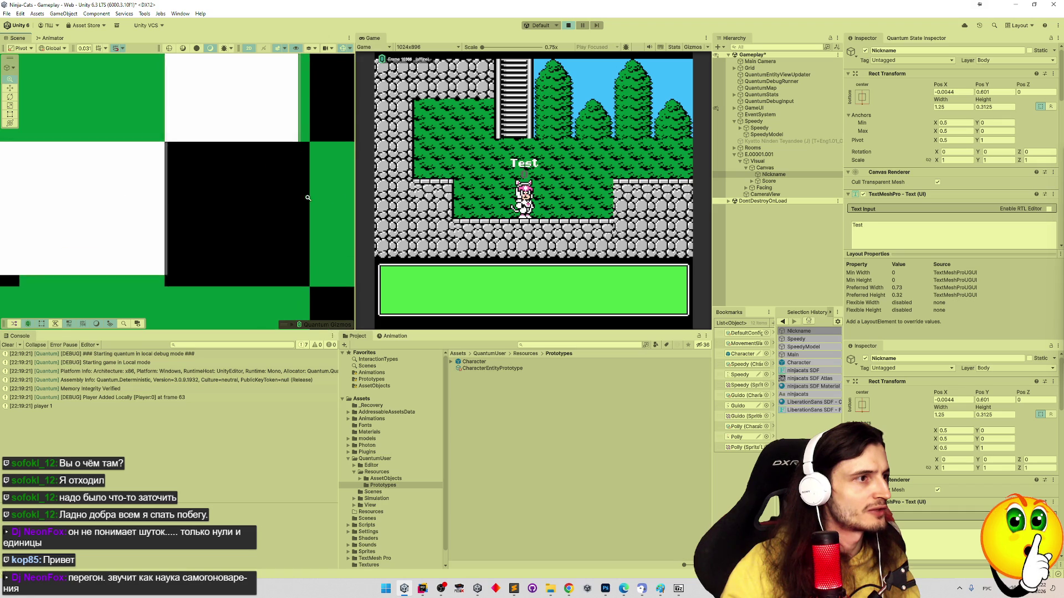
pyautogui.scroll(2, 308, 198)
pyautogui.scroll(-4, 111, 190)
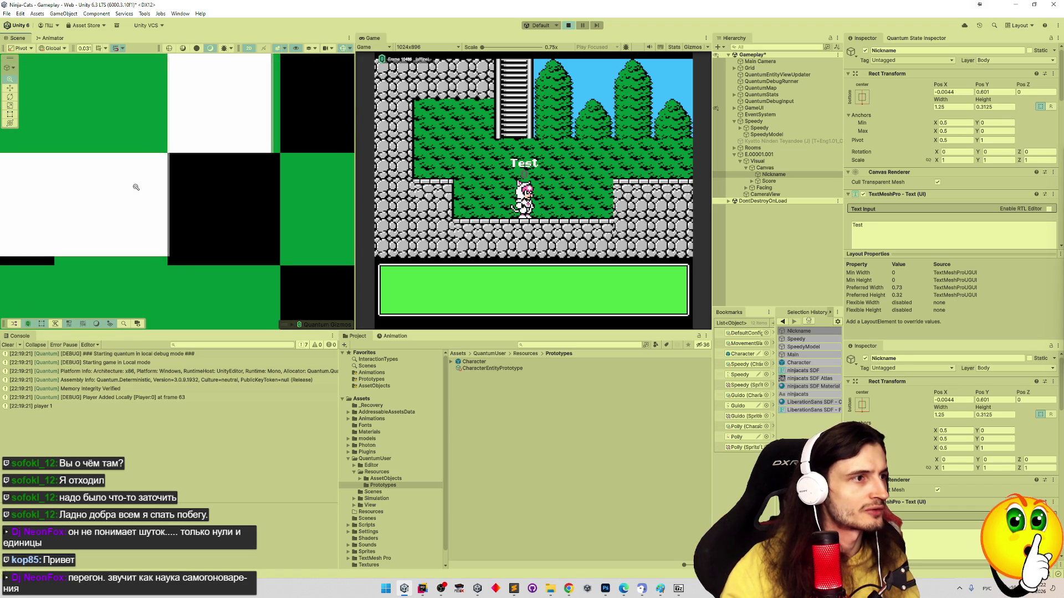
pyautogui.scroll(2, 182, 190)
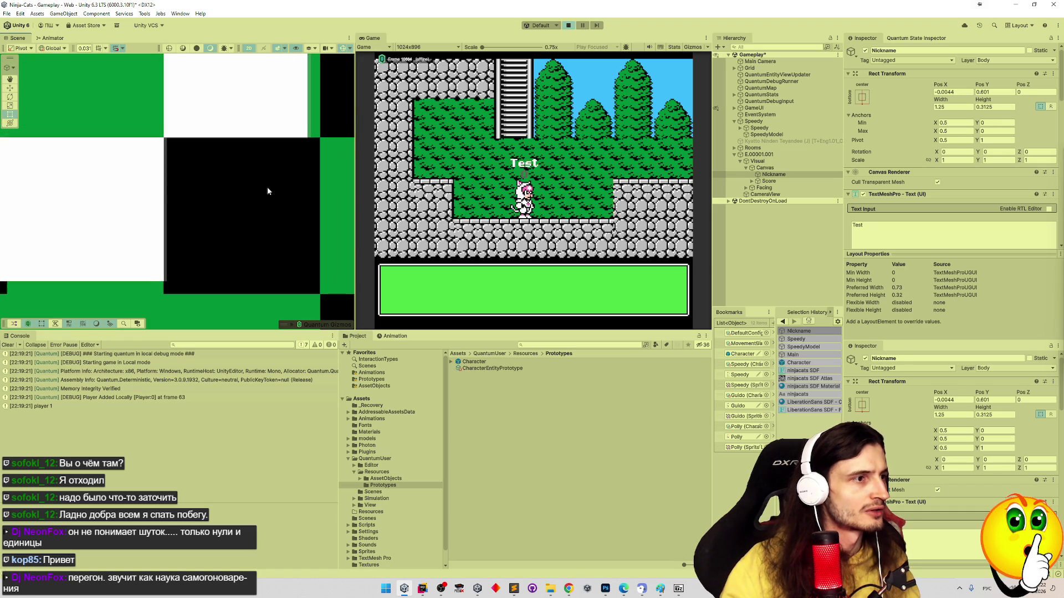
pyautogui.scroll(-4, 147, 123)
pyautogui.scroll(5, 146, 123)
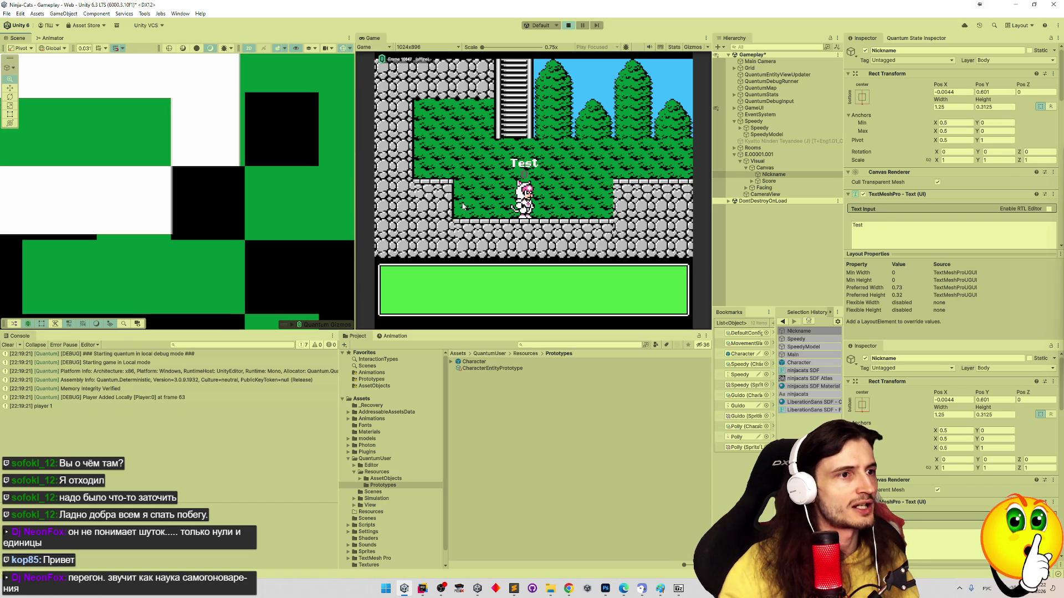
pyautogui.scroll(1, 313, 192)
pyautogui.scroll(3, 266, 186)
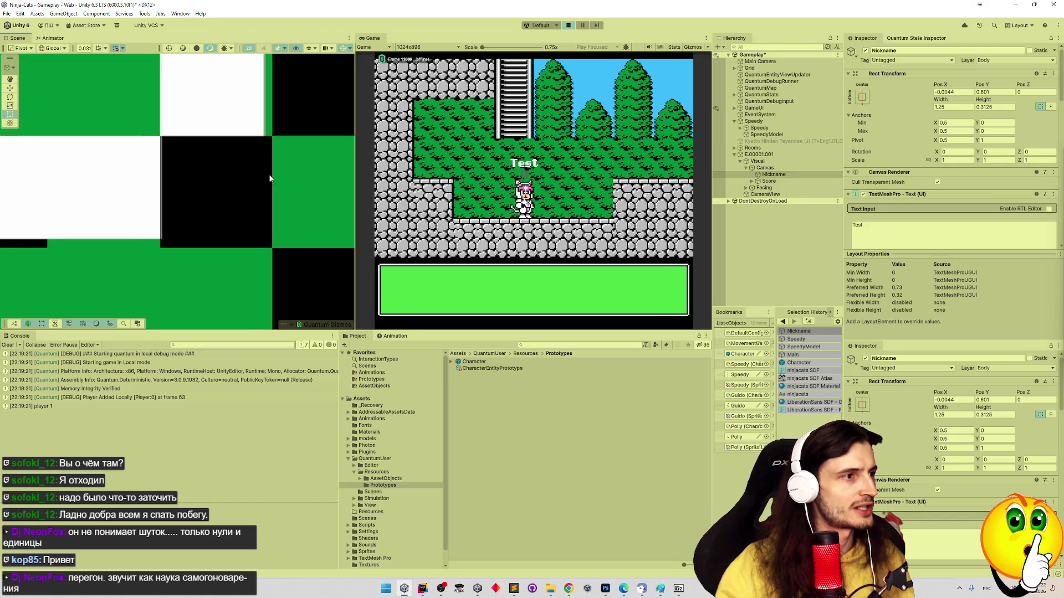
pyautogui.scroll(1, 270, 179)
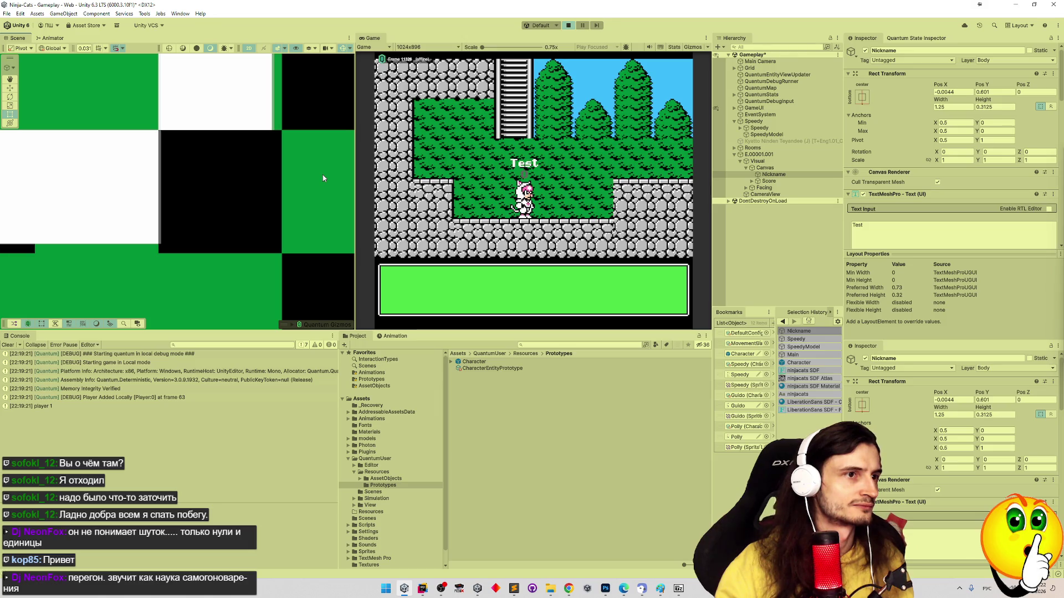
pyautogui.scroll(2, 324, 178)
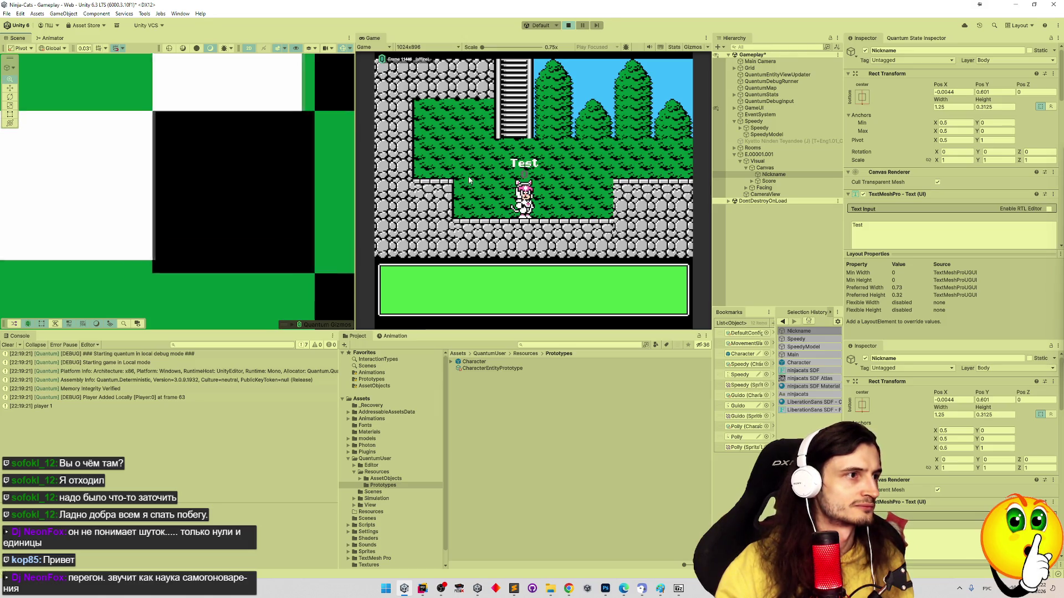
pyautogui.scroll(-3, 68, 184)
pyautogui.scroll(2, 197, 266)
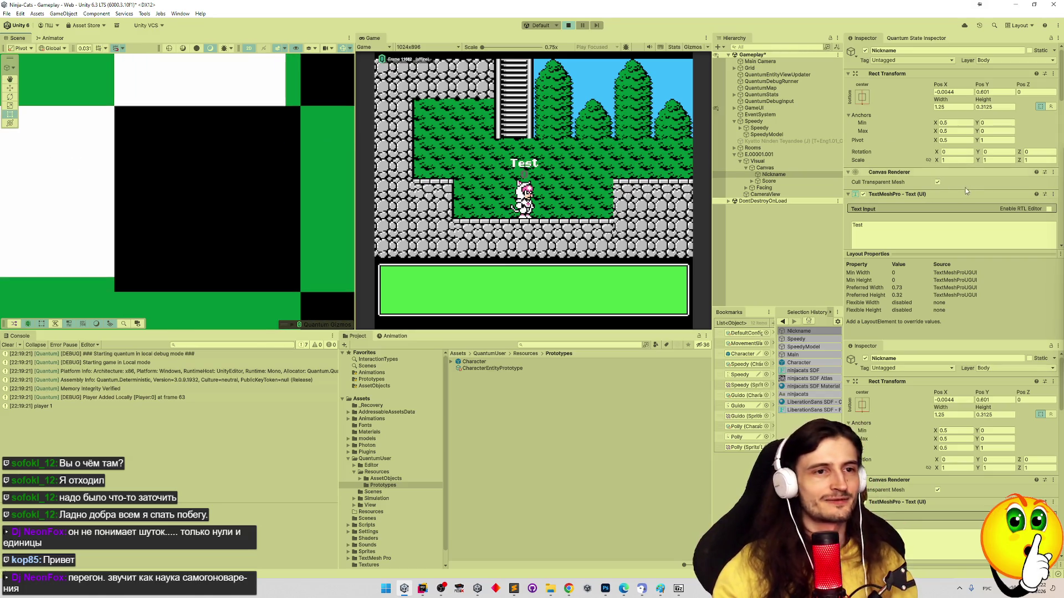
pyautogui.scroll(-4, 1061, 96)
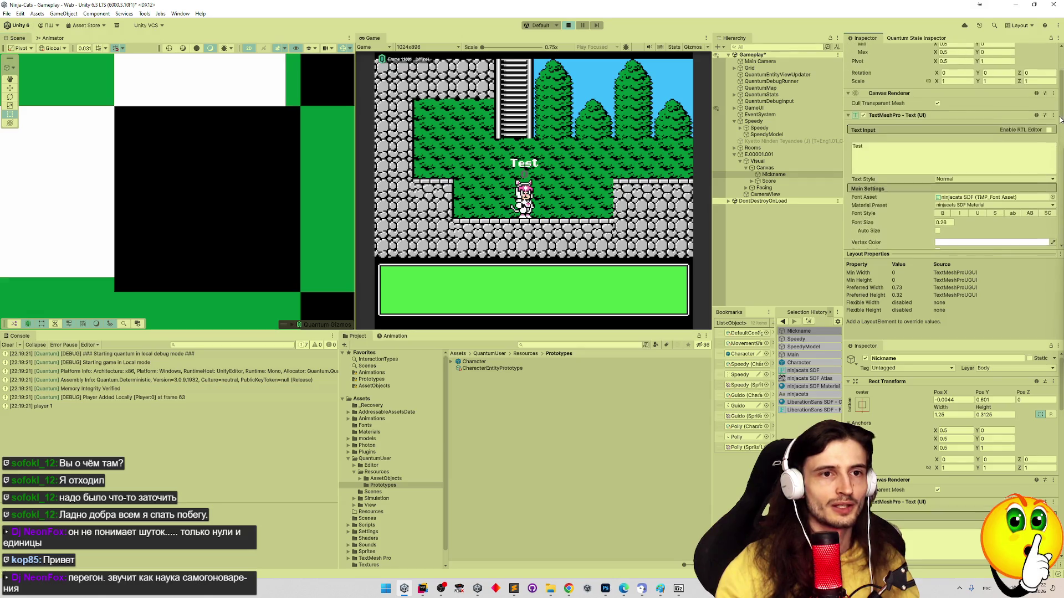
pyautogui.click(944, 202)
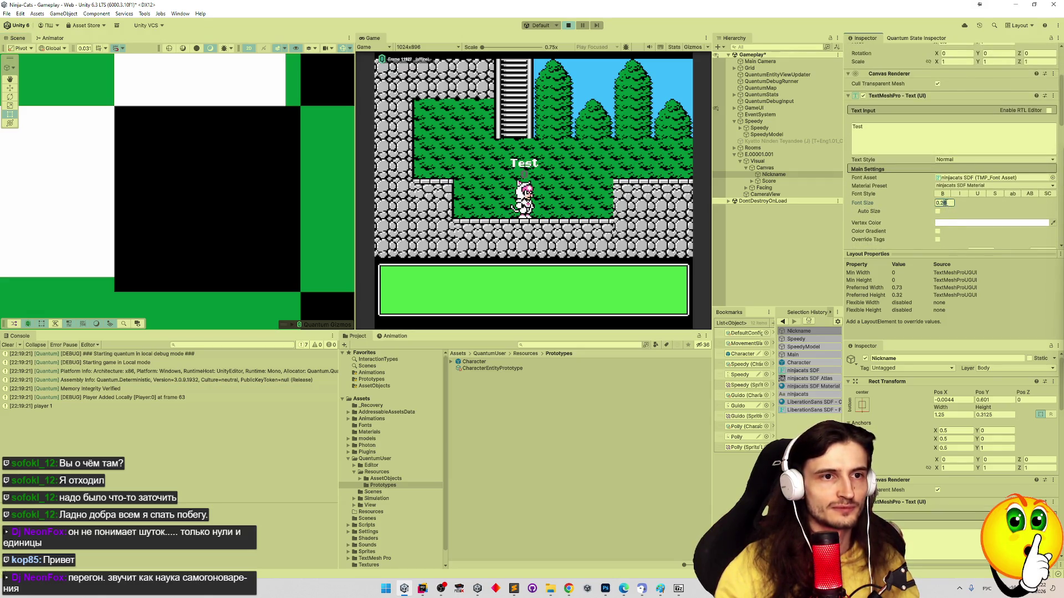
pyautogui.write('0.28')
pyautogui.press('Return')
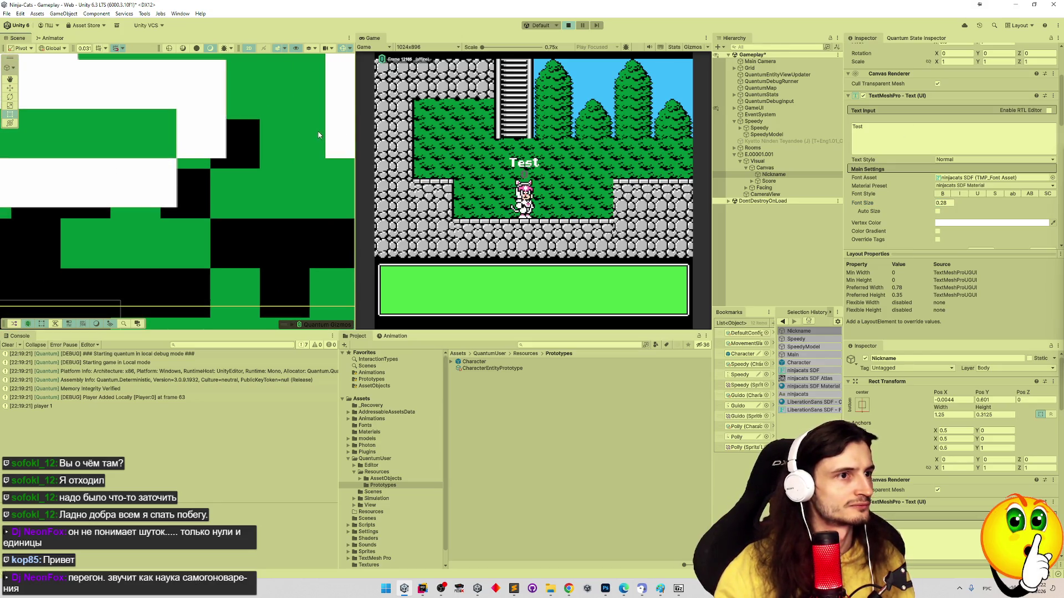
pyautogui.moveTo(327, 133); pyautogui.dragTo(321, 150)
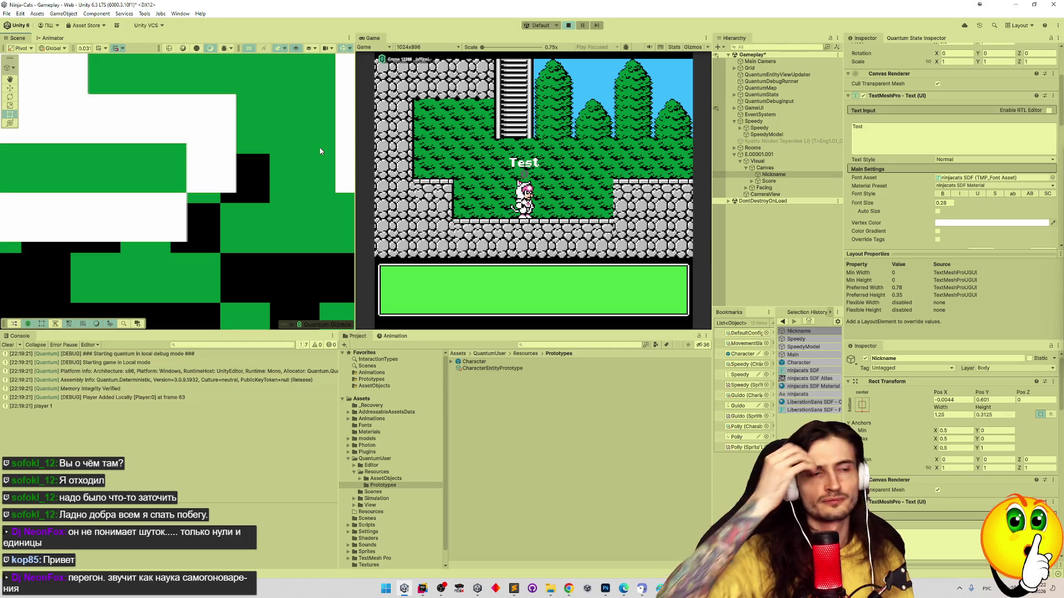
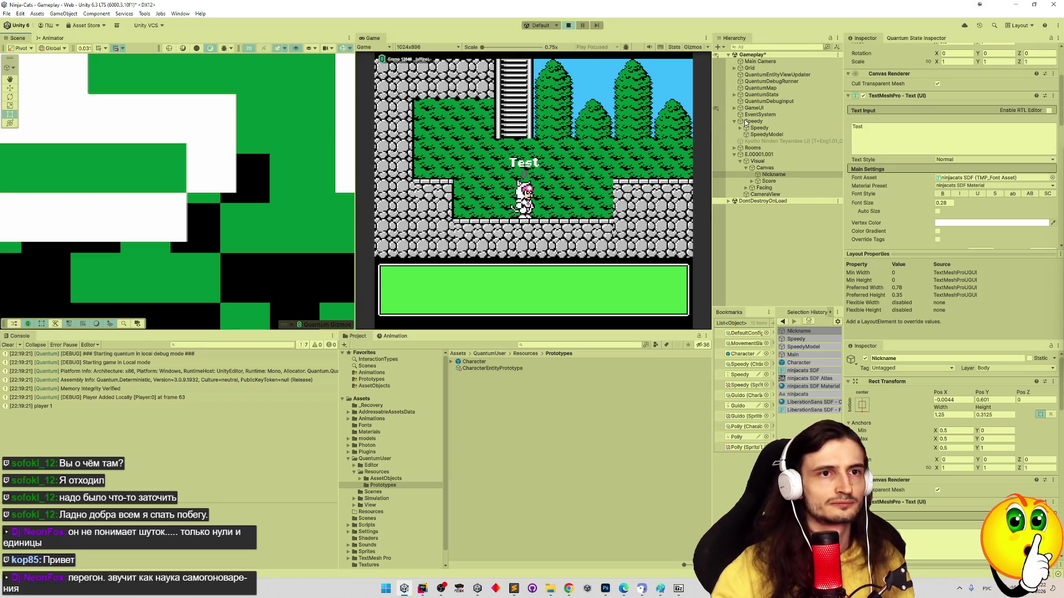
# Set the Nickname label's Rect Transform Pos X to -0.0155
pyautogui.scroll(5, 1060, 116)
pyautogui.click(951, 93)
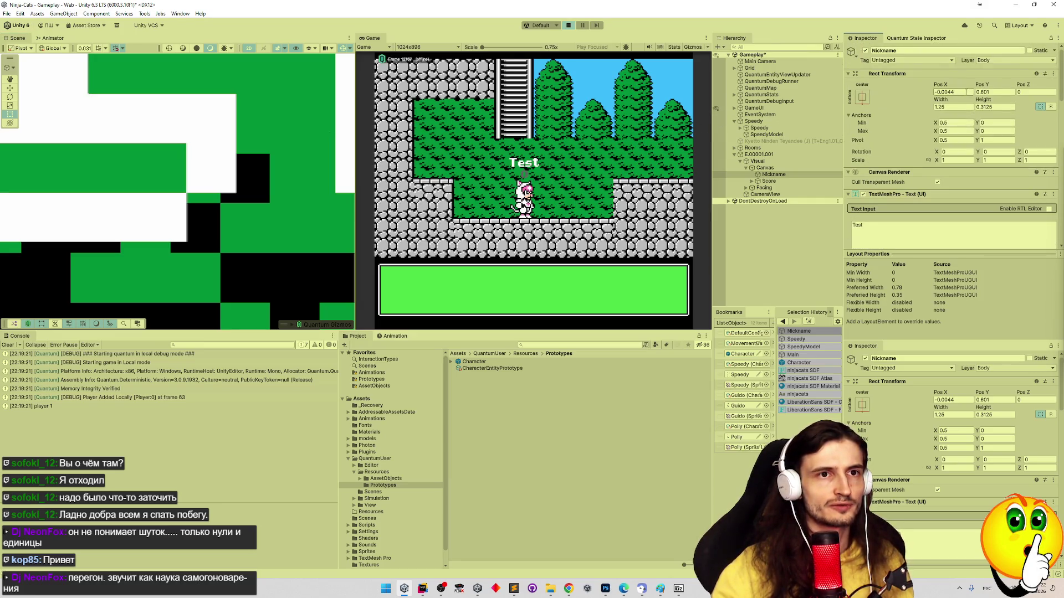
pyautogui.press('BackSpace')
pyautogui.write('55')
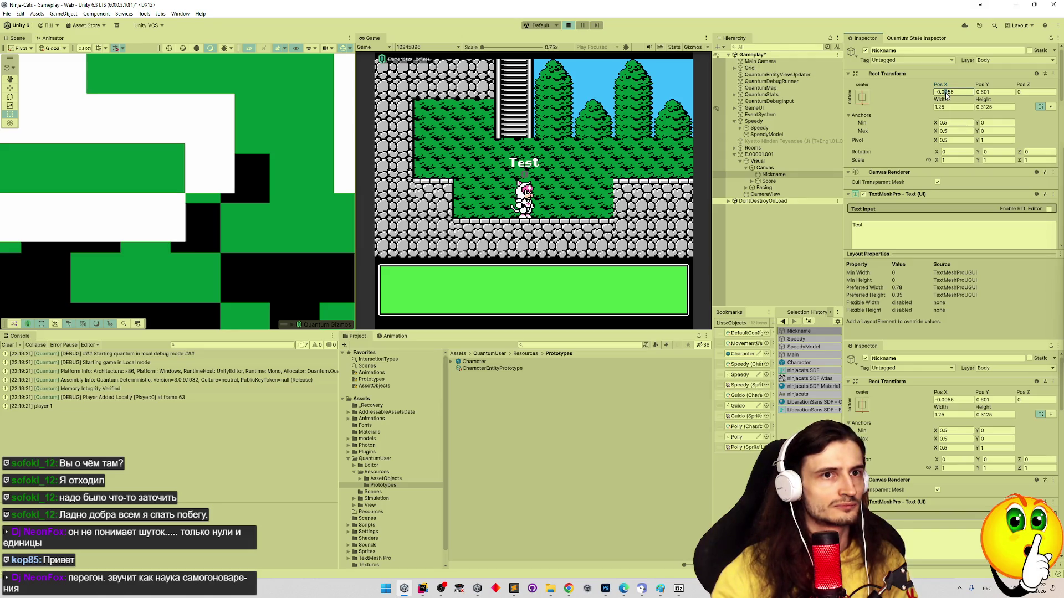
pyautogui.press('BackSpace')
pyautogui.write('1')
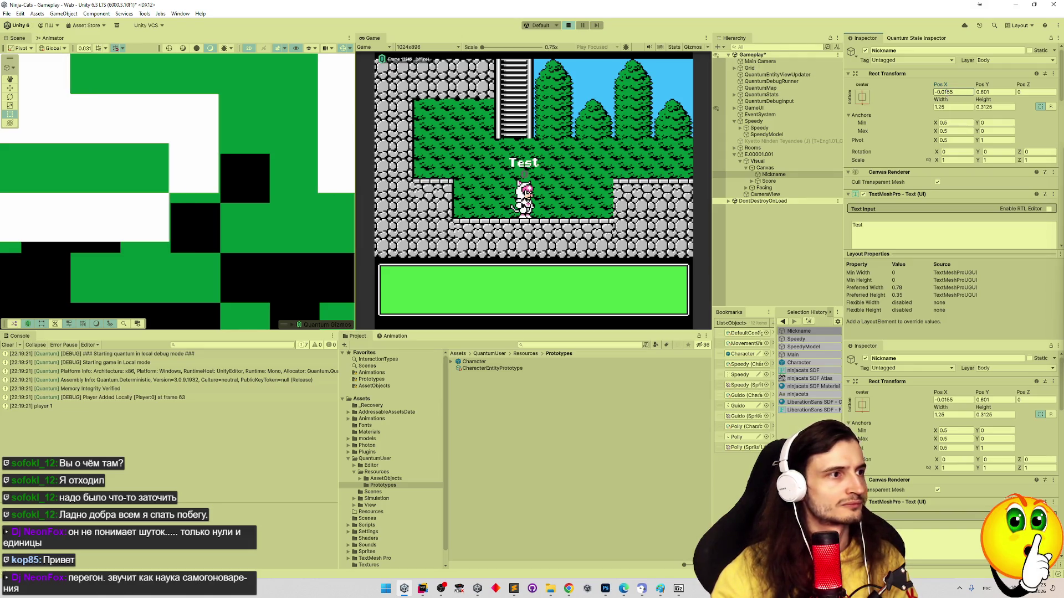
# Tune Pos Y toward 0.595, trying 0.501, 0.601 and 0.592 along the way
pyautogui.click(983, 93)
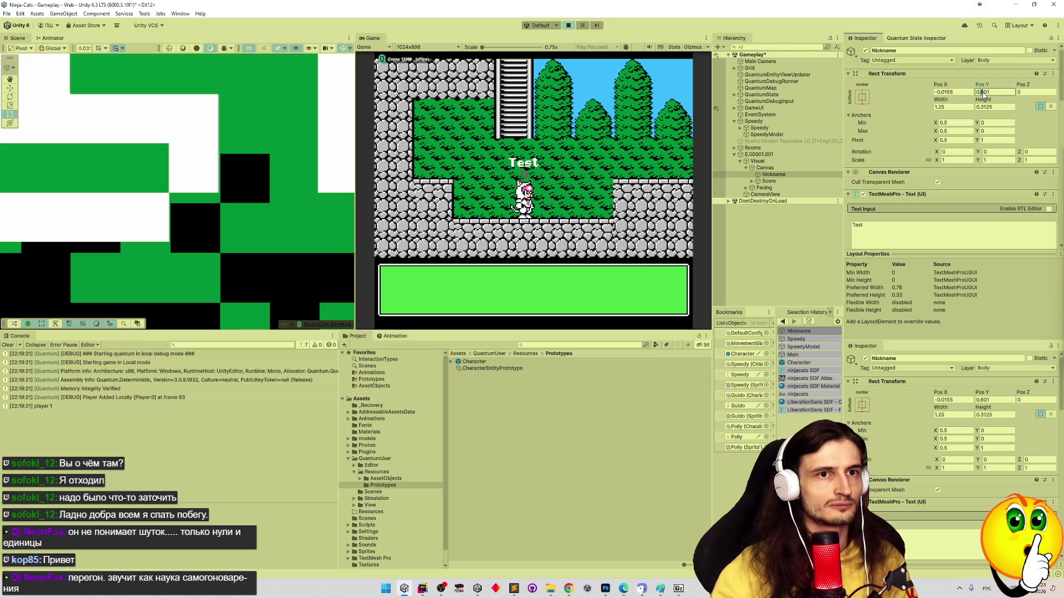
pyautogui.press('BackSpace')
pyautogui.write('5')
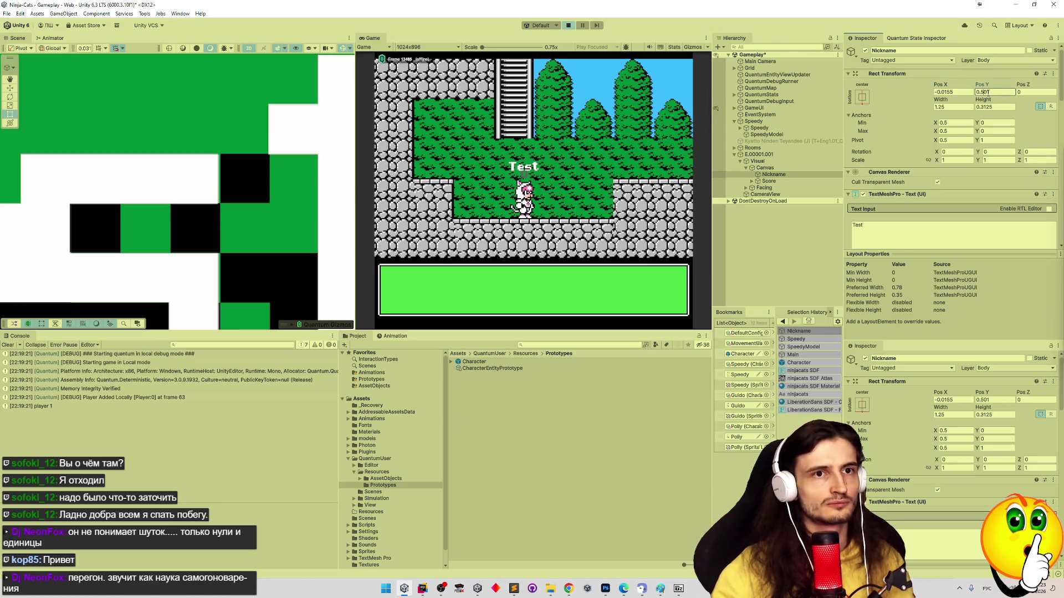
pyautogui.press('BackSpace')
pyautogui.write('6')
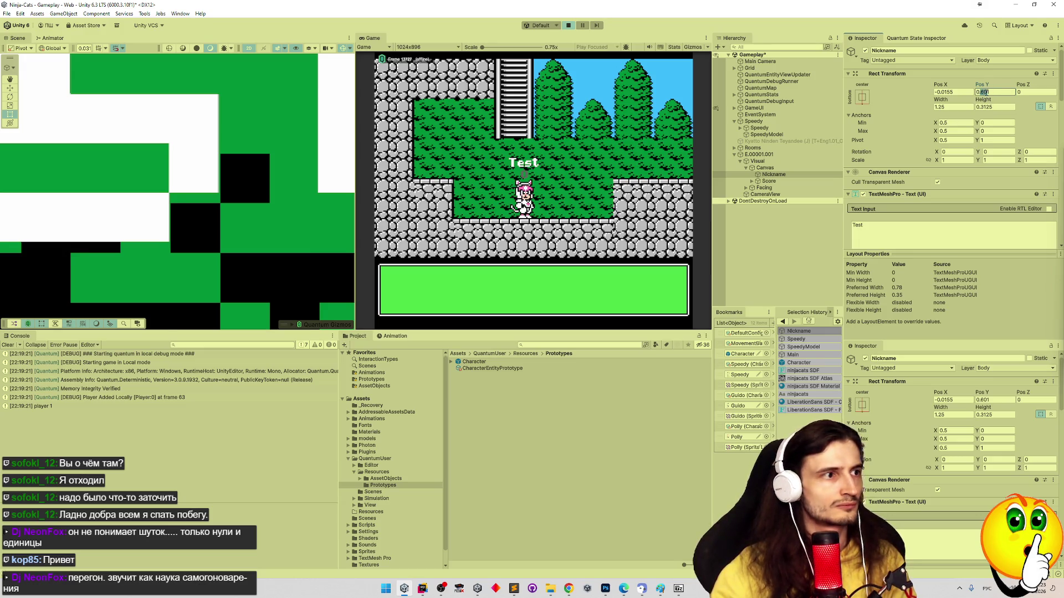
pyautogui.write('59')
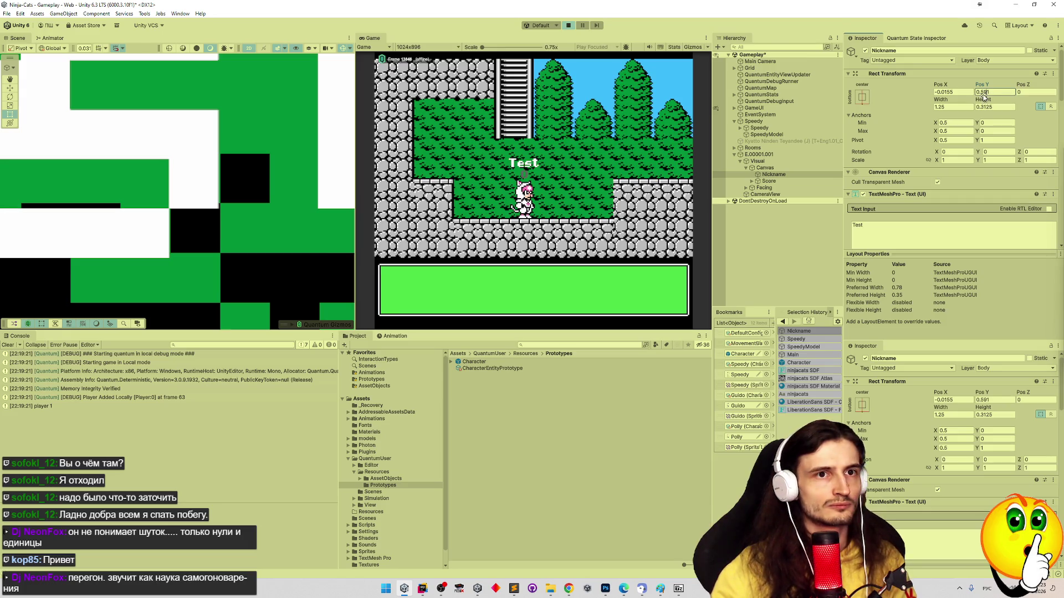
pyautogui.press('BackSpace')
pyautogui.write('2')
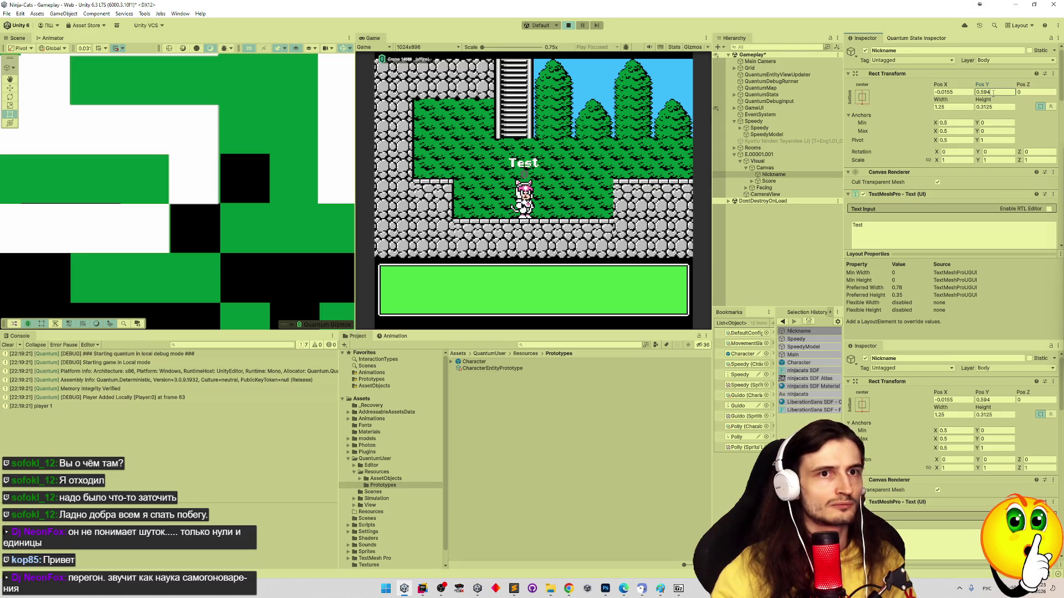
pyautogui.press('BackSpace')
# Finish Pos Y at 0.595 and nudge Pos X to -0.0156, then -0.0157
pyautogui.write('5')
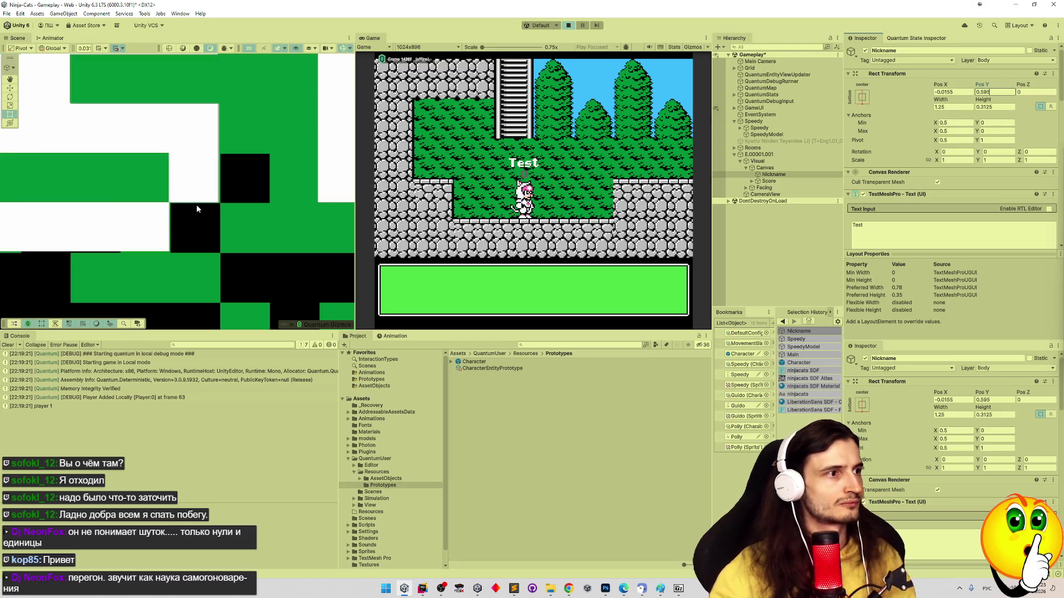
pyautogui.scroll(3, 196, 204)
pyautogui.scroll(5, 201, 240)
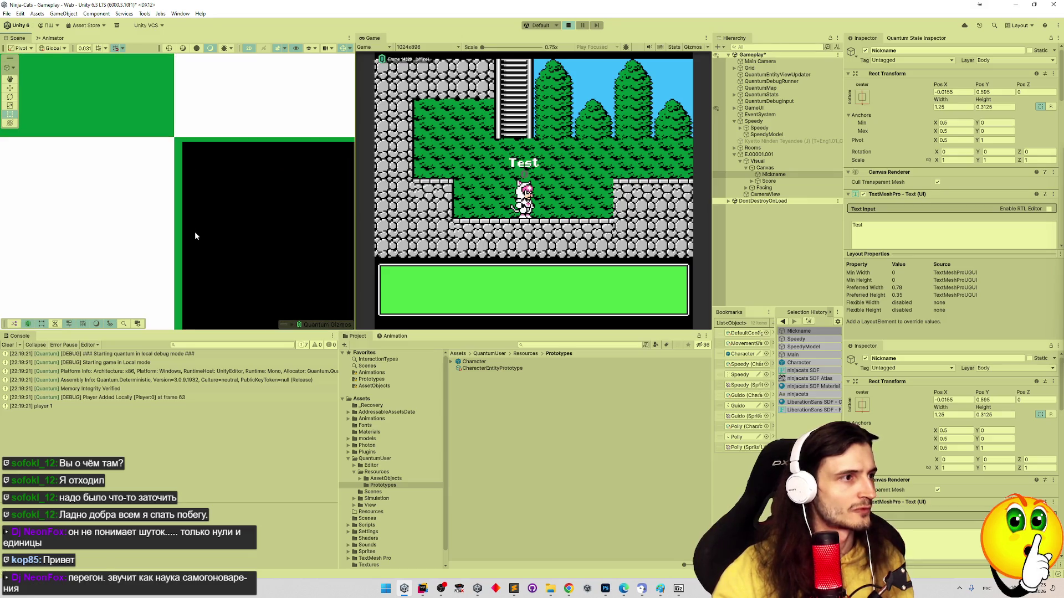
pyautogui.scroll(-1, 214, 181)
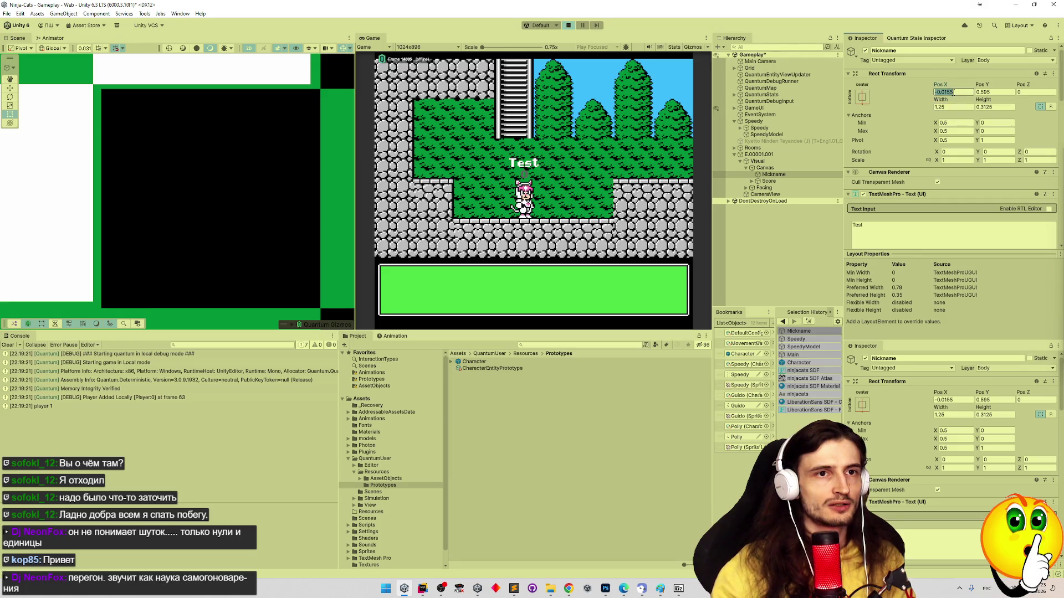
pyautogui.press('BackSpace')
pyautogui.write('6')
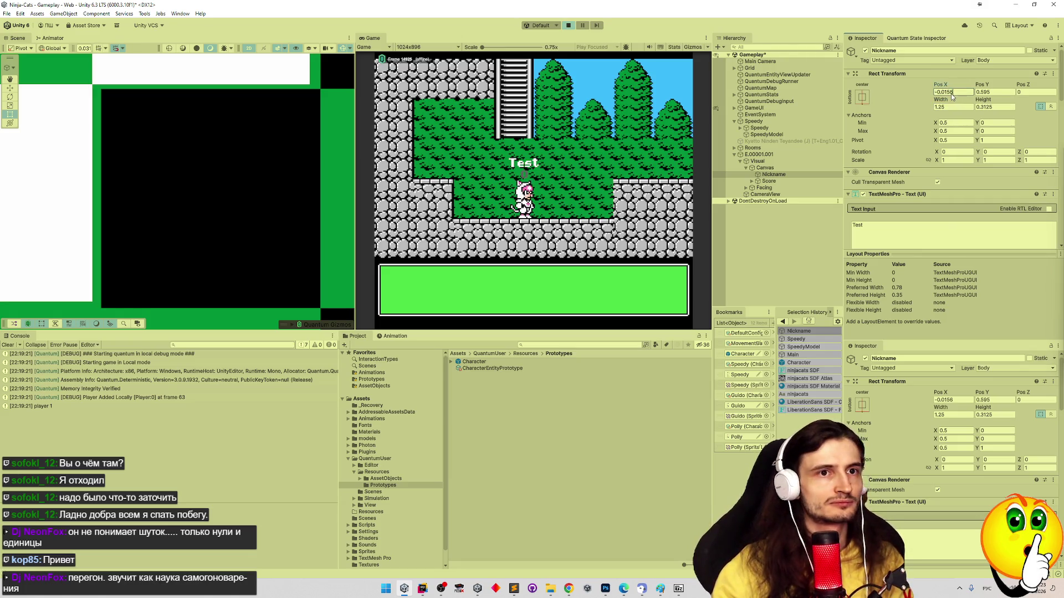
pyautogui.press('BackSpace')
pyautogui.write('7')
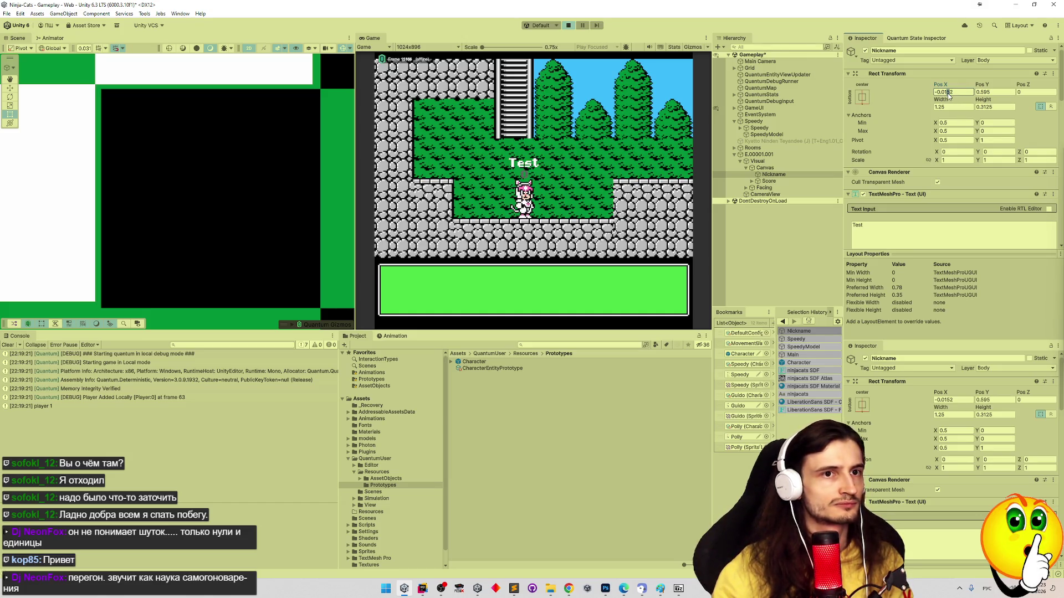
# Change Pos X to -0.0145 and confirm it
pyautogui.click(948, 94)
pyautogui.press('BackSpace')
pyautogui.write('4')
pyautogui.press('BackSpace')
pyautogui.write('5')
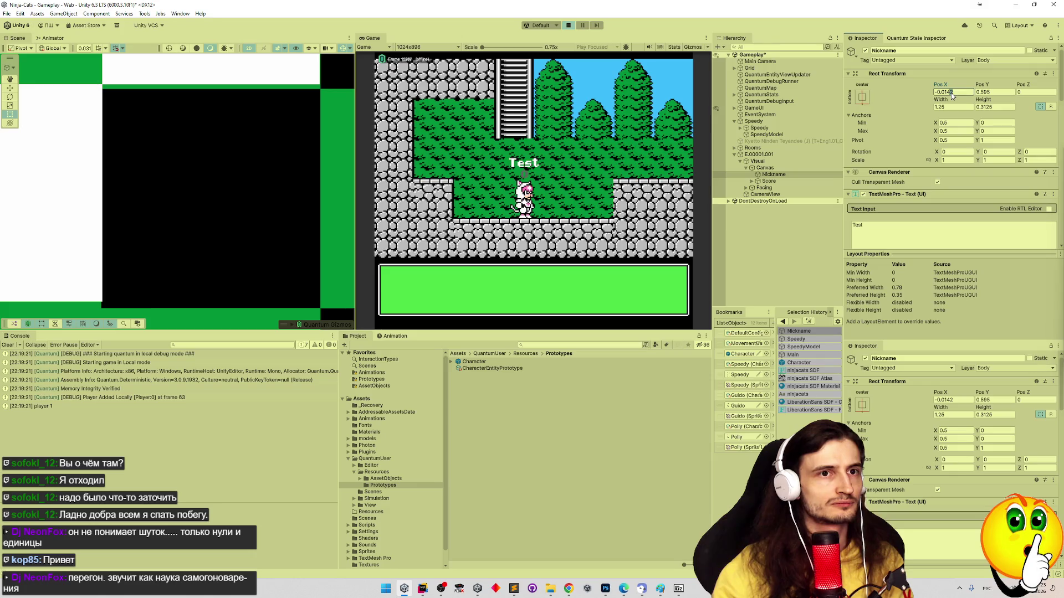
pyautogui.press('Return')
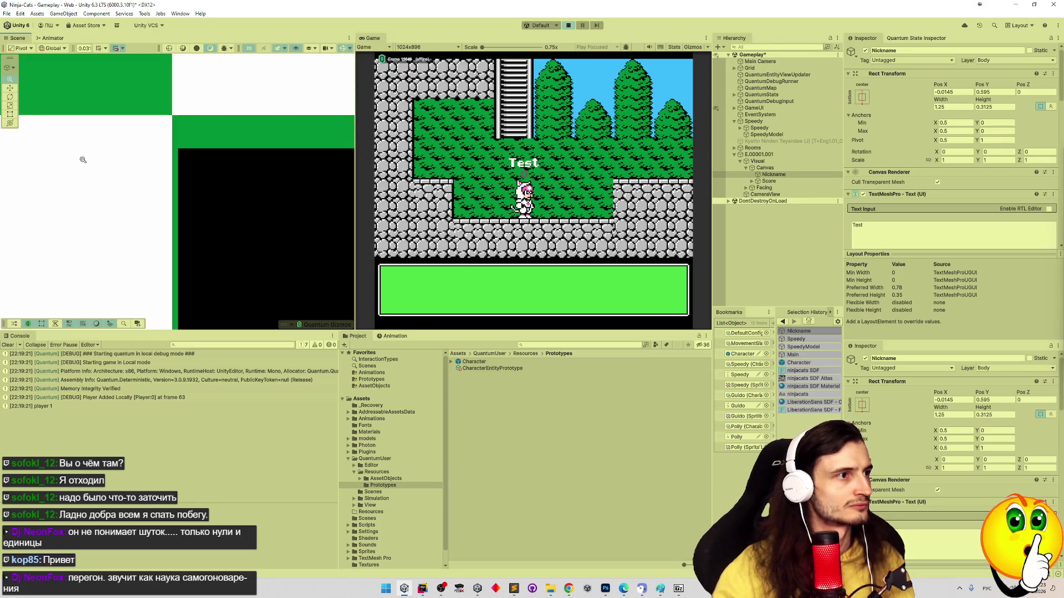
# Refine Pos X to -0.01439, passing through -0.01435 and -0.01437
pyautogui.scroll(-2, 216, 171)
pyautogui.scroll(2, 216, 171)
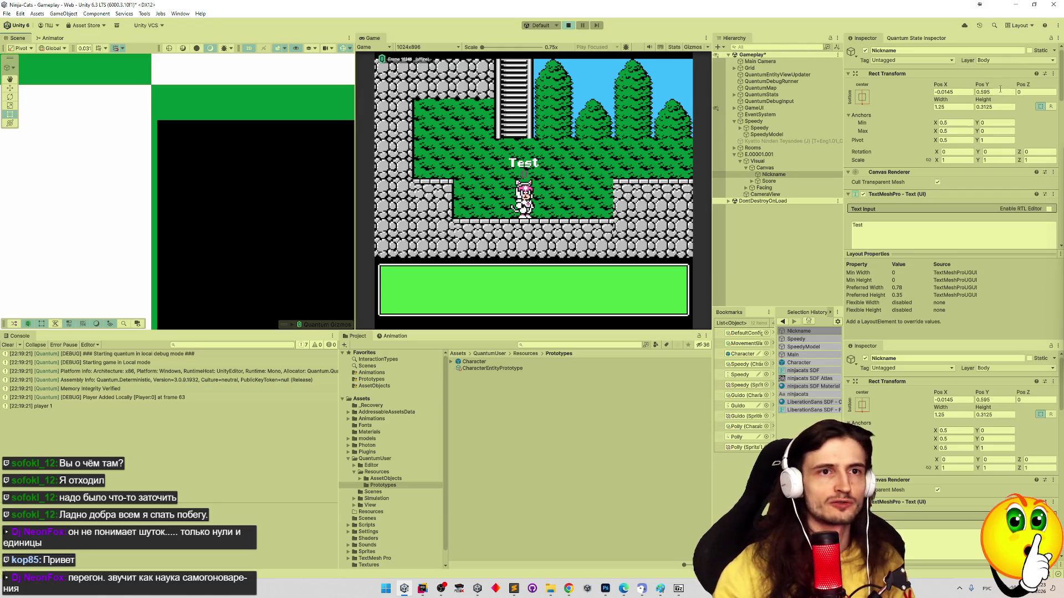
pyautogui.click(989, 93)
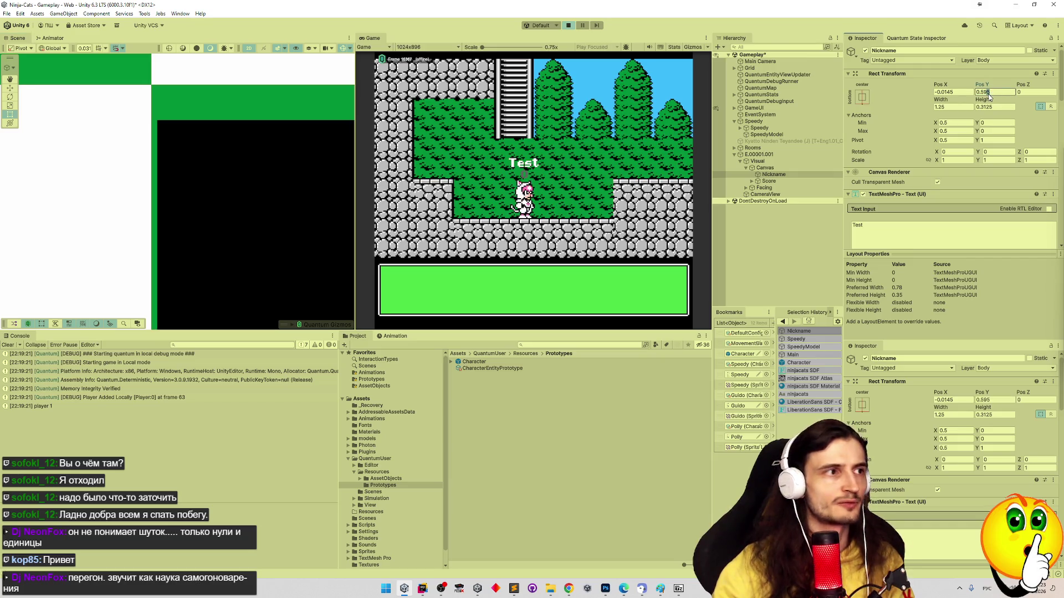
pyautogui.click(956, 92)
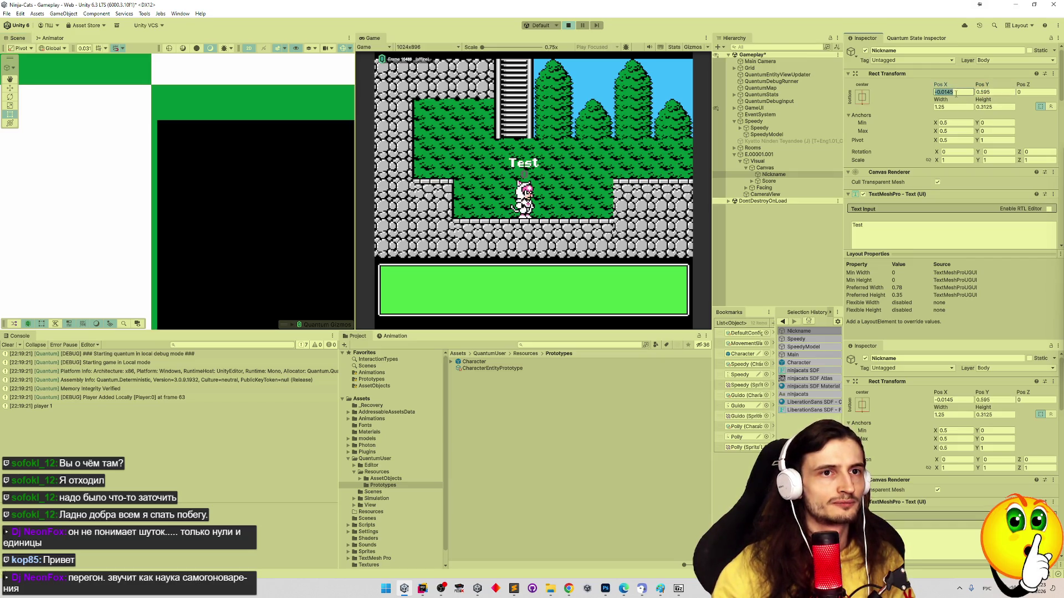
pyautogui.click(953, 93)
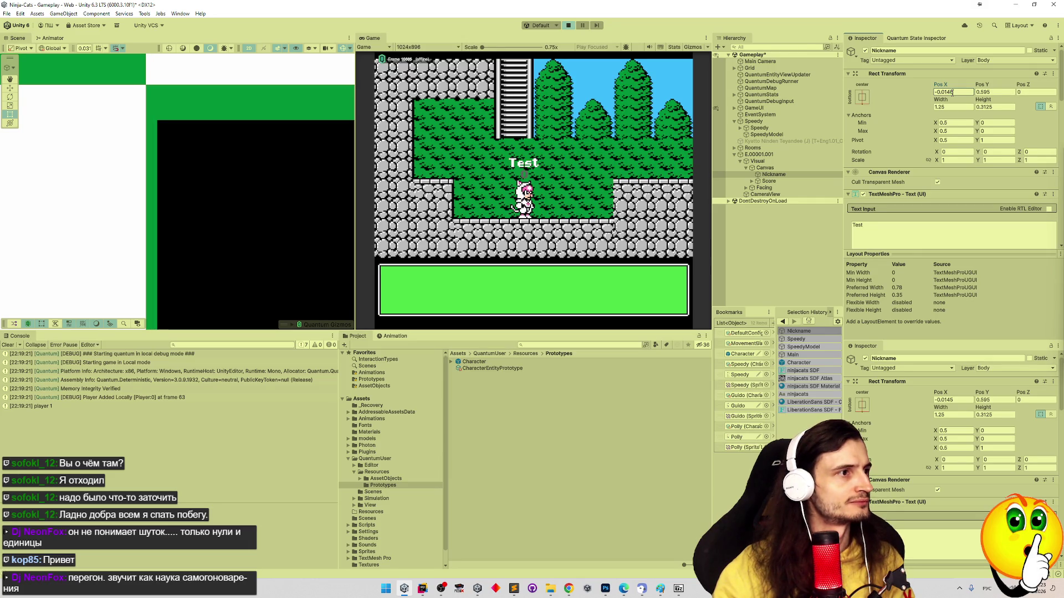
pyautogui.press('BackSpace')
pyautogui.write('4')
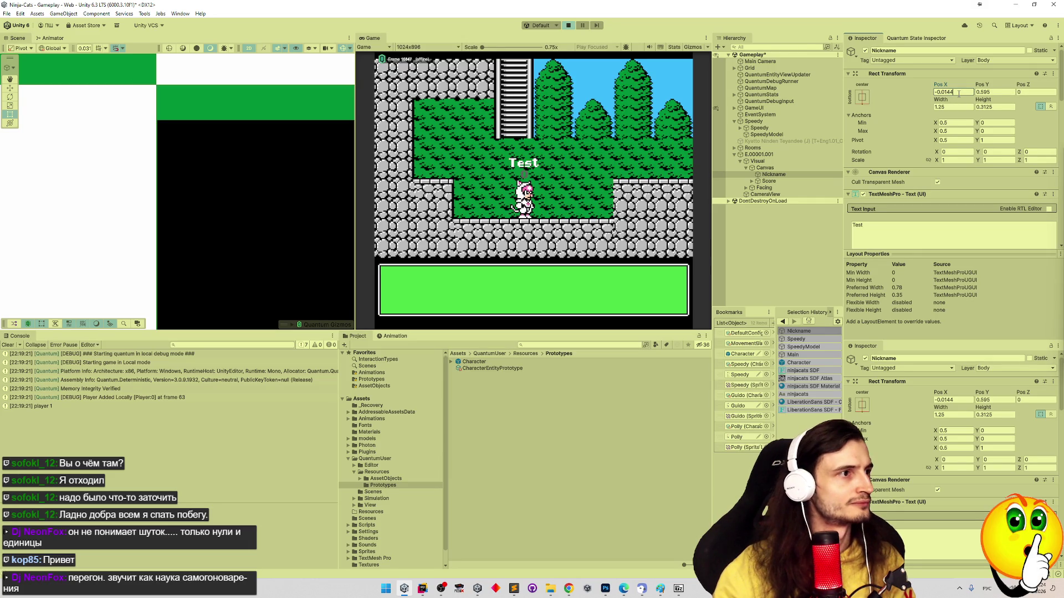
pyautogui.write('2')
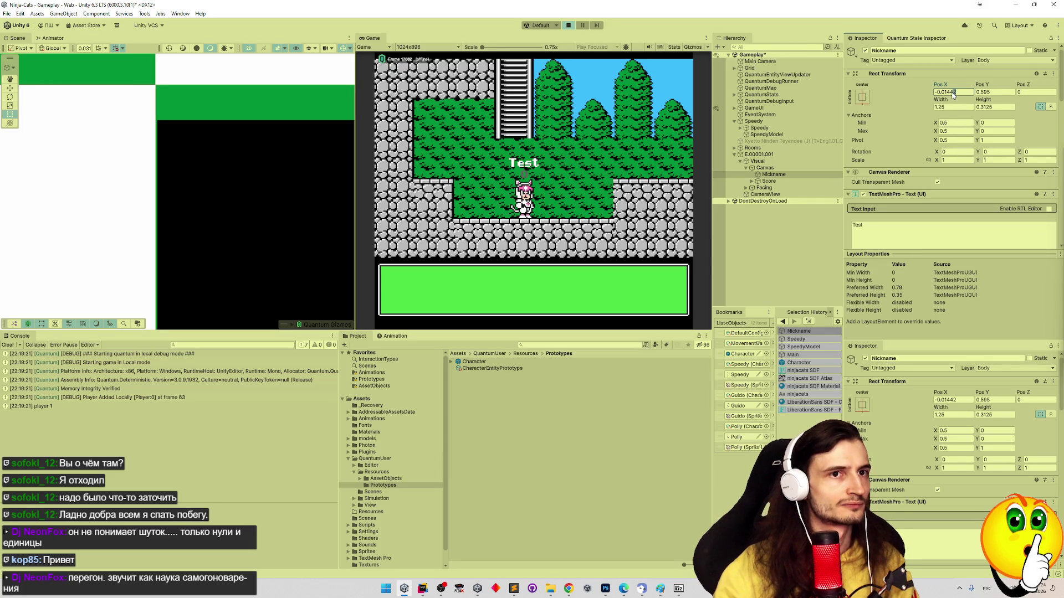
pyautogui.write('39')
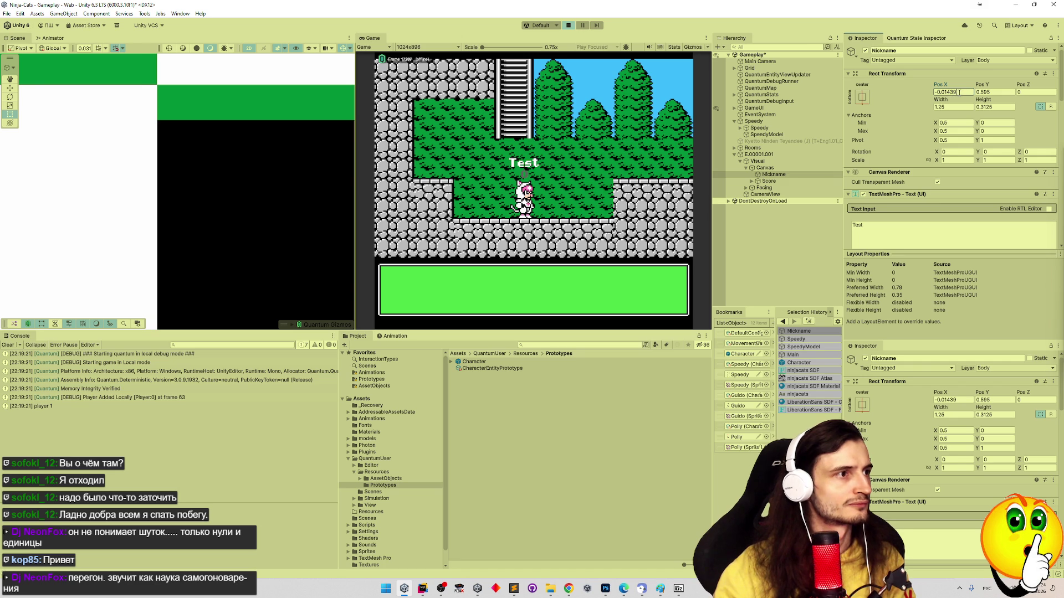
pyautogui.write('5')
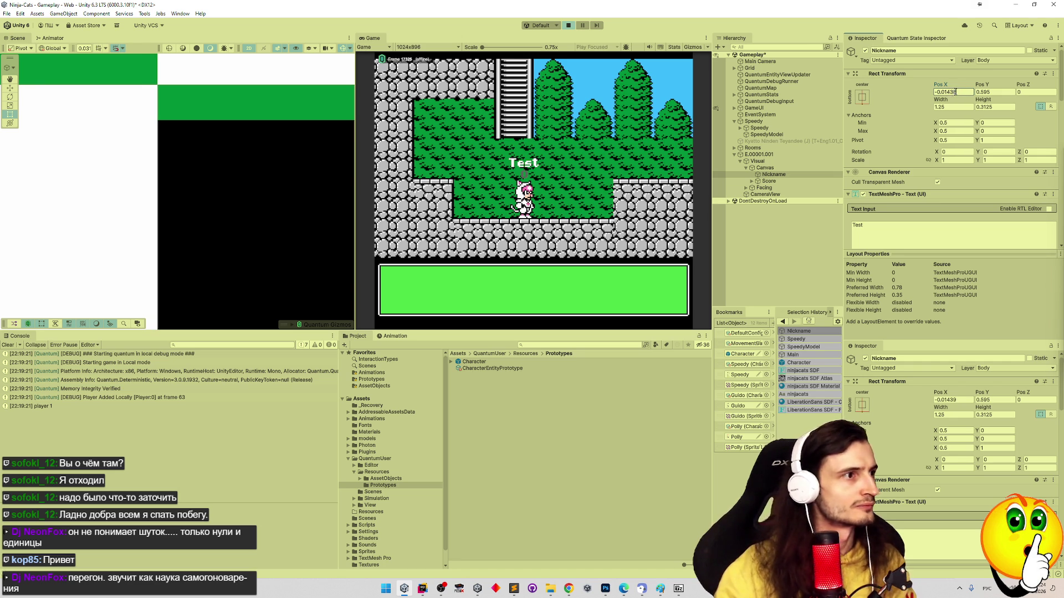
pyautogui.press('BackSpace')
pyautogui.write('7')
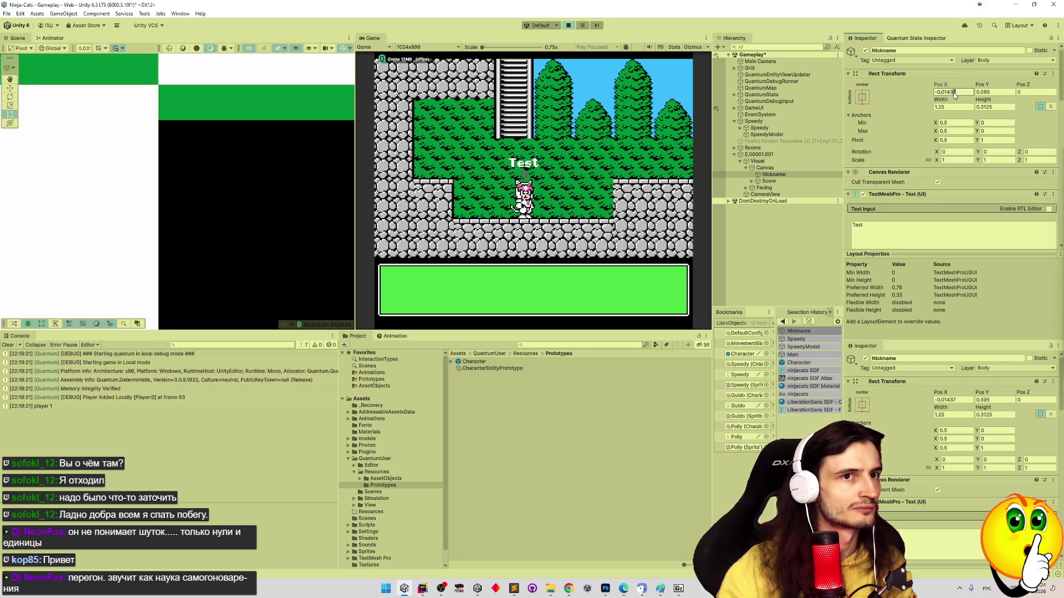
pyautogui.press('BackSpace')
pyautogui.write('9')
pyautogui.scroll(-5, 199, 103)
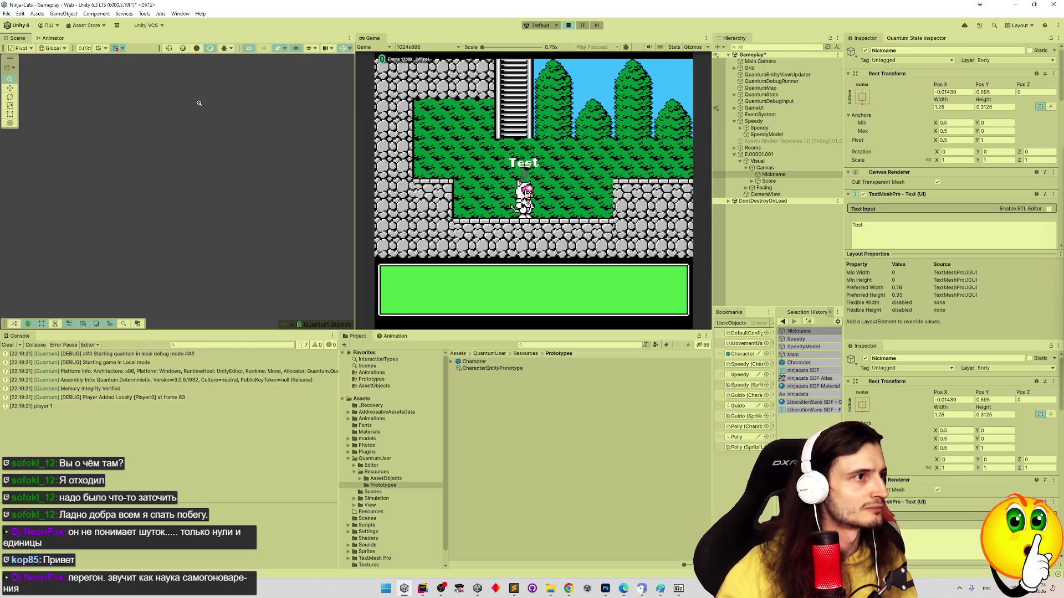
# Set Pos Y to 0.5944 after trying 0.5945 and 0.5946
pyautogui.scroll(5, 198, 103)
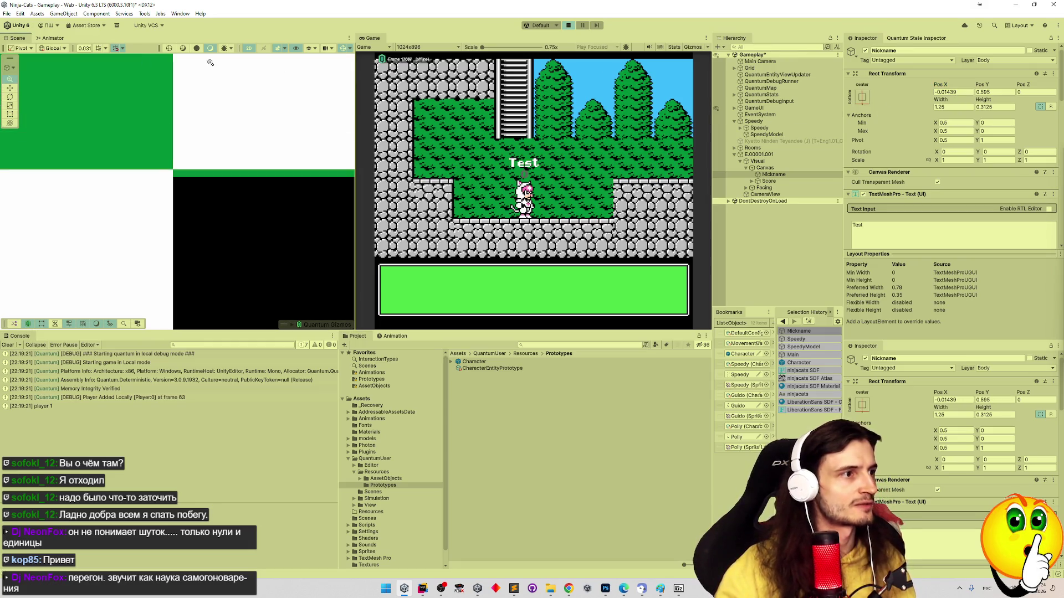
pyautogui.scroll(-2, 335, 176)
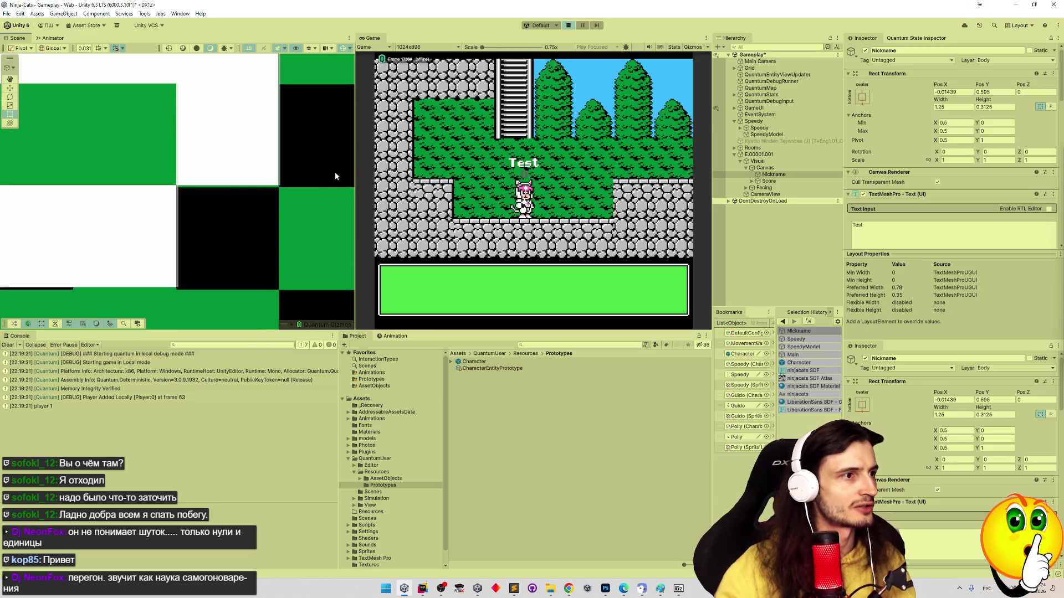
pyautogui.scroll(3, 224, 190)
pyautogui.moveTo(275, 190)
pyautogui.mouseDown()
pyautogui.moveTo(266, 111)
pyautogui.moveTo(249, 141)
pyautogui.mouseUp()
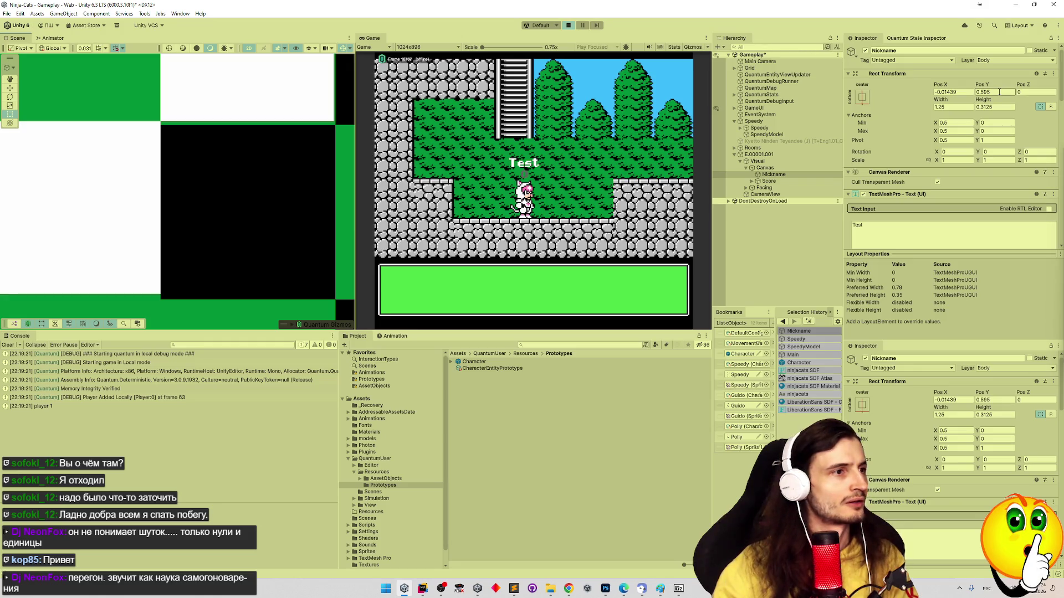
pyautogui.click(995, 92)
pyautogui.press('BackSpace')
pyautogui.write('4')
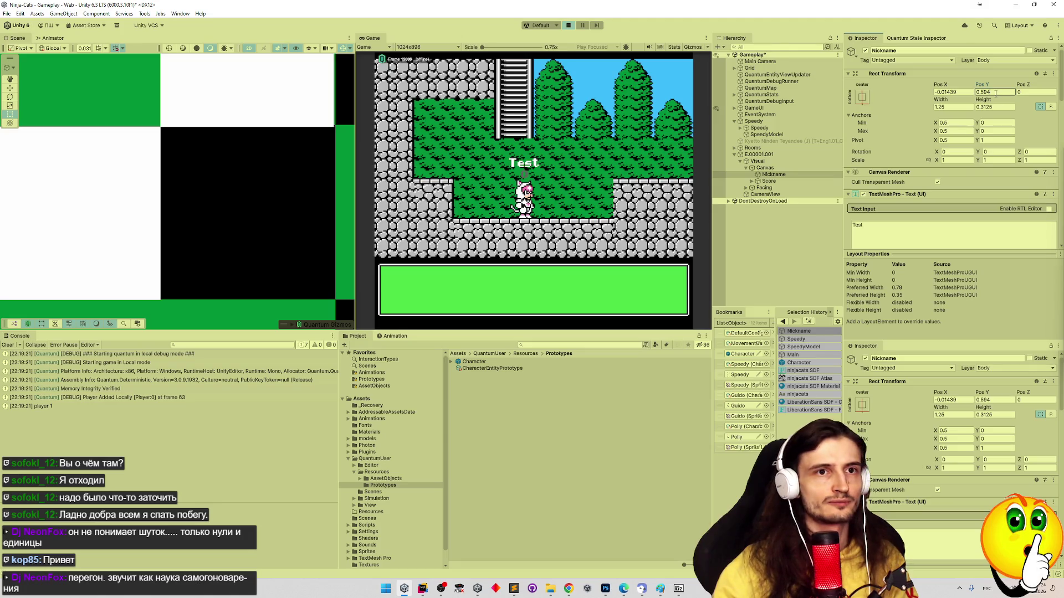
pyautogui.write('5')
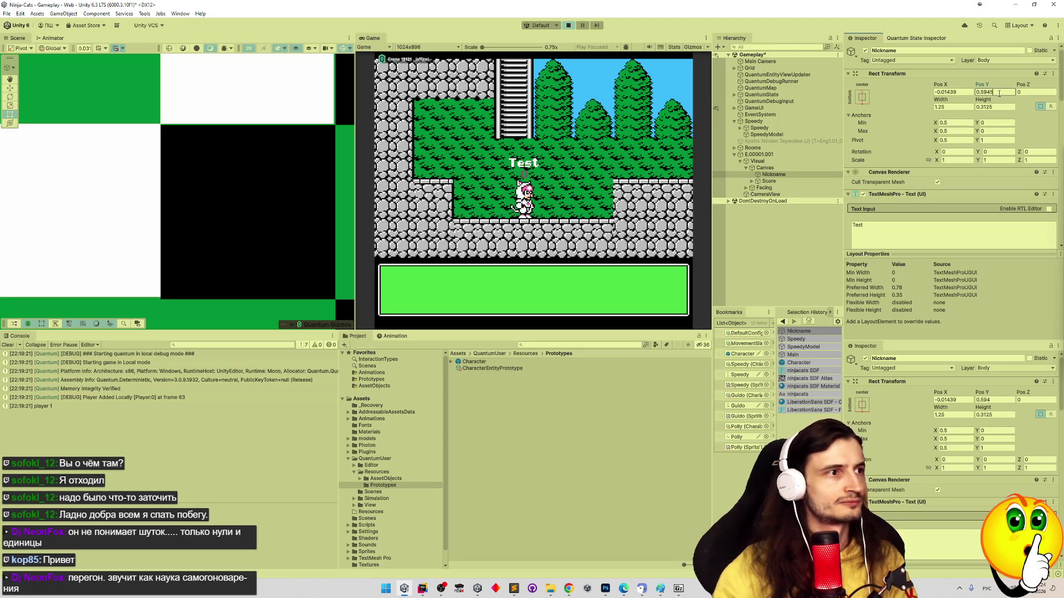
pyautogui.press('BackSpace')
pyautogui.write('6')
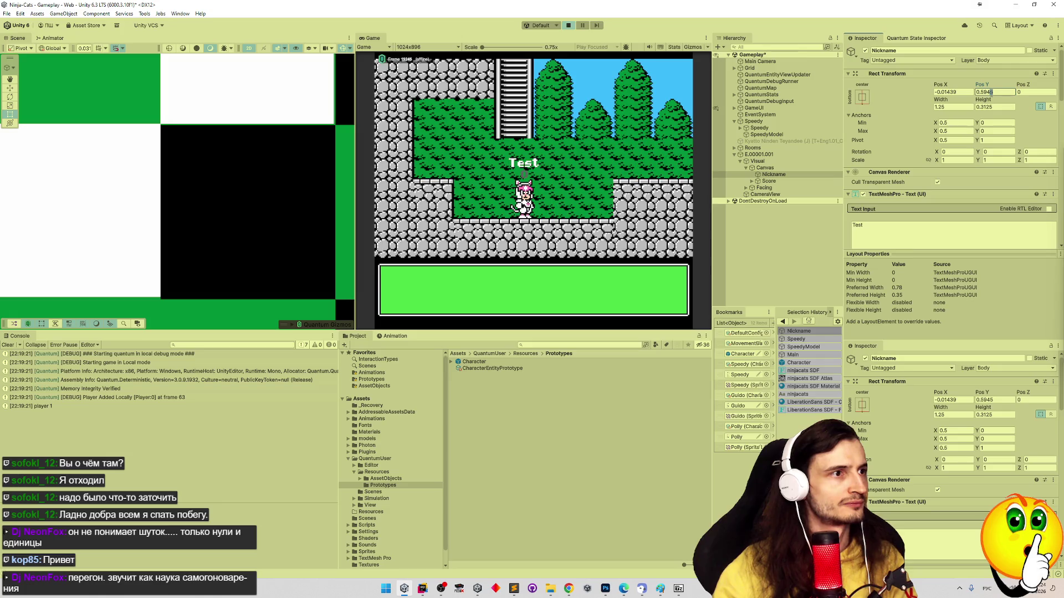
pyautogui.press('BackSpace')
pyautogui.write('4')
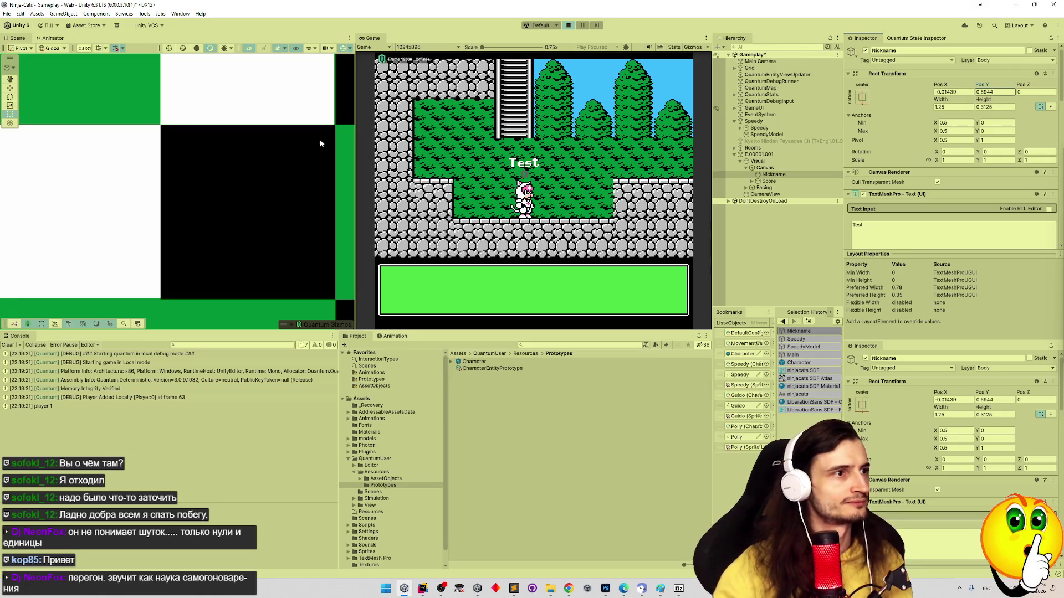
pyautogui.click(546, 129)
# Frame the Test label in the scene and bring up the Font Size 0.28 settings
pyautogui.scroll(-3, 234, 160)
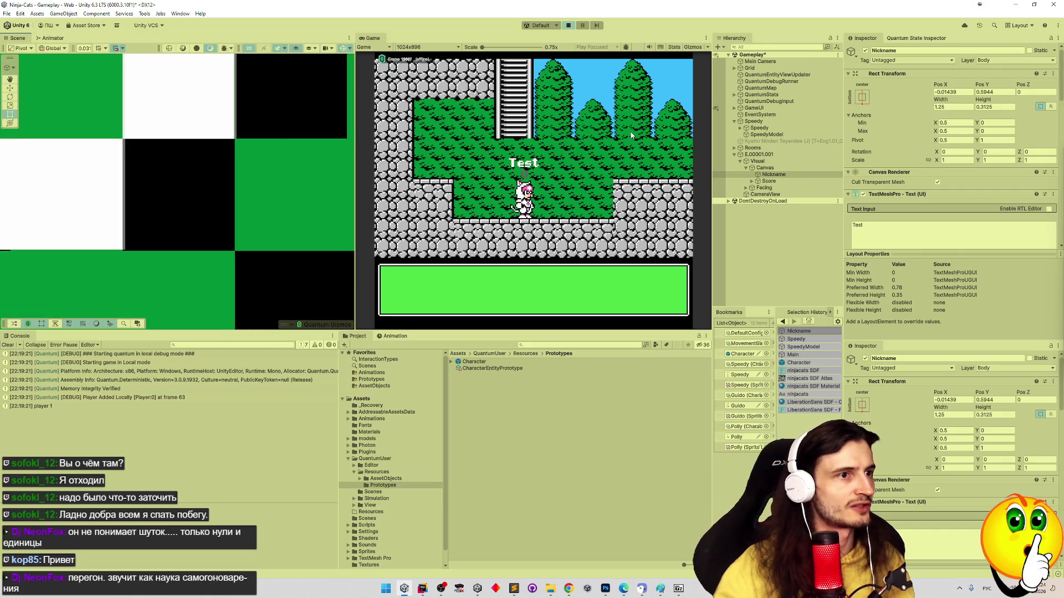
pyautogui.press('t')
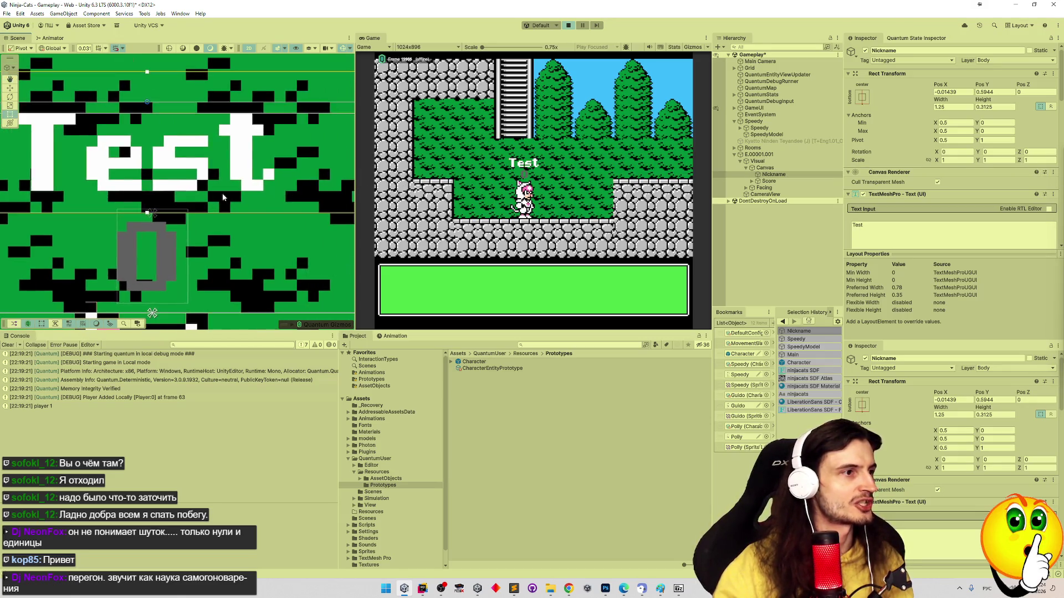
pyautogui.scroll(5, 222, 194)
pyautogui.scroll(5, 300, 181)
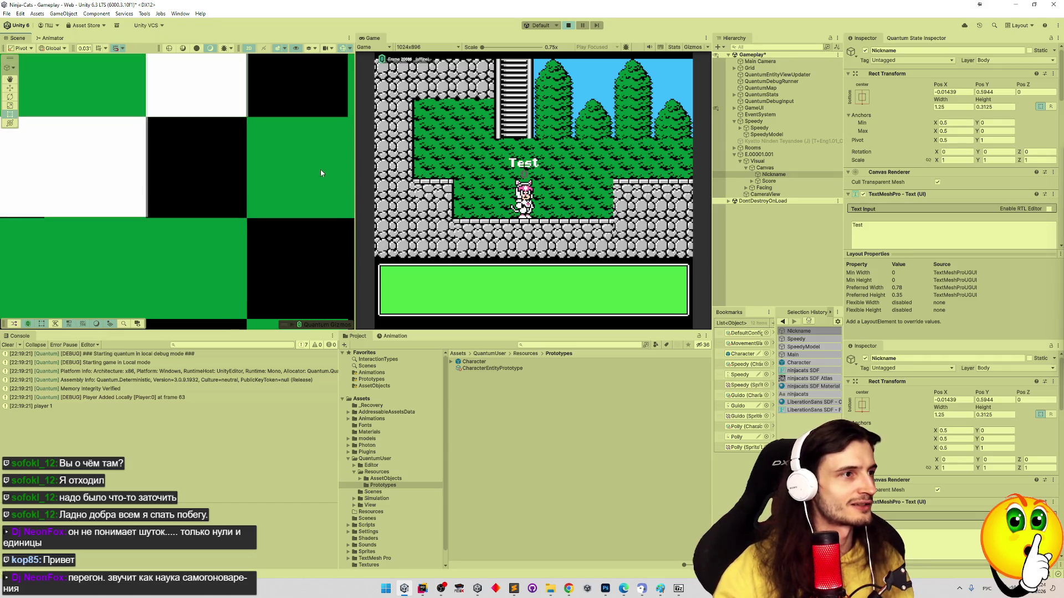
pyautogui.scroll(5, 316, 190)
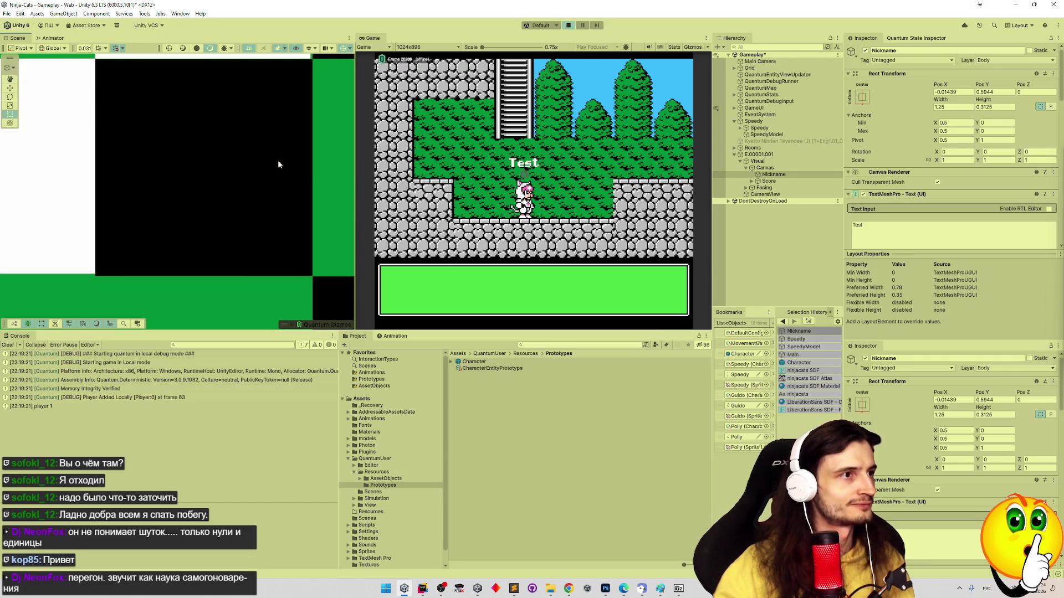
pyautogui.scroll(3, 299, 183)
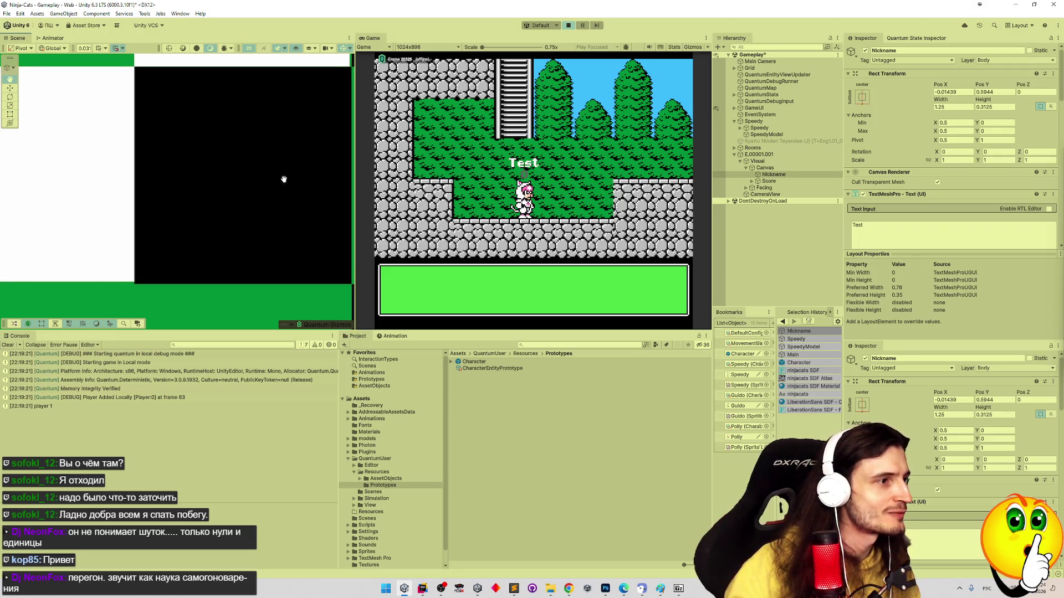
pyautogui.scroll(-2, 228, 183)
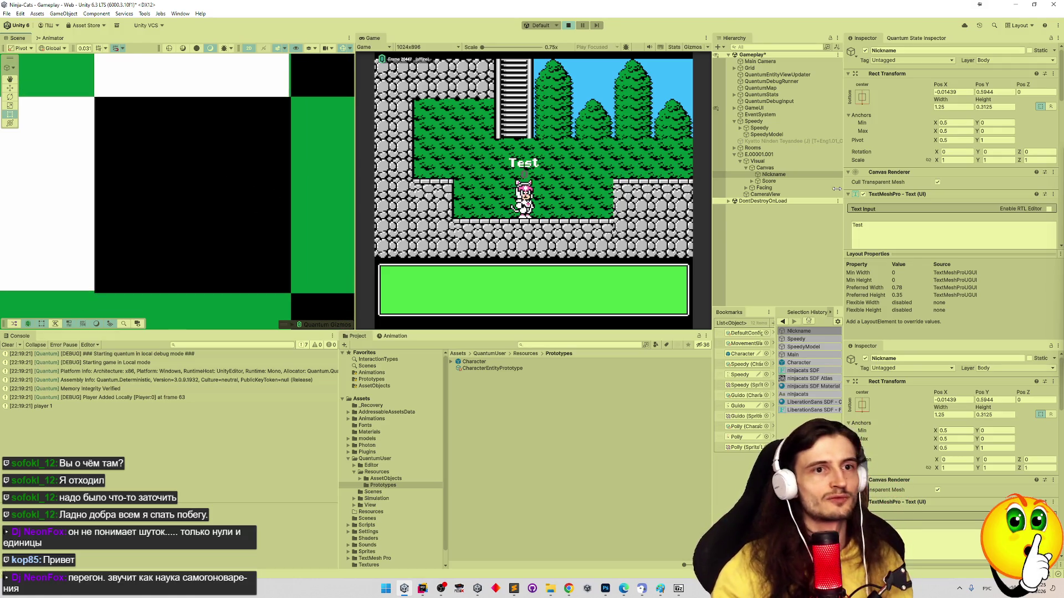
pyautogui.scroll(-5, 1055, 143)
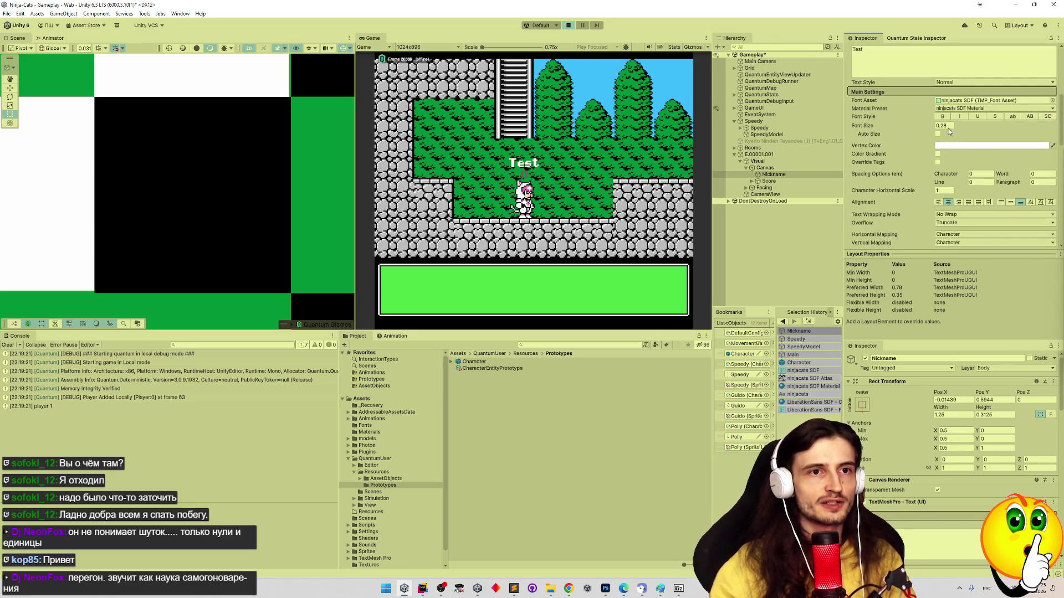
# Enter a Font Size of 0.285 for the Nickname text
pyautogui.write('0.285')
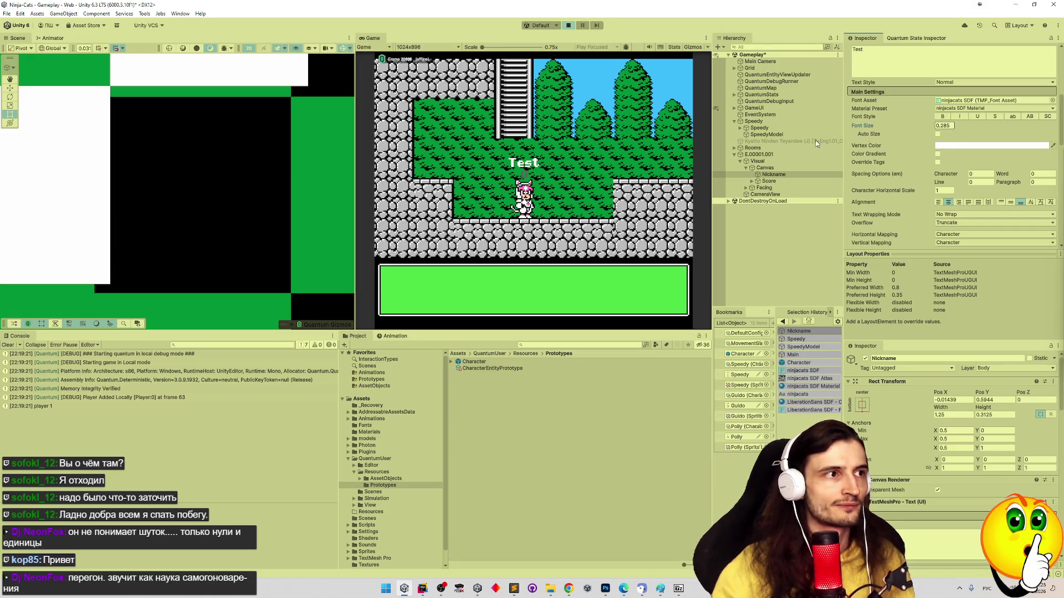
pyautogui.moveTo(343, 147); pyautogui.dragTo(340, 162)
pyautogui.scroll(5, 963, 81)
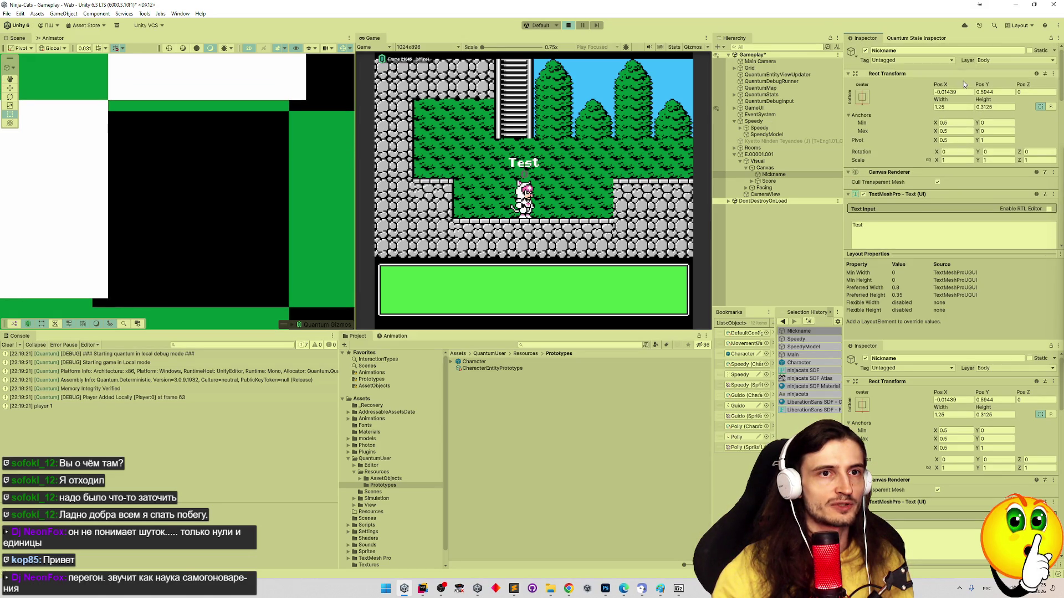
# Change Pos X to -0.017, trying -0.0144 and -0.016 first
pyautogui.click(952, 93)
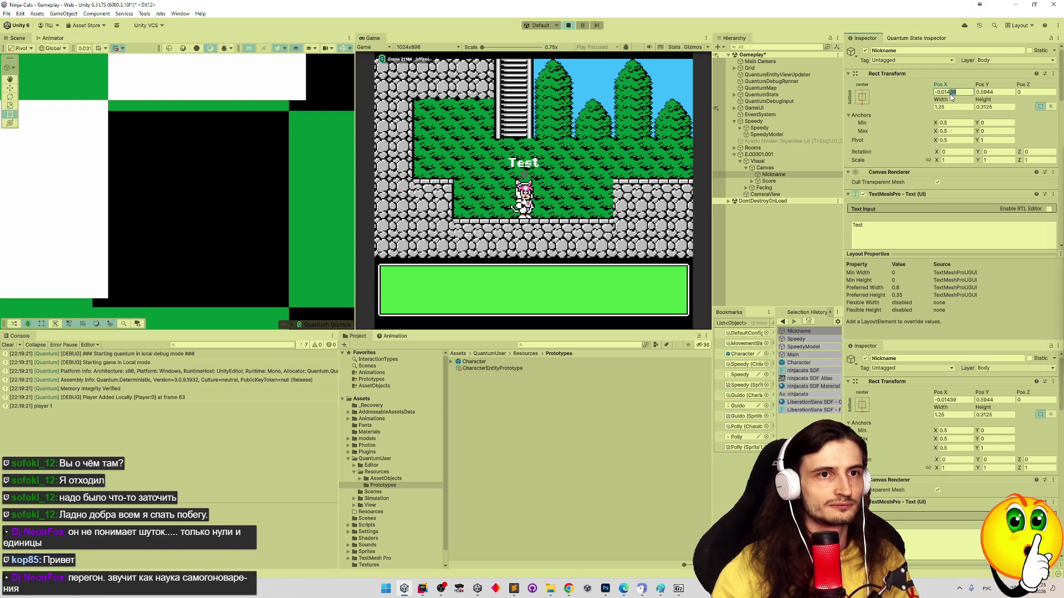
pyautogui.write('2')
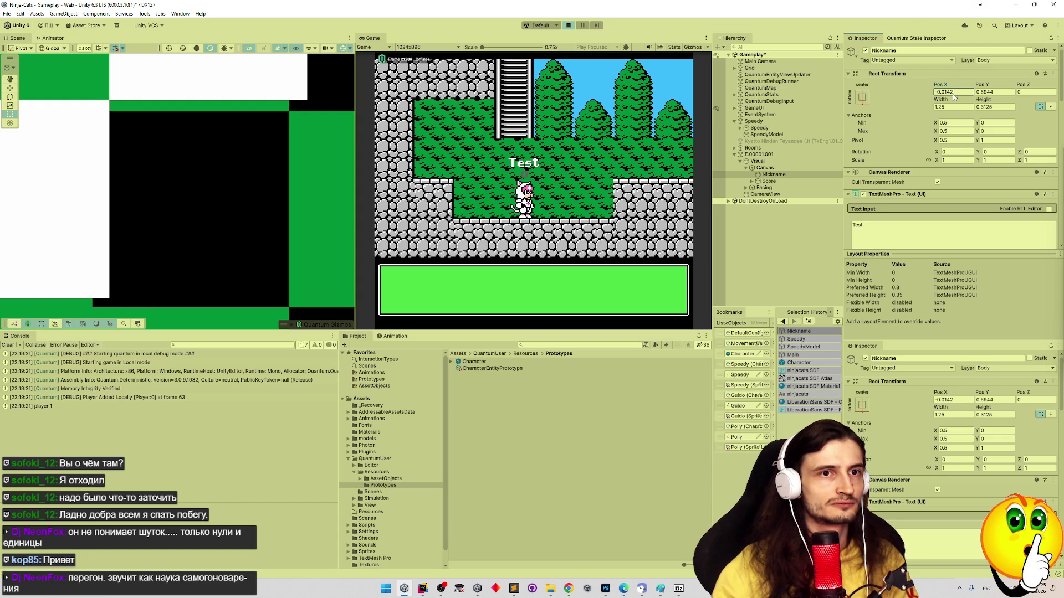
pyautogui.press('BackSpace')
pyautogui.write('4')
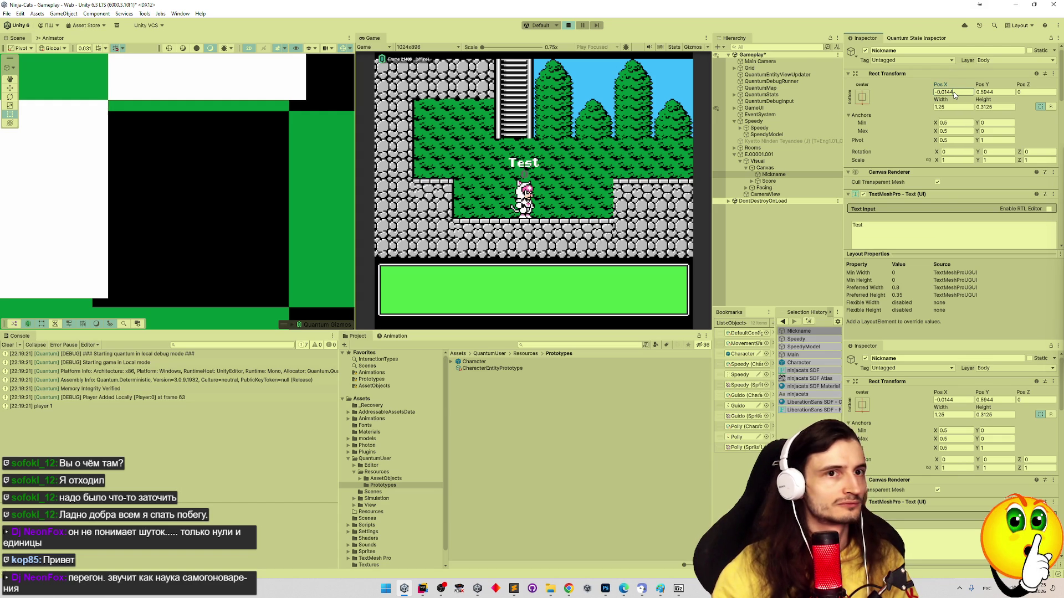
pyautogui.write('5')
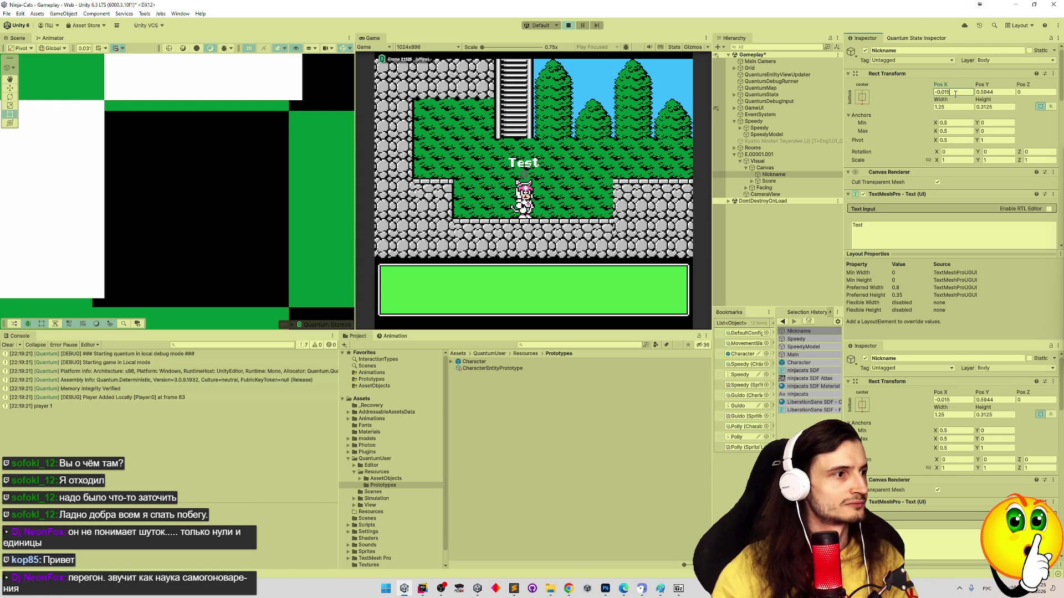
pyautogui.press('BackSpace')
pyautogui.write('6')
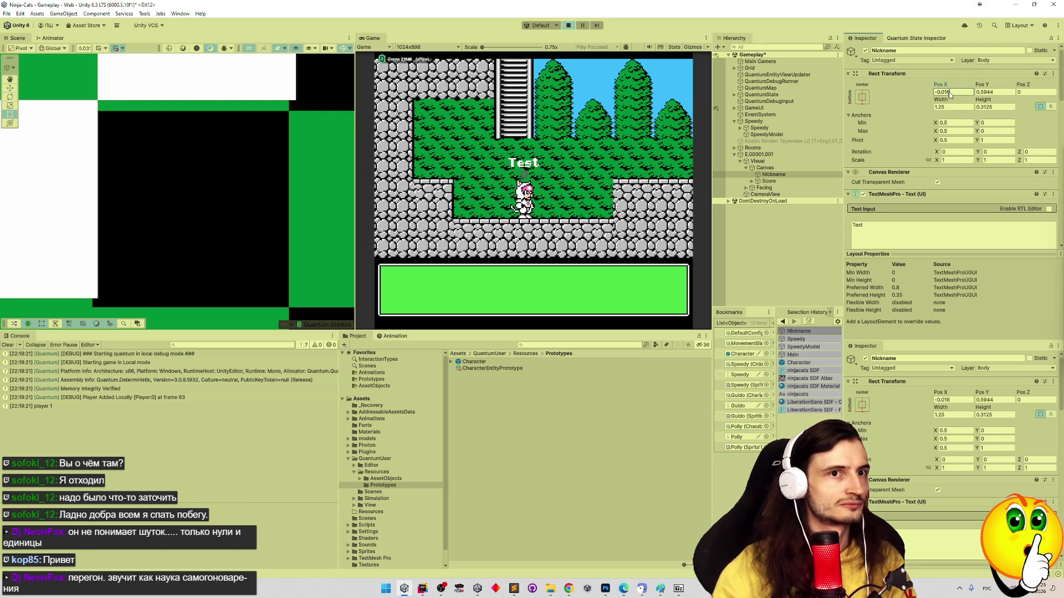
pyautogui.press('BackSpace')
pyautogui.write('7')
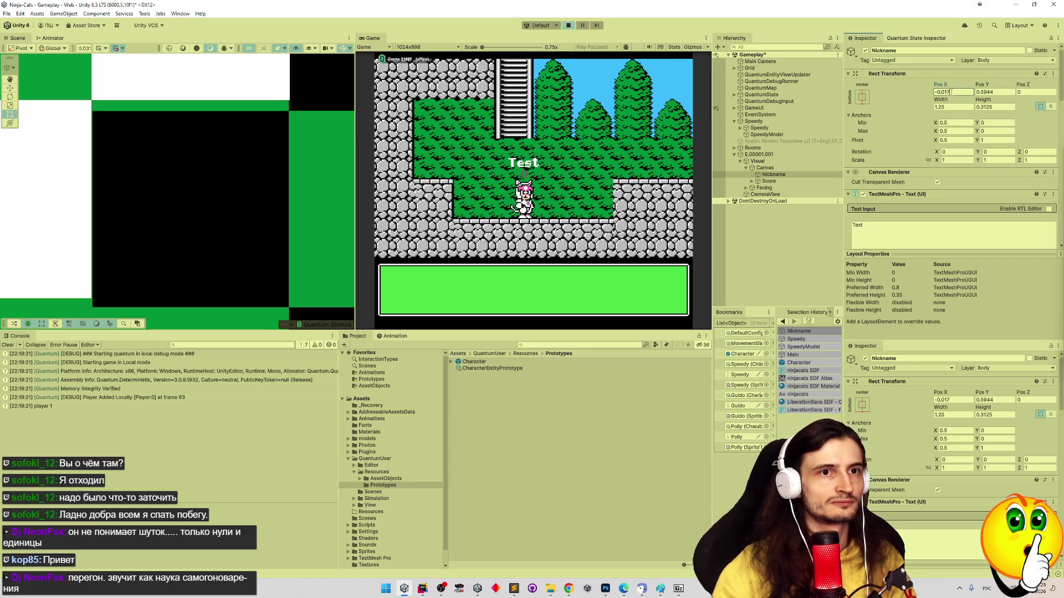
# Trim Pos Y to 0.593 and pan the scene to check the label
pyautogui.click(996, 93)
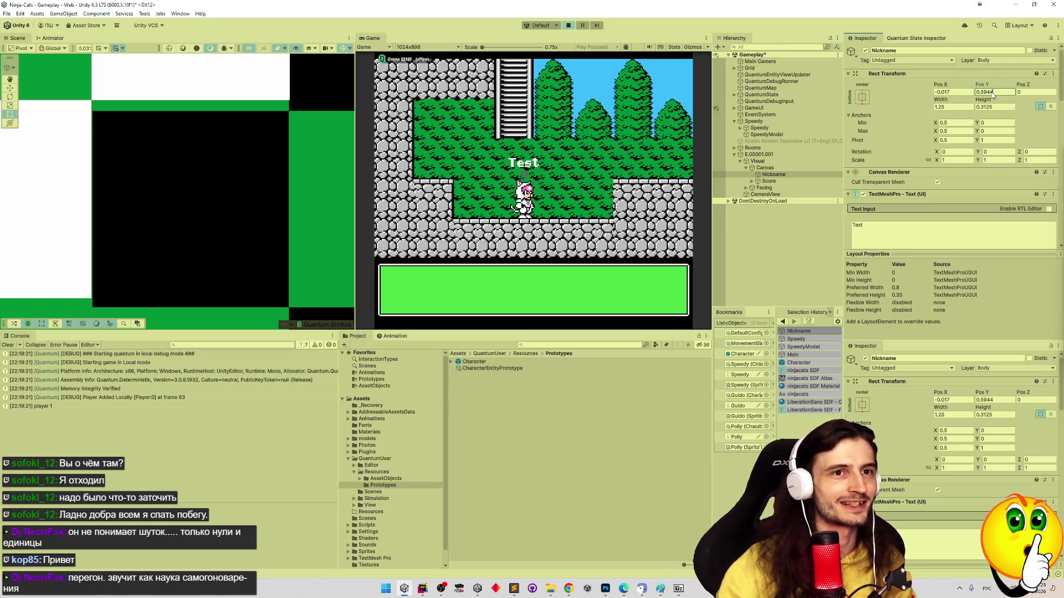
pyautogui.write('3')
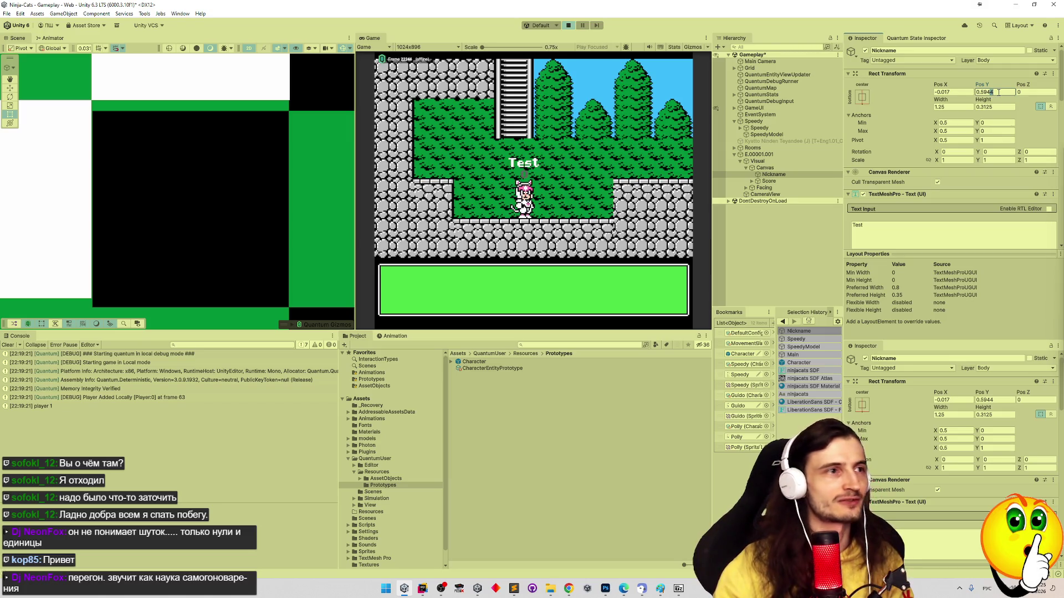
pyautogui.click(987, 94)
pyautogui.press('Delete')
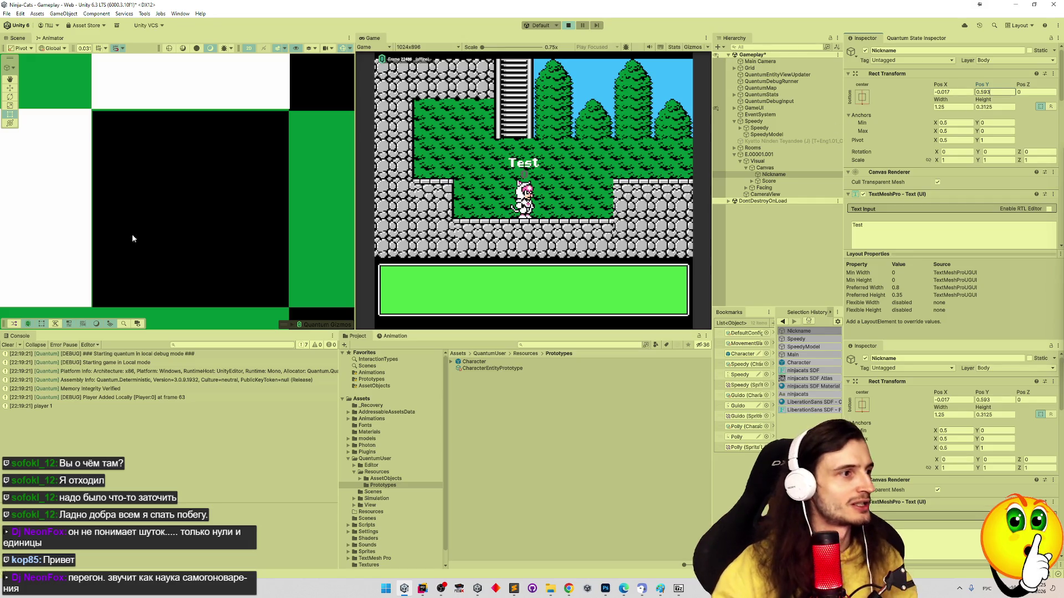
pyautogui.scroll(5, 133, 238)
pyautogui.moveTo(187, 136)
pyautogui.mouseDown()
pyautogui.moveTo(171, 173)
pyautogui.moveTo(255, 171)
pyautogui.moveTo(266, 95)
pyautogui.moveTo(249, 187)
pyautogui.moveTo(187, 184)
pyautogui.mouseUp()
pyautogui.moveTo(1061, 86); pyautogui.dragTo(1060, 120)
pyautogui.click(950, 147)
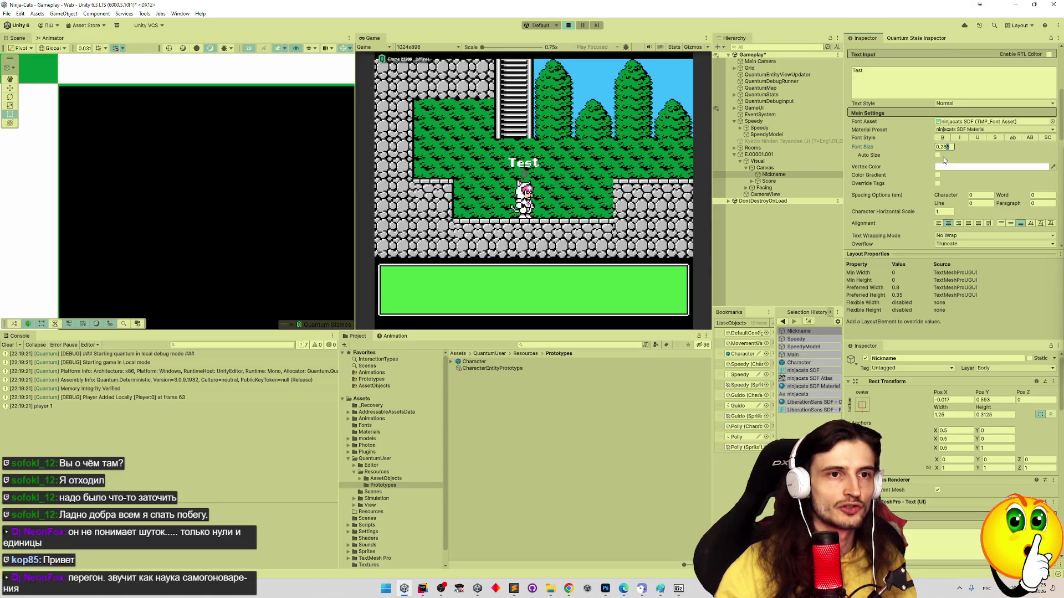
# Change the Font Size to 0.282
pyautogui.press('BackSpace')
pyautogui.write('2')
pyautogui.scroll(-3, 124, 156)
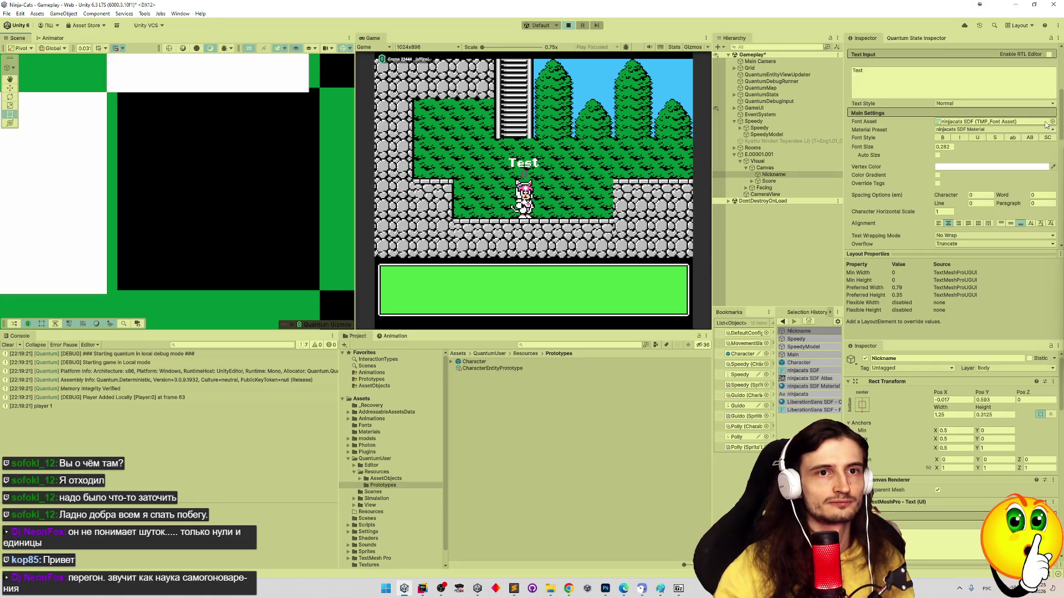
pyautogui.scroll(5, 1055, 76)
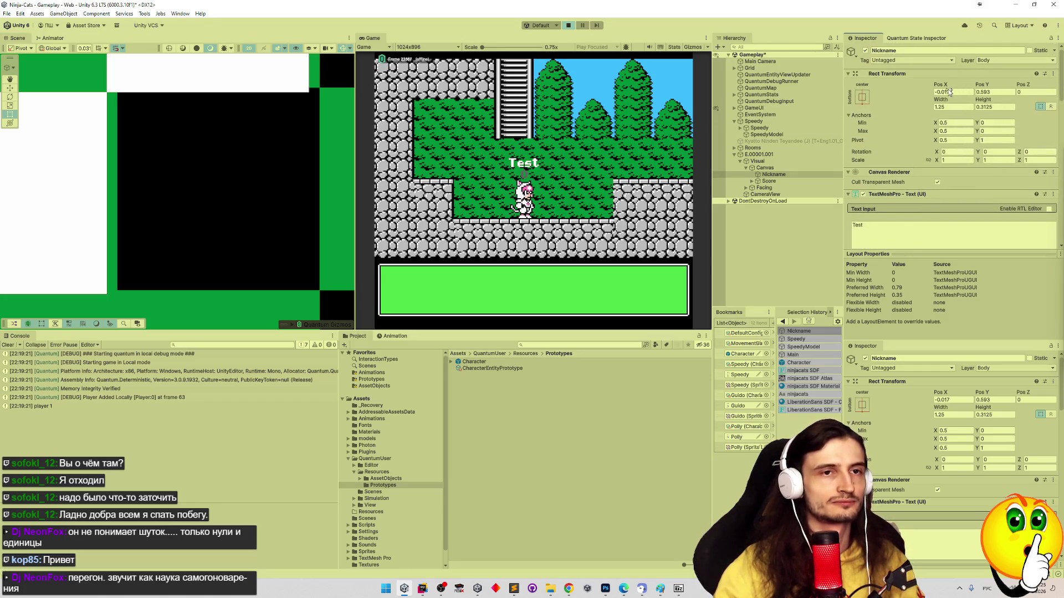
# Set Pos X to -0.0155, passing through -0.019, -0.017 and -0.016
pyautogui.click(947, 92)
pyautogui.write('-0.018')
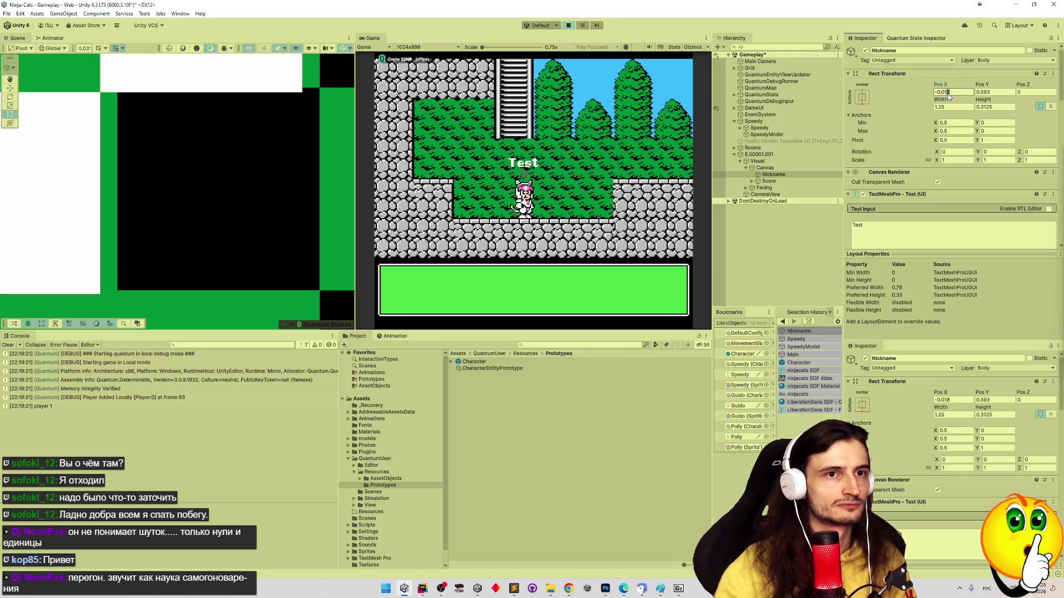
pyautogui.press('BackSpace')
pyautogui.write('9')
pyautogui.press('BackSpace')
pyautogui.press('BackSpace')
pyautogui.press('BackSpace')
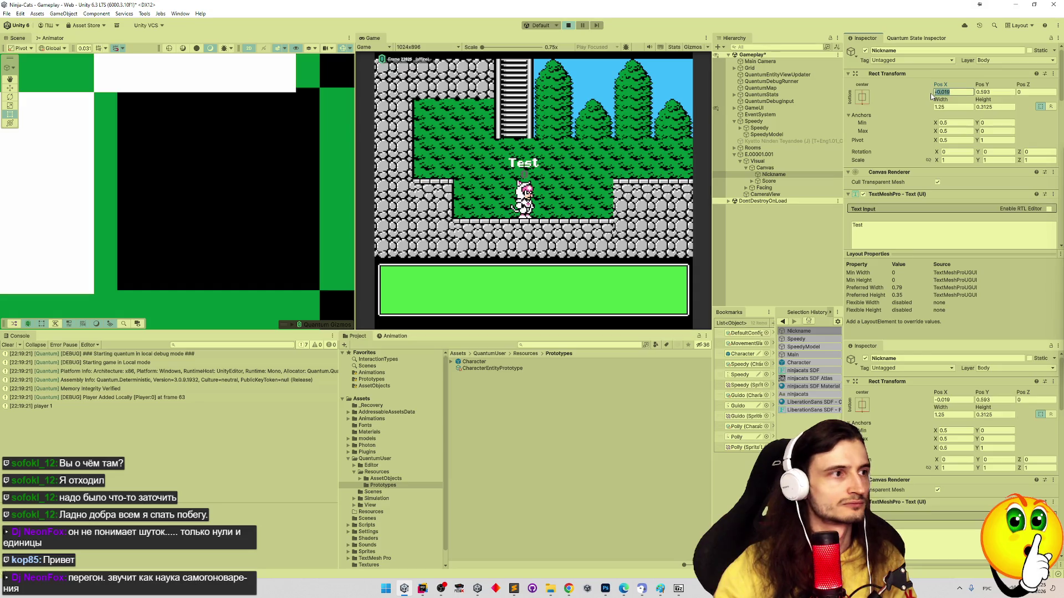
pyautogui.write('0')
pyautogui.hotkey('ctrl', 'z')
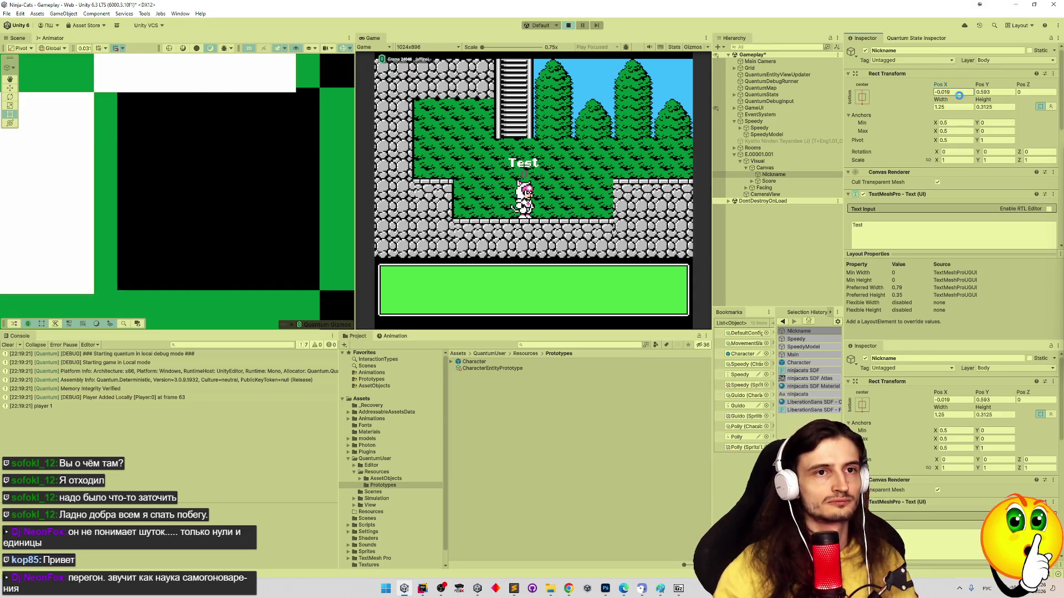
pyautogui.press('BackSpace')
pyautogui.write('7')
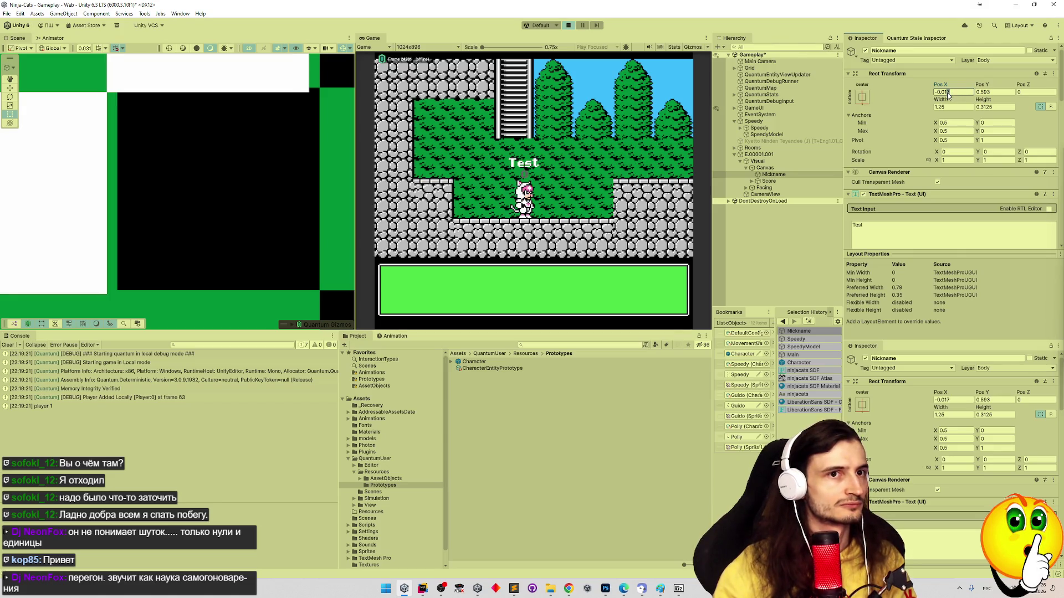
pyautogui.press('BackSpace')
pyautogui.write('6')
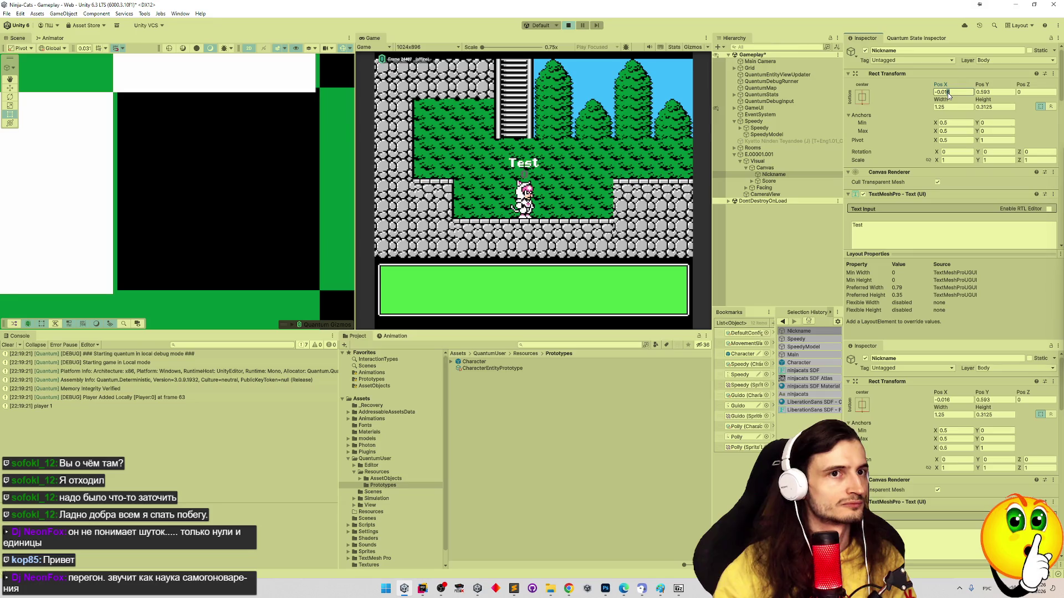
pyautogui.press('BackSpace')
pyautogui.write('5')
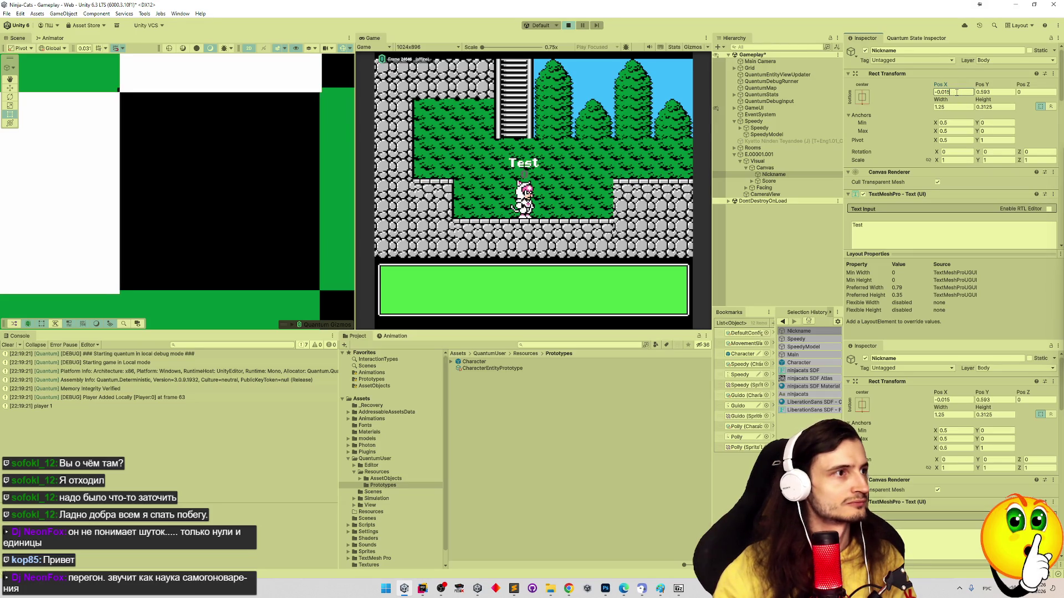
pyautogui.write('5')
# Pan the scene view to inspect the repositioned Test label, then return to the Rect tool
pyautogui.scroll(3, 231, 211)
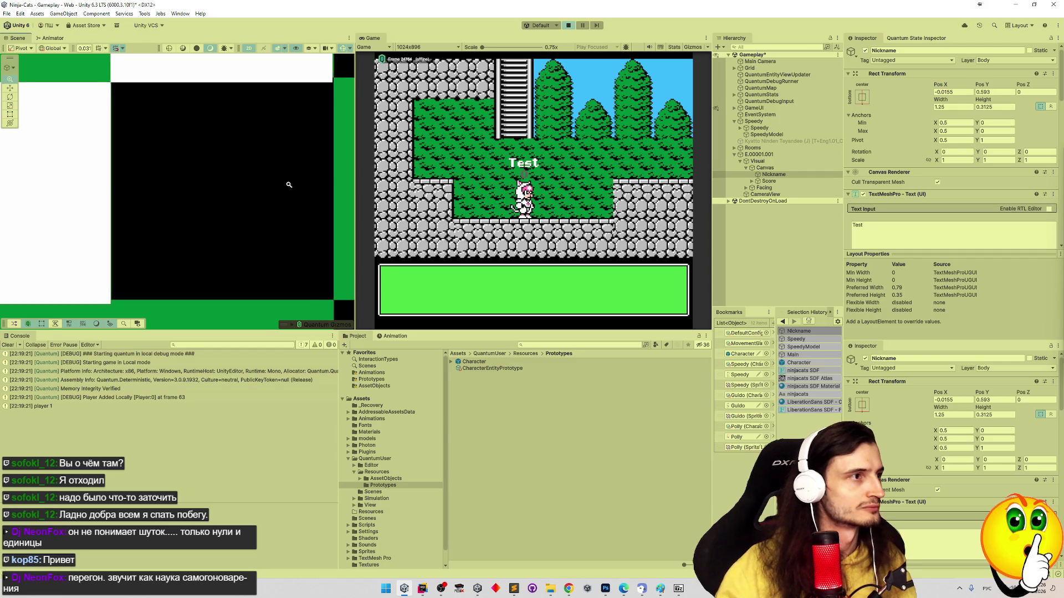
pyautogui.scroll(2, 203, 201)
pyautogui.press('q')
pyautogui.moveTo(254, 171)
pyautogui.mouseDown()
pyautogui.moveTo(248, 184)
pyautogui.moveTo(254, 174)
pyautogui.mouseUp()
pyautogui.press('t')
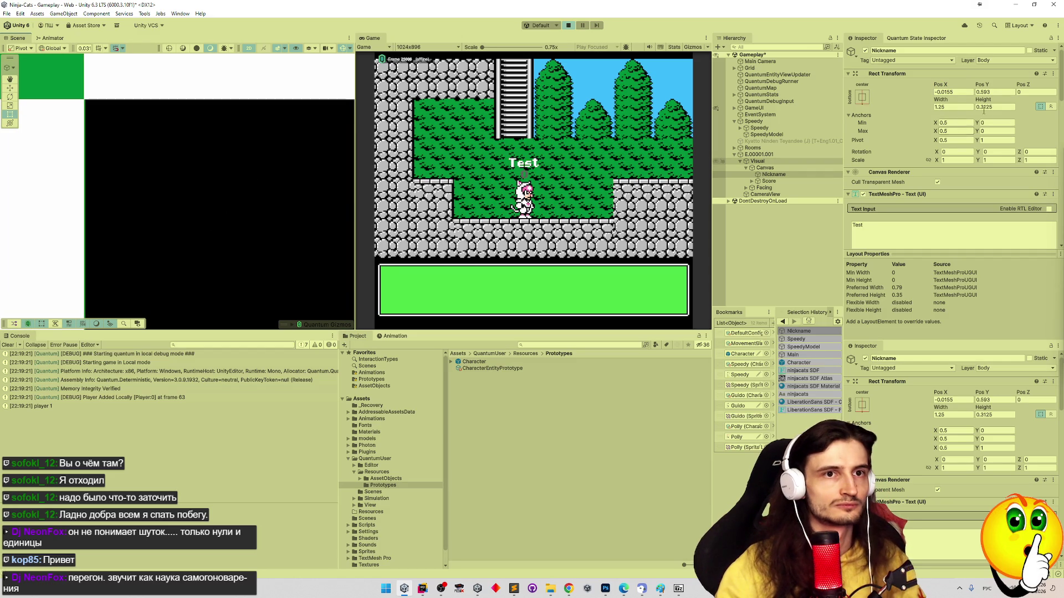